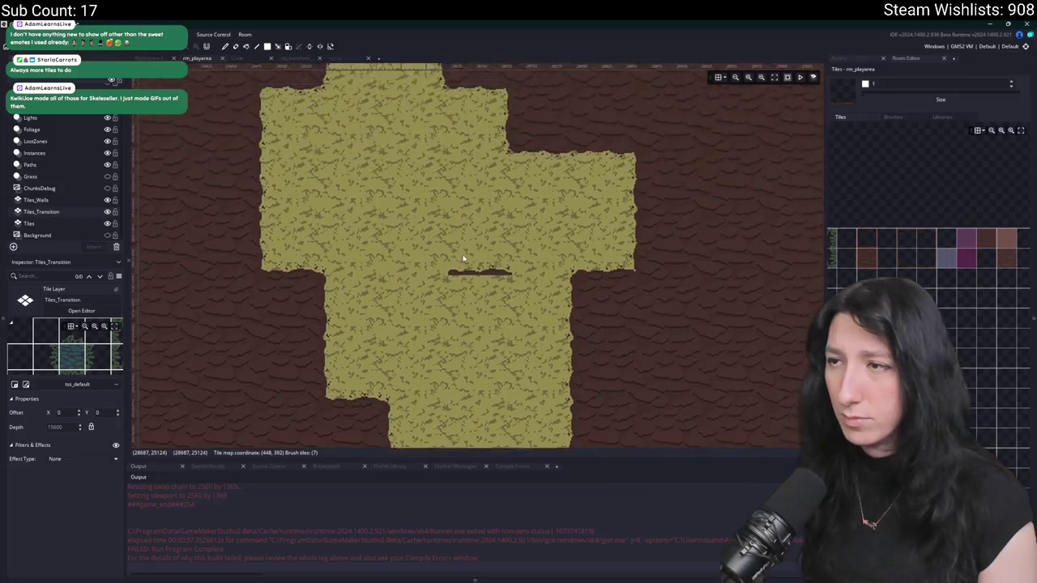
scroll(490, 168, down, 2)
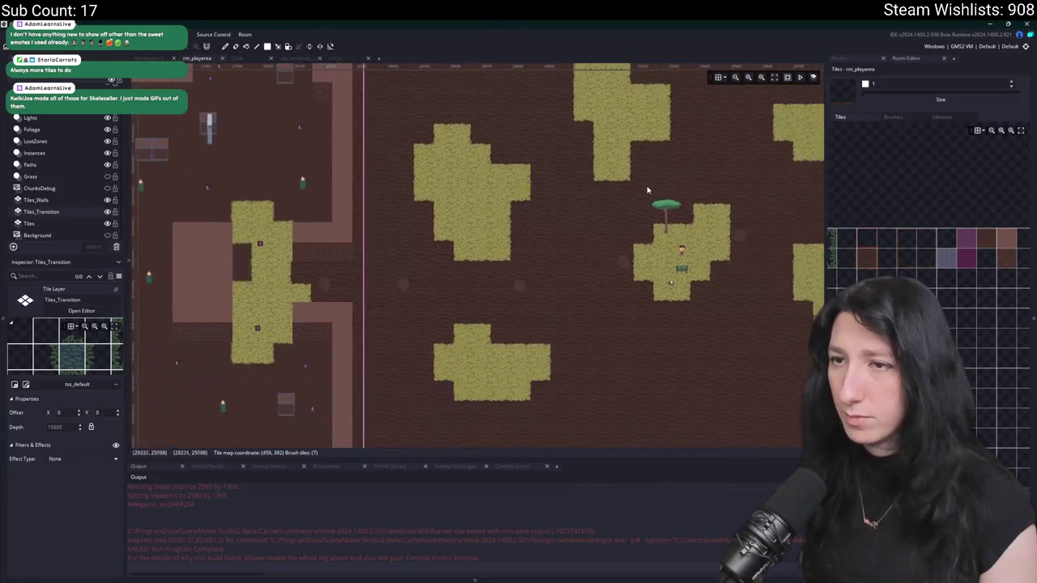
- Survey the room's grass patches, then build and run Gum Squad with F5
scroll(519, 267, up, 1)
scroll(530, 263, right, 3)
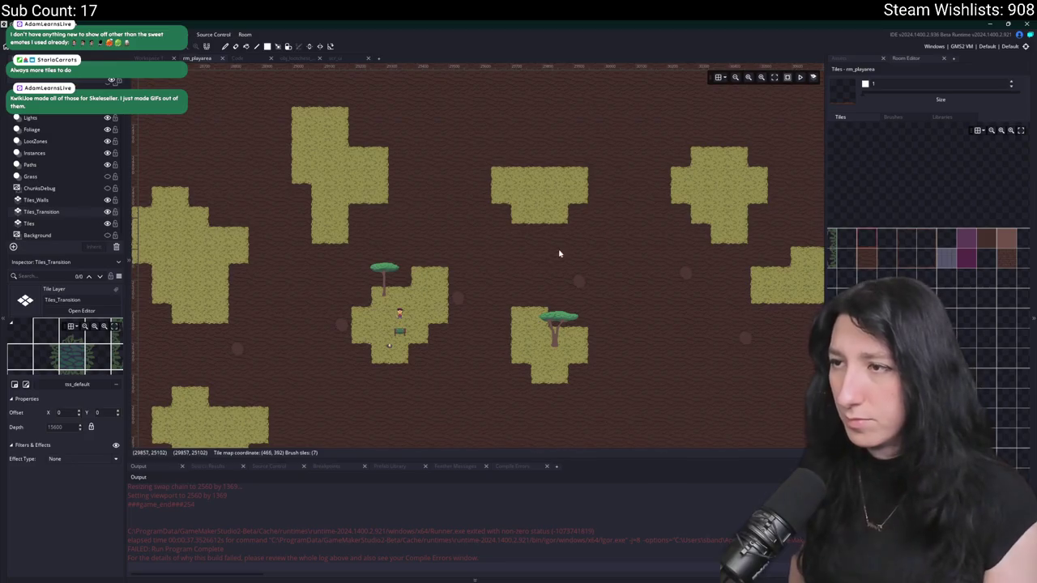
scroll(560, 254, right, 3)
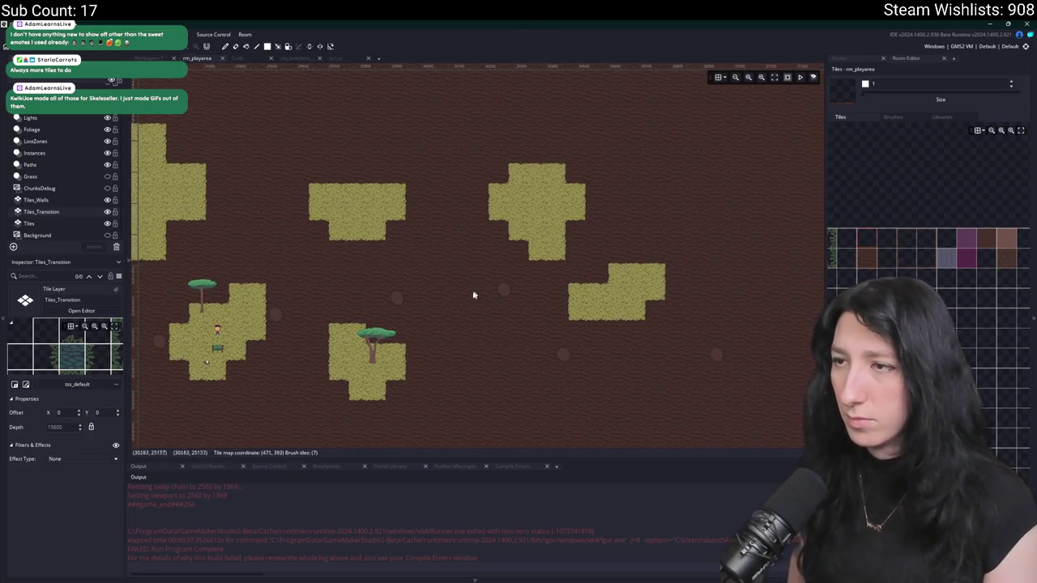
mouse_move(467, 302)
mouse_down()
mouse_move(443, 287)
mouse_move(534, 235)
mouse_up()
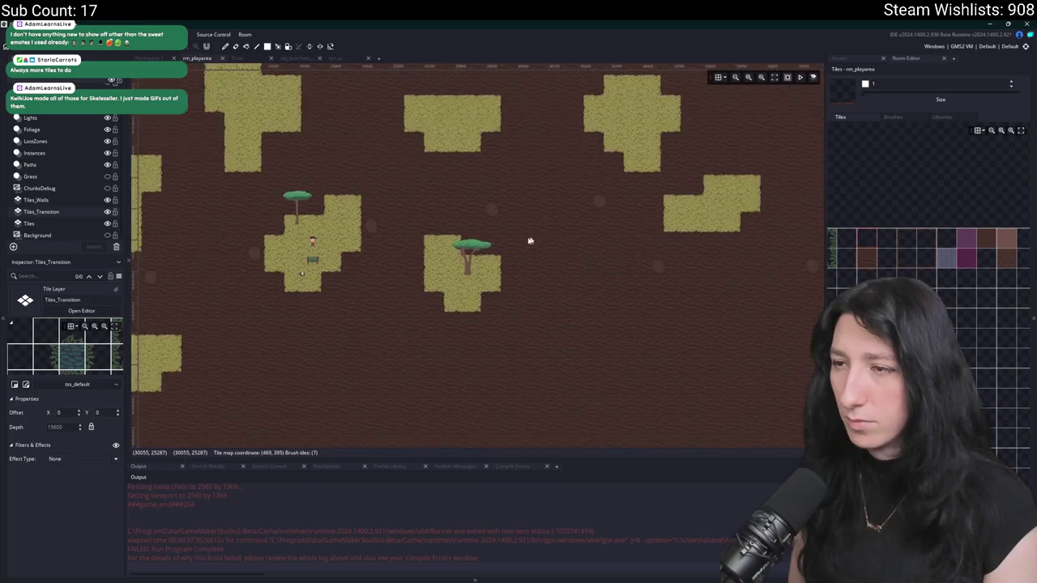
scroll(330, 253, up, 1)
scroll(486, 206, down, 3)
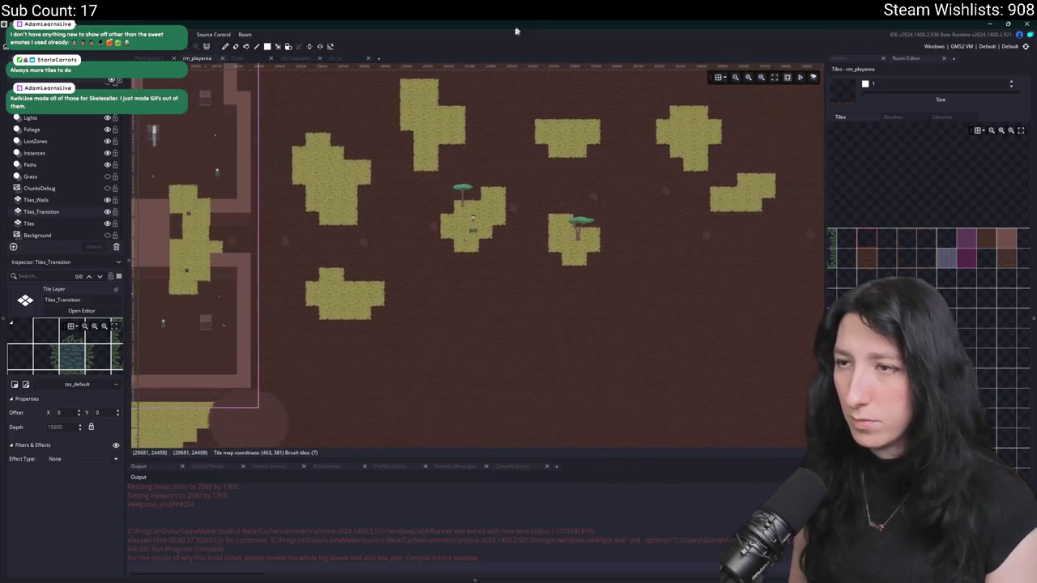
scroll(362, 220, down, 2)
drag(303, 256, 465, 333)
key(F5)
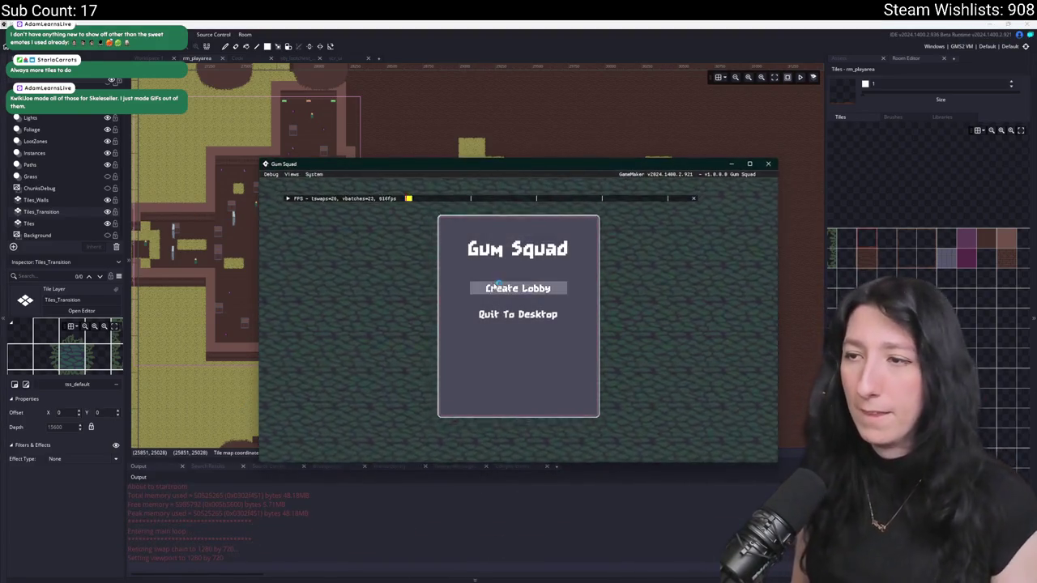
- Create a lobby, zoom the game camera out and in, then quit to the room editor
click(497, 285)
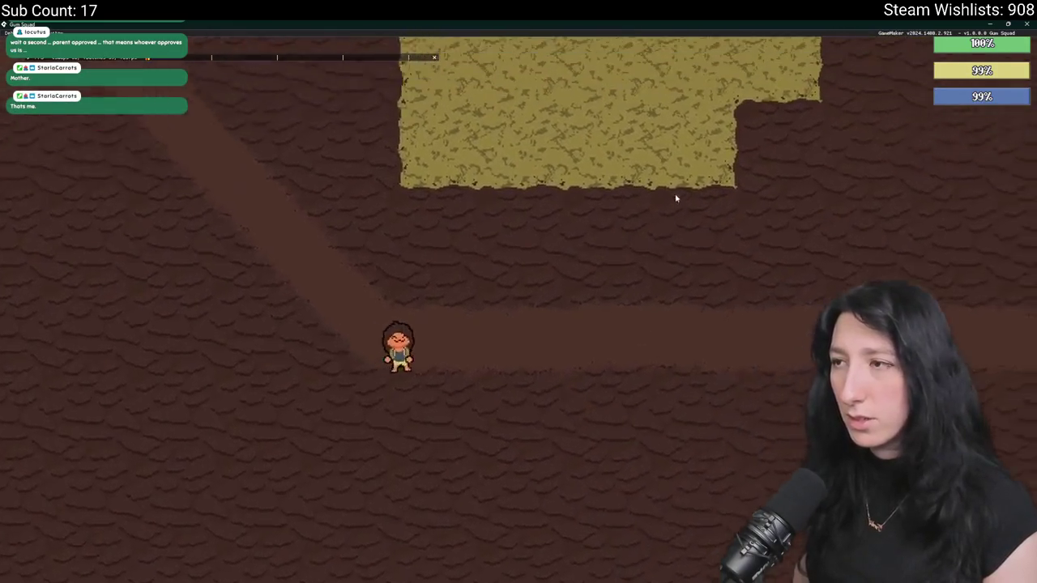
scroll(625, 99, down, 5)
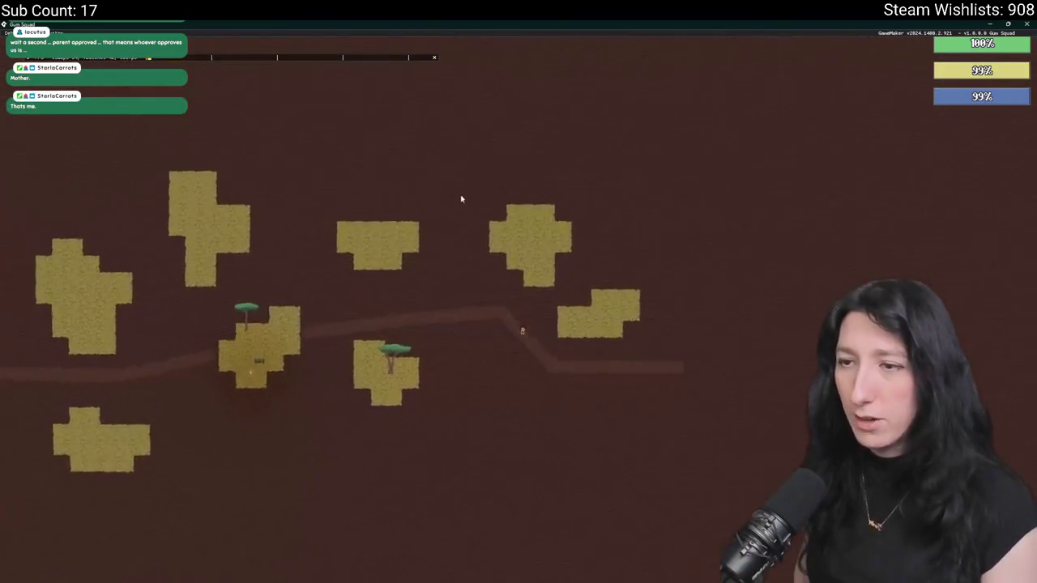
scroll(457, 199, up, 5)
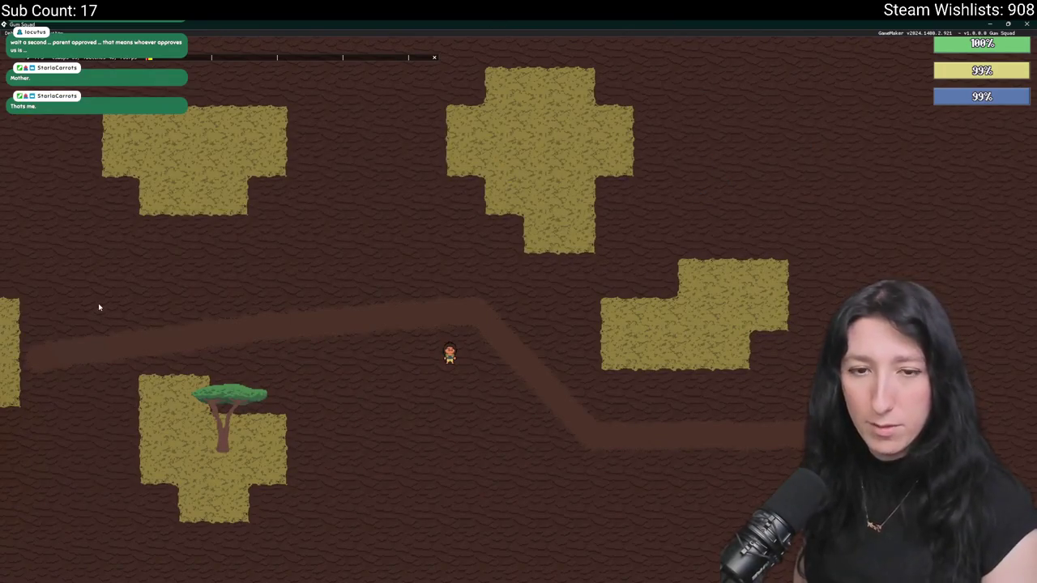
key(Escape)
scroll(238, 159, down, 2)
scroll(238, 159, up, 3)
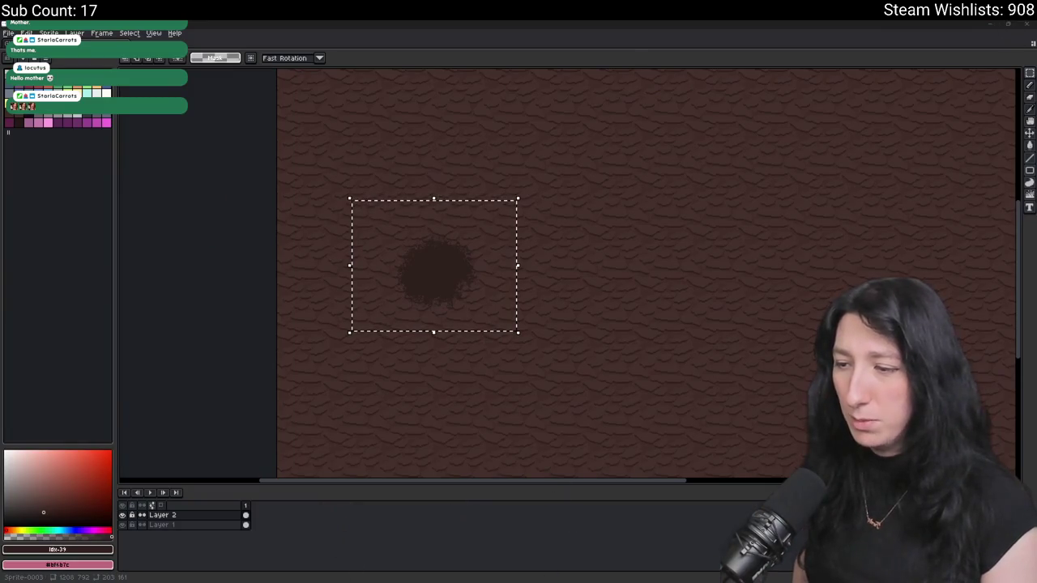
click(758, 573)
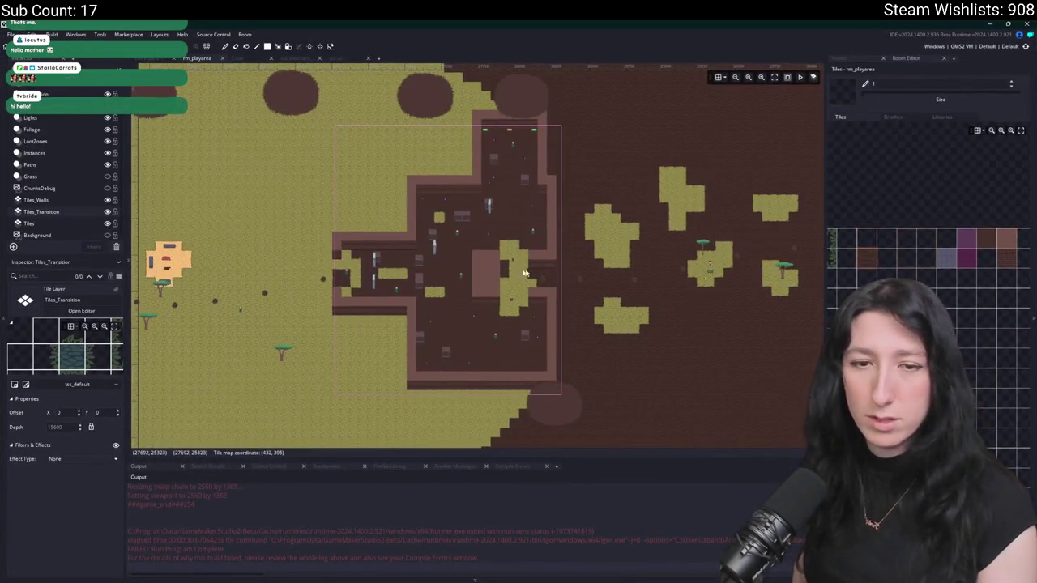
- On the Instances layer, copy trees onto the left, right, upper-middle and lower-middle grass patches
scroll(439, 236, right, 3)
scroll(447, 236, up, 2)
scroll(448, 236, up, 2)
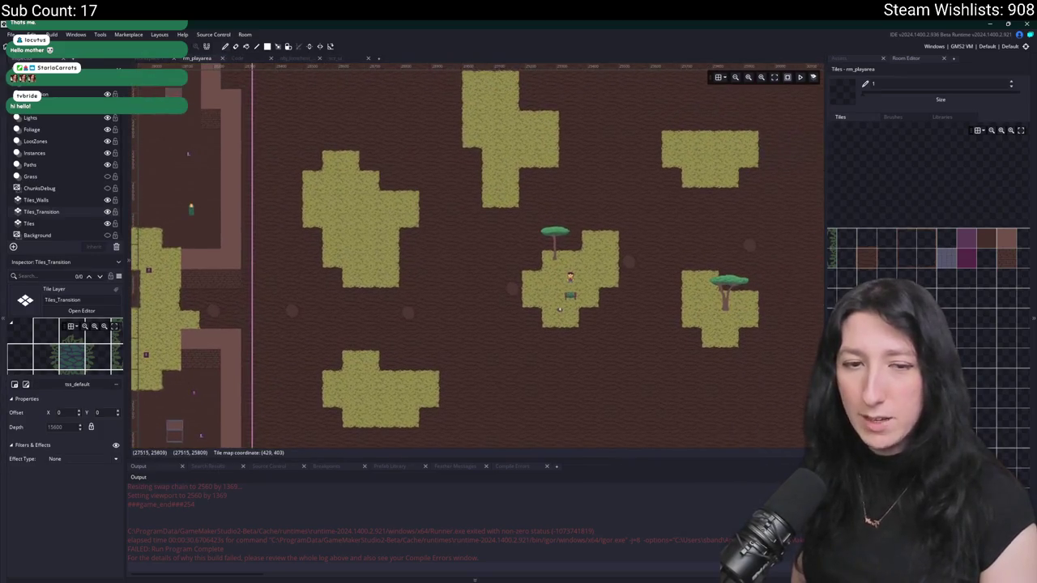
scroll(489, 325, down, 2)
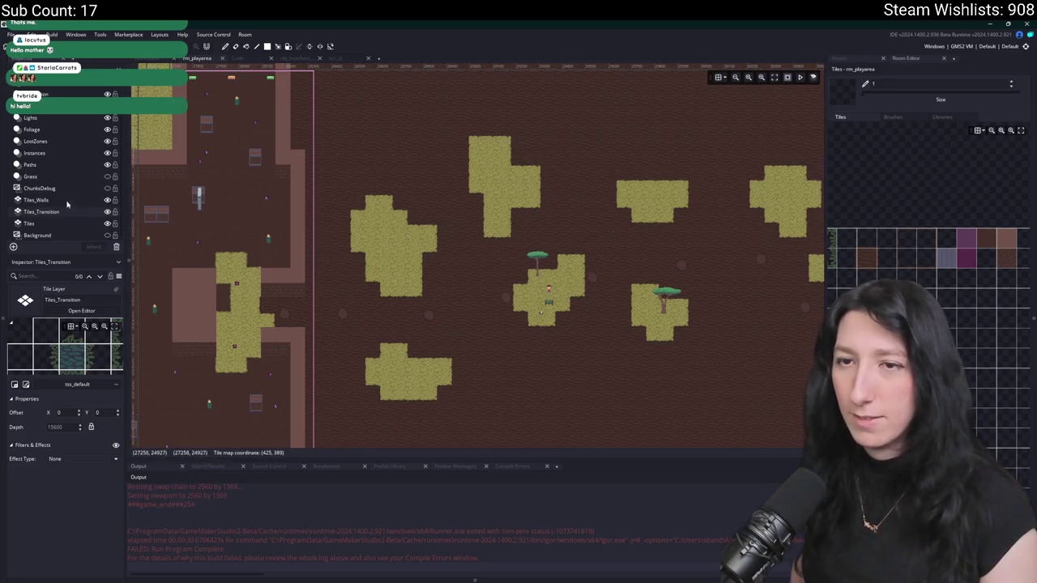
click(74, 153)
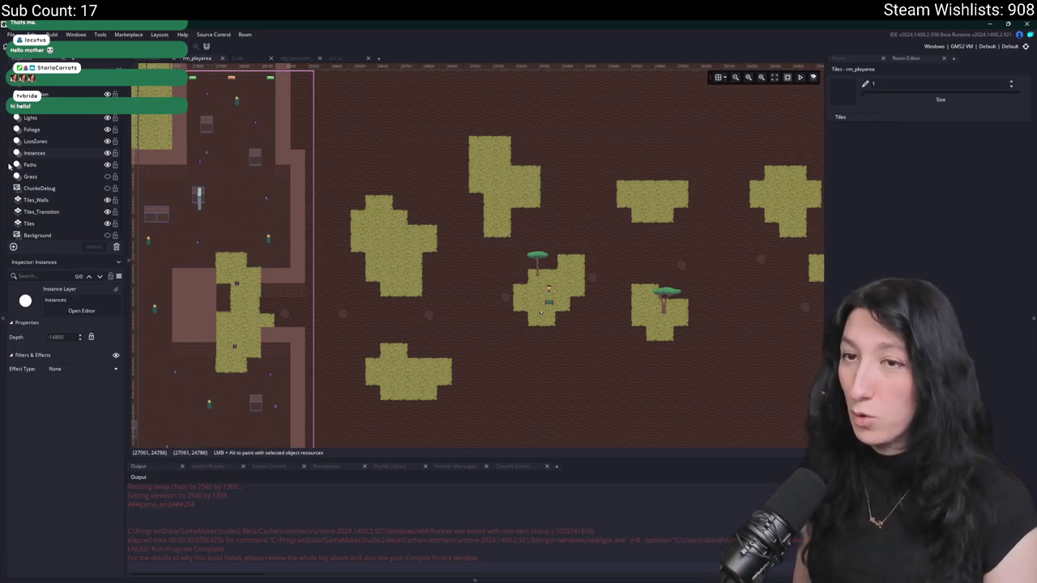
click(685, 292)
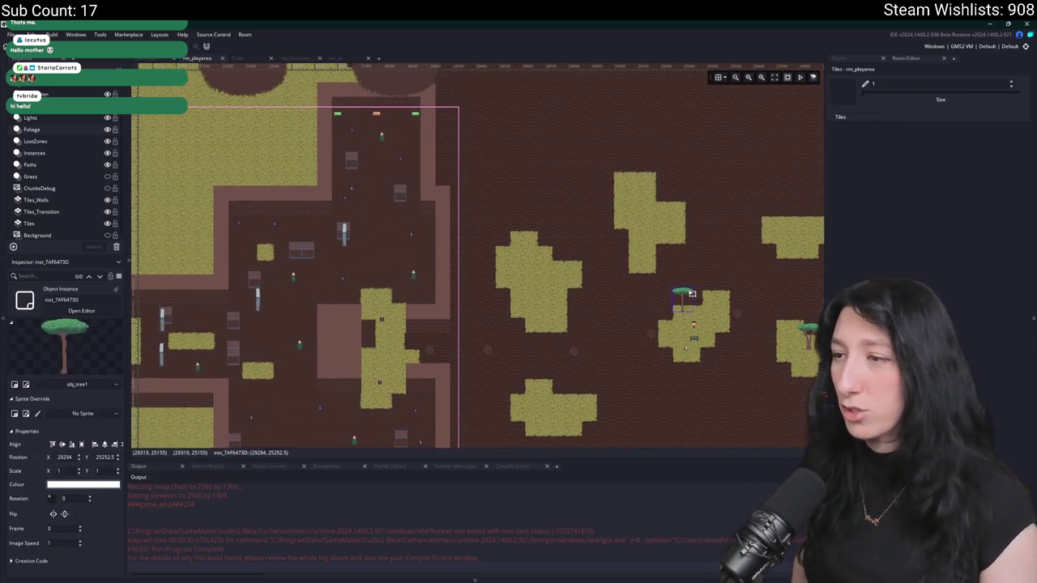
drag(647, 280, 477, 230)
scroll(650, 310, right, 1)
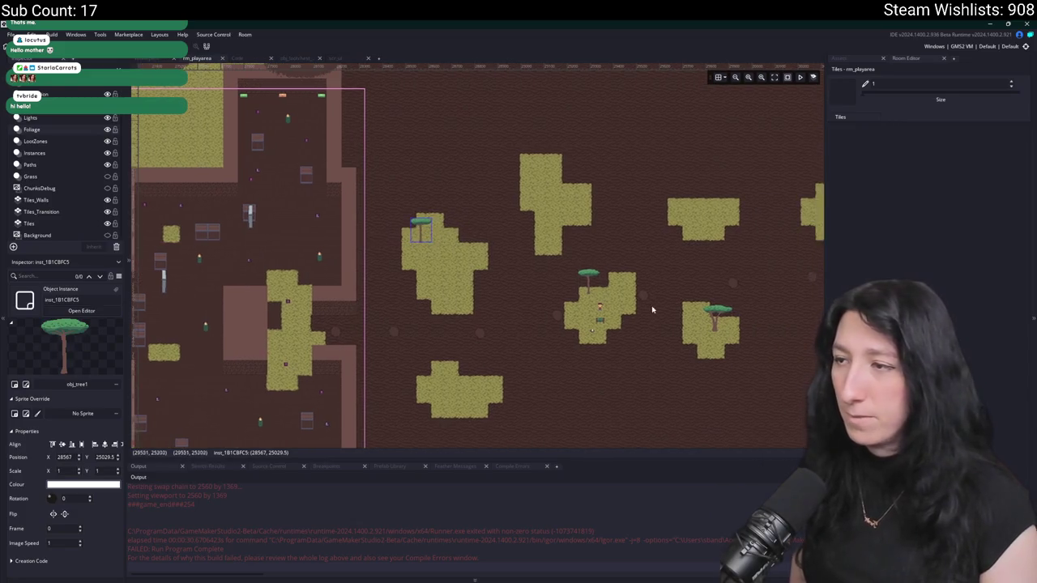
drag(707, 310, 466, 273)
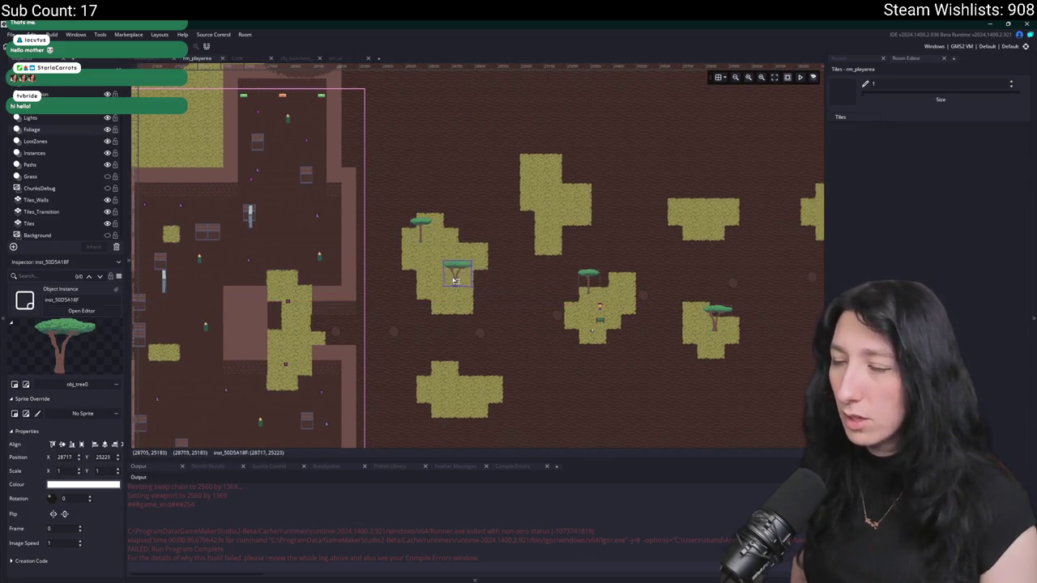
scroll(466, 273, right, 1)
mouse_move(386, 272)
mouse_down()
mouse_move(638, 332)
mouse_move(488, 217)
mouse_move(456, 179)
mouse_up()
scroll(444, 306, right, 1)
mouse_move(418, 304)
mouse_down()
mouse_move(413, 293)
mouse_move(486, 260)
mouse_move(657, 119)
mouse_move(653, 83)
mouse_up()
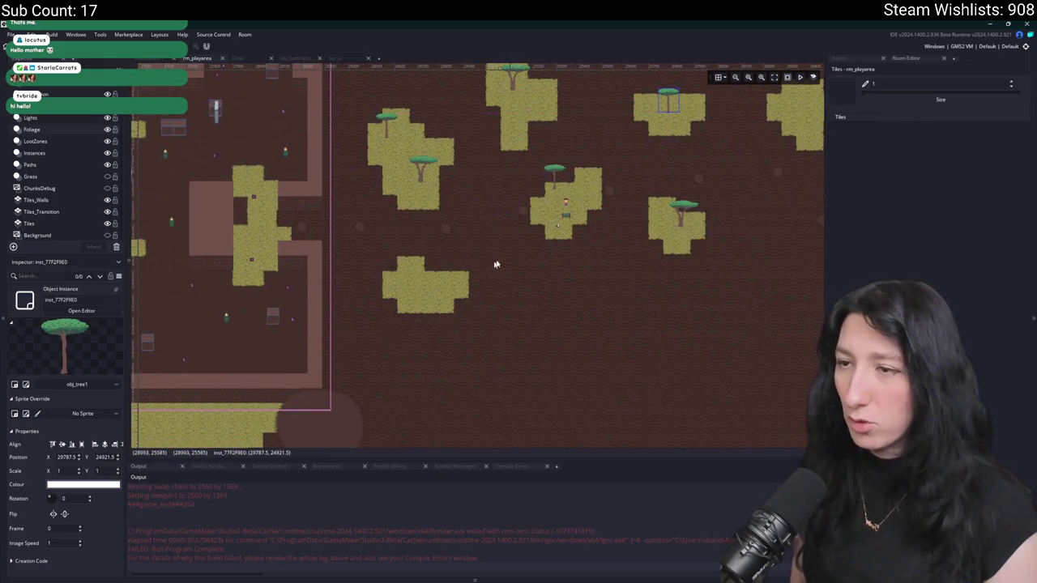
mouse_move(684, 216)
mouse_down()
mouse_move(634, 246)
mouse_move(398, 281)
mouse_up()
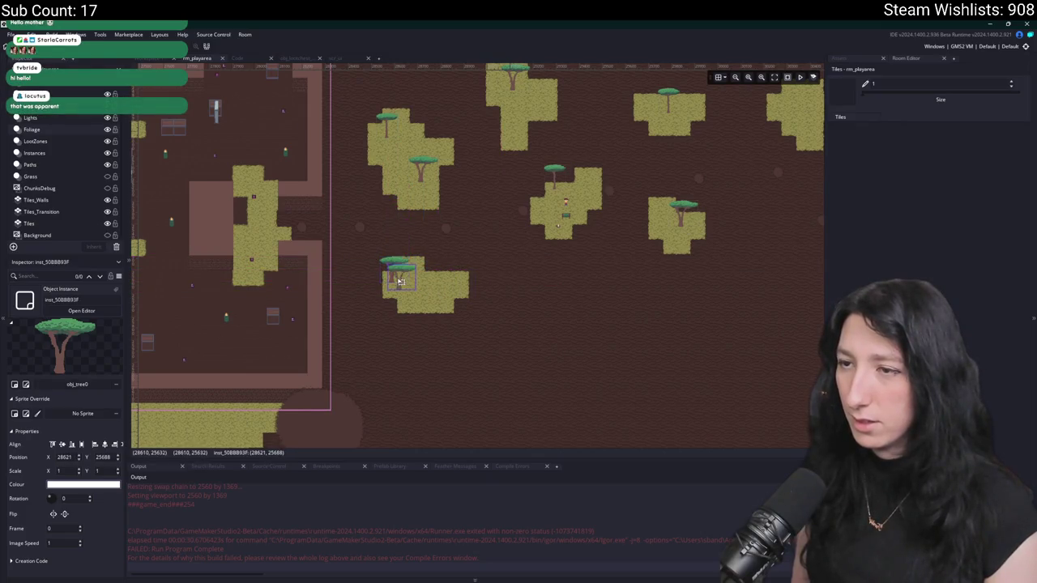
- Add trees to the upper-right and right patches and move the player-side tree to the upper-left patch
scroll(423, 281, up, 3)
scroll(423, 281, right, 5)
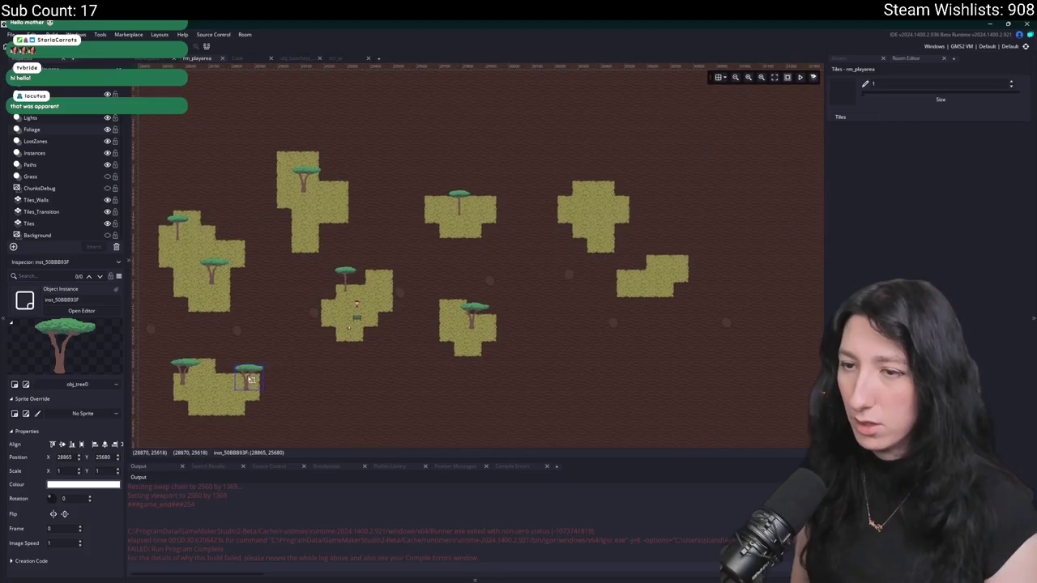
drag(397, 341, 516, 222)
mouse_move(266, 302)
mouse_down()
mouse_move(274, 310)
mouse_move(582, 284)
mouse_up()
key(ctrl+z)
drag(429, 272, 403, 169)
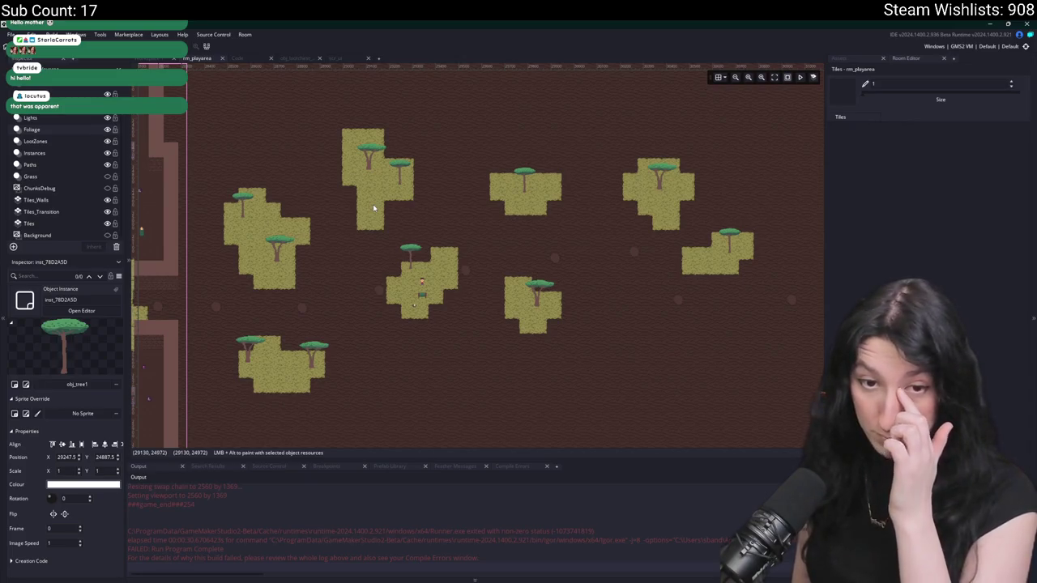
drag(406, 165, 470, 218)
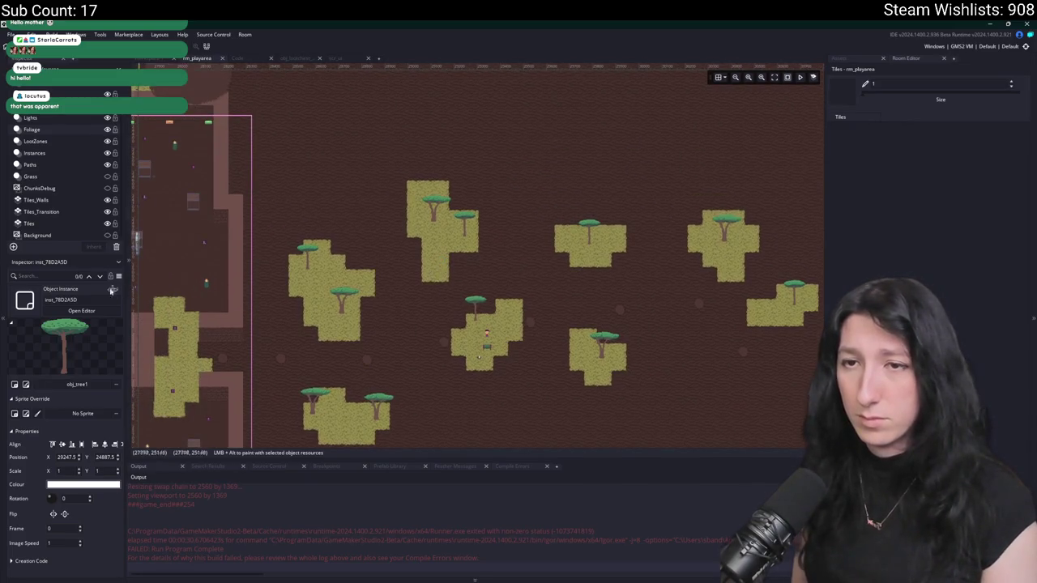
scroll(409, 227, down, 2)
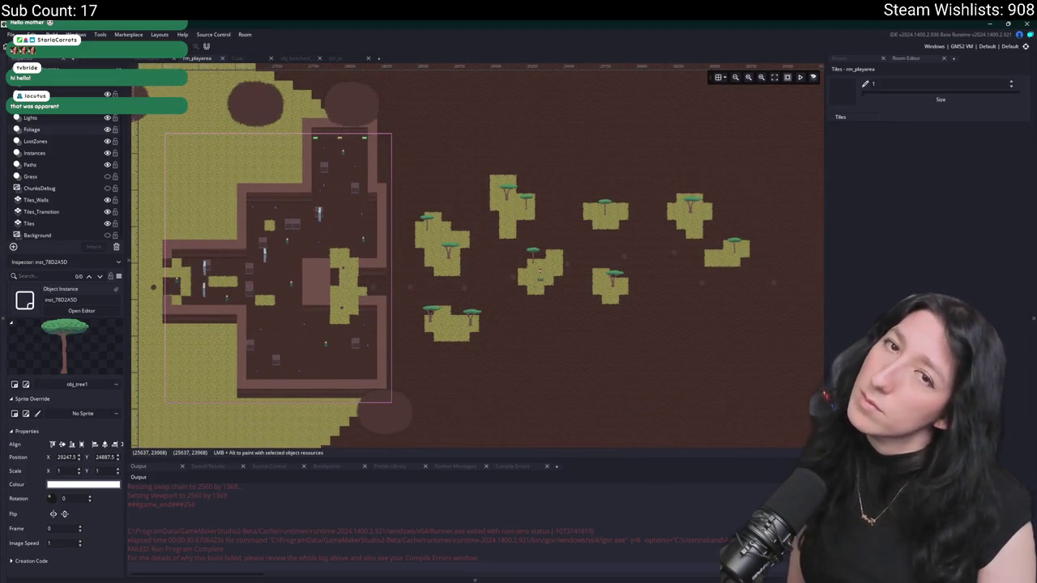
drag(365, 275, 547, 275)
scroll(543, 275, down, 3)
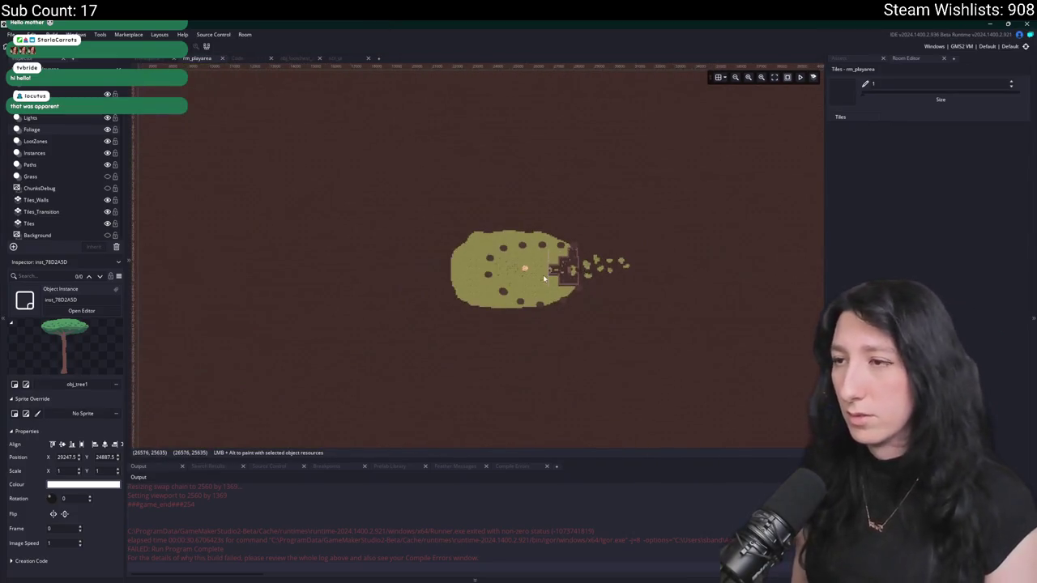
- Browse the LootZones and Foliage layers and hide the ChunksDebug layer
scroll(513, 282, up, 4)
scroll(513, 282, up, 1)
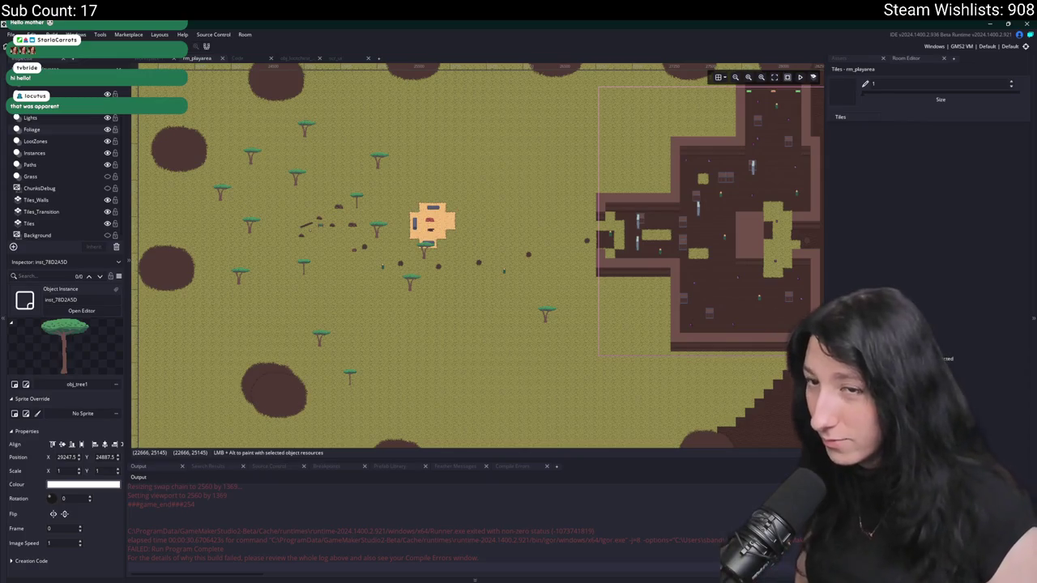
click(49, 141)
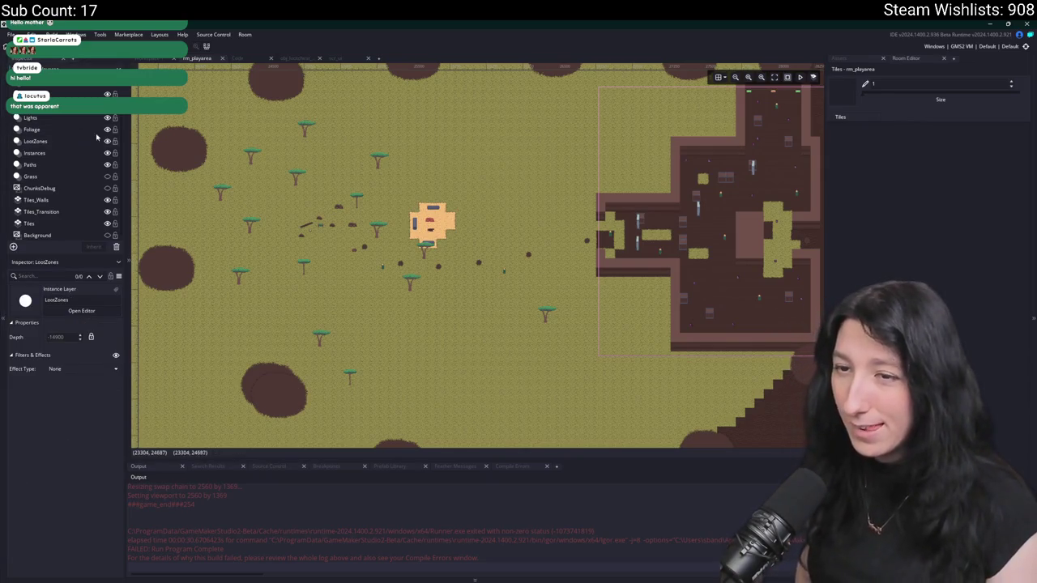
click(103, 131)
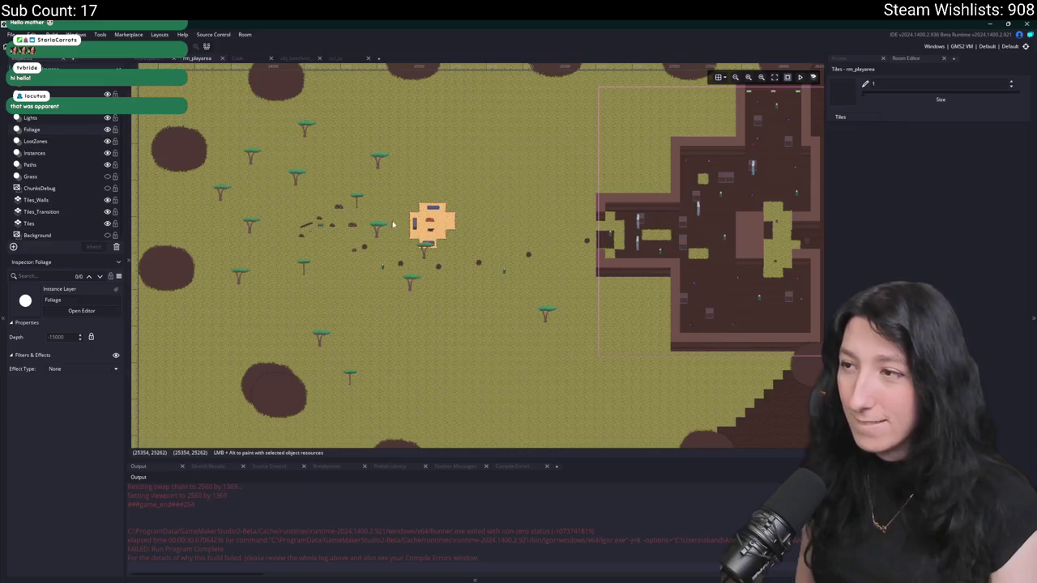
scroll(393, 223, down, 5)
scroll(393, 223, up, 4)
scroll(82, 118, up, 1)
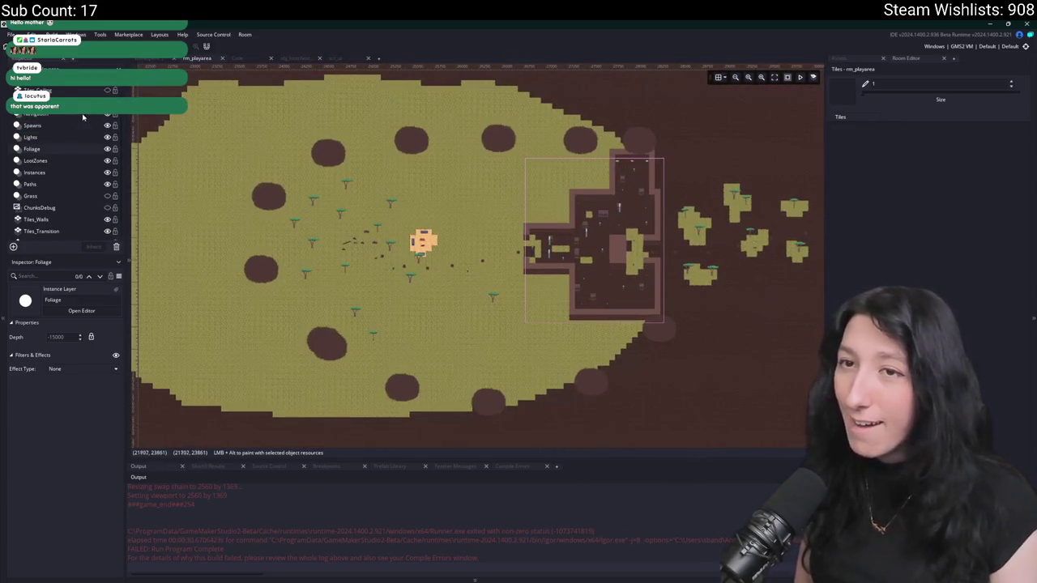
scroll(82, 122, down, 2)
click(106, 188)
scroll(382, 257, down, 4)
scroll(383, 257, up, 5)
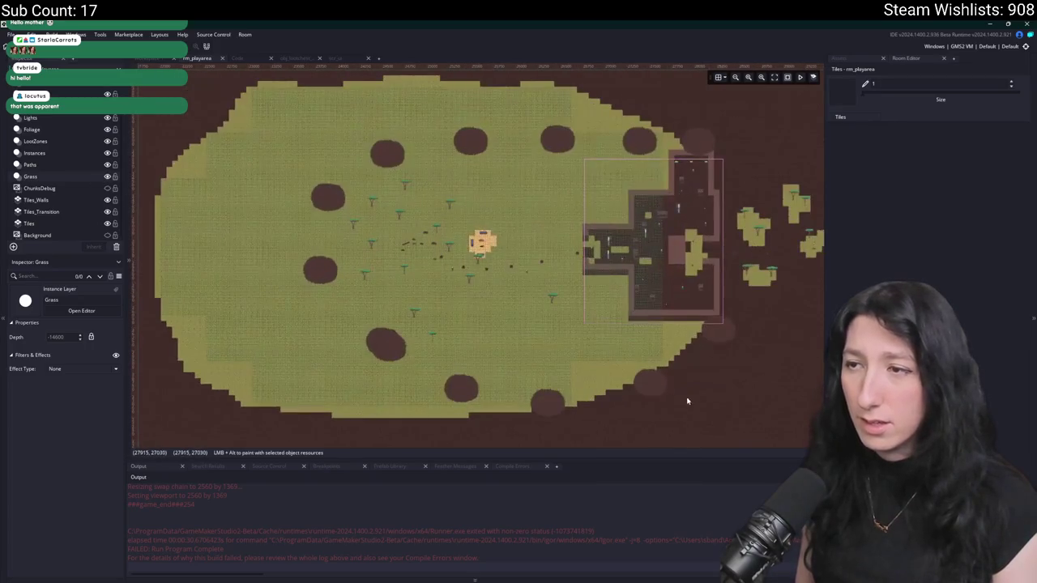
- Box-select instances in the room, then select only the obj_vertexgrass_spawn instance
click(34, 152)
mouse_move(719, 426)
mouse_down()
mouse_move(228, 89)
mouse_move(219, 121)
mouse_up()
scroll(190, 224, down, 1)
click(191, 224)
scroll(391, 219, down, 3)
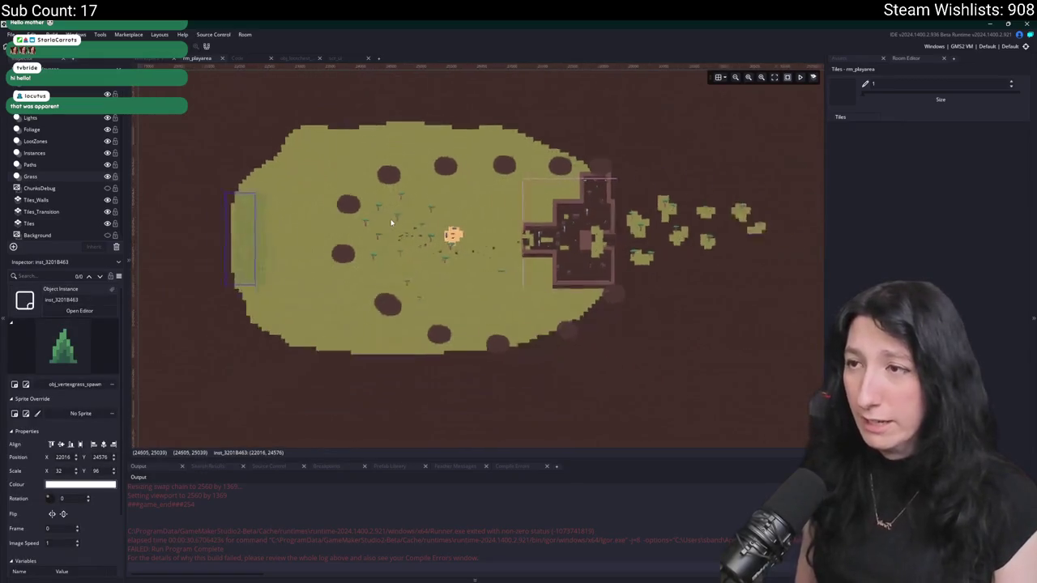
- Move the grass-spawn instance up and stretch it into a large rectangle down and right
scroll(376, 217, up, 3)
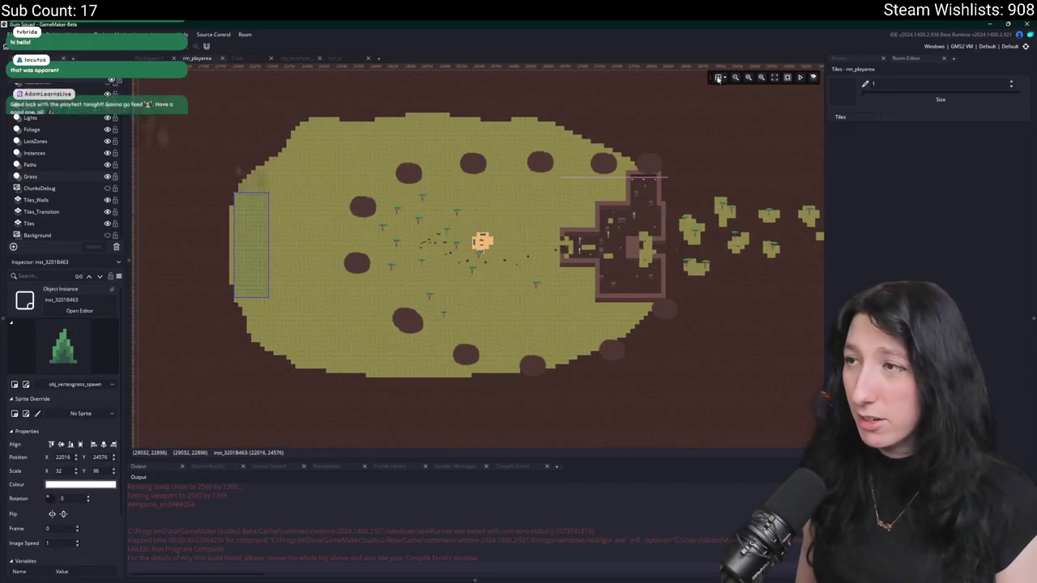
scroll(236, 136, up, 1)
scroll(237, 136, up, 1)
scroll(247, 153, up, 1)
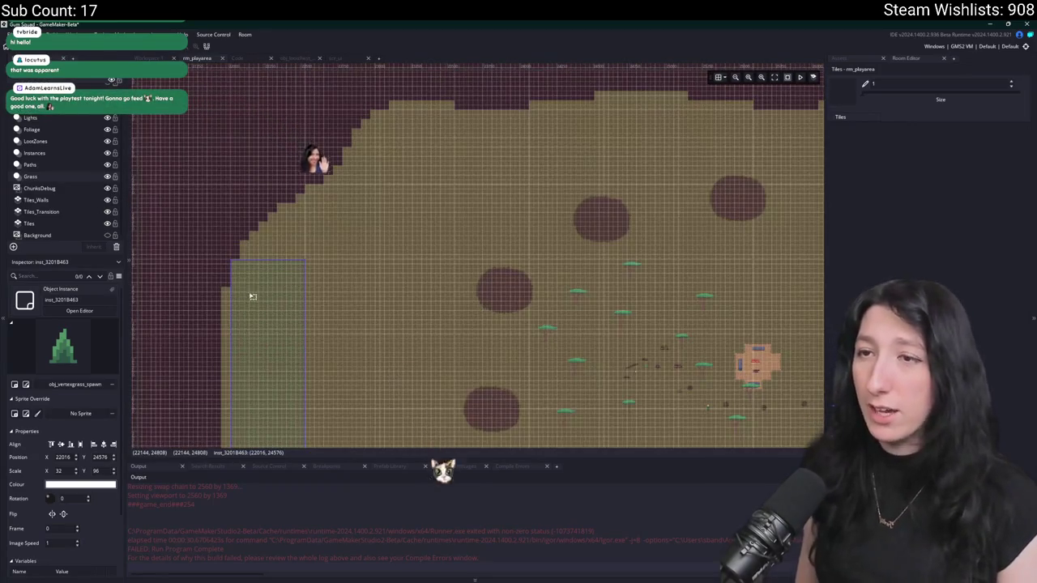
mouse_move(255, 164)
mouse_down()
mouse_move(252, 122)
mouse_move(248, 173)
mouse_move(251, 128)
mouse_up()
scroll(307, 208, down, 5)
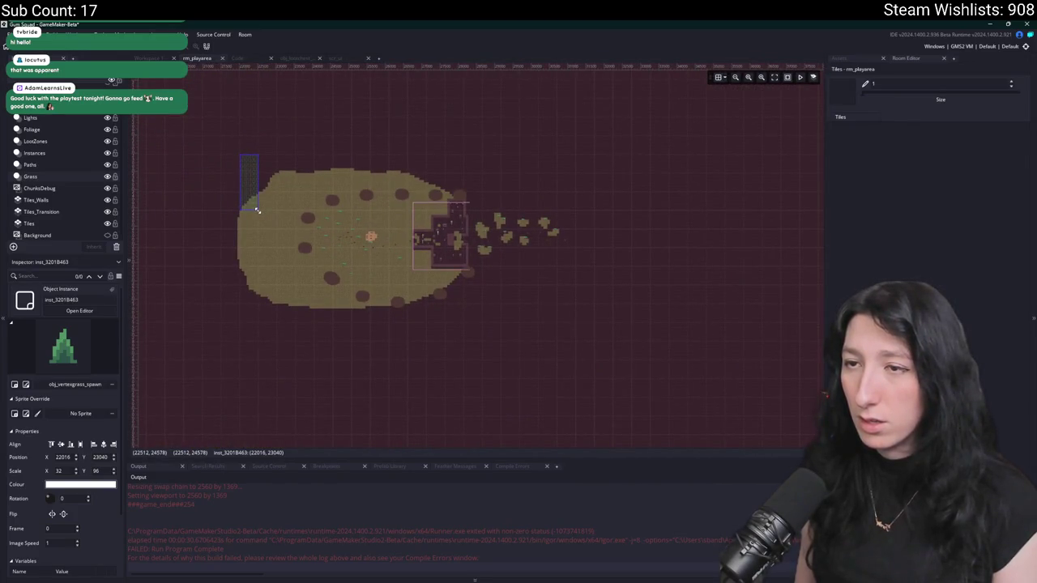
mouse_move(257, 210)
mouse_down()
mouse_move(433, 296)
mouse_move(558, 301)
mouse_up()
scroll(558, 301, up, 4)
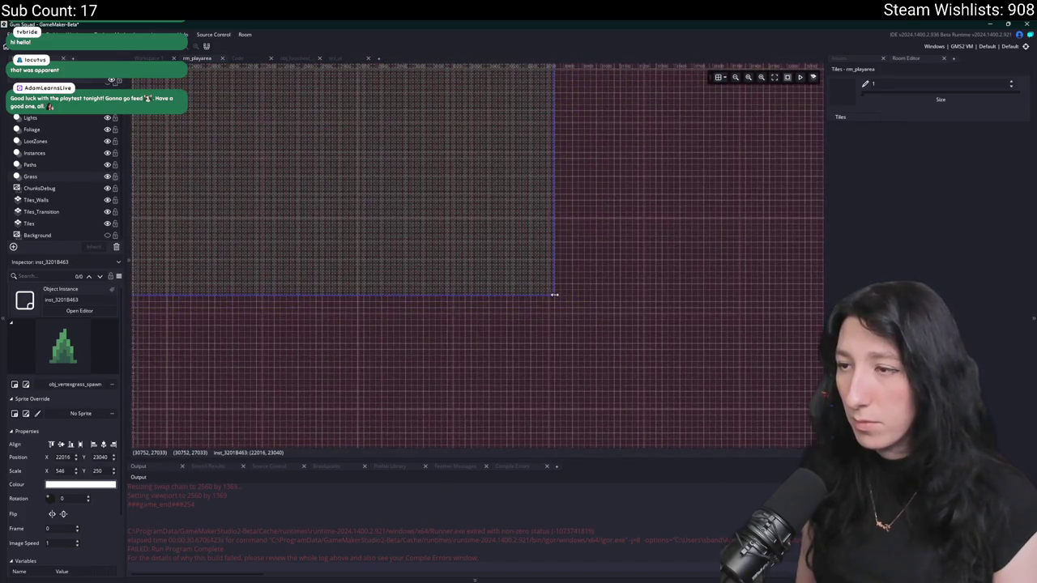
drag(554, 295, 645, 314)
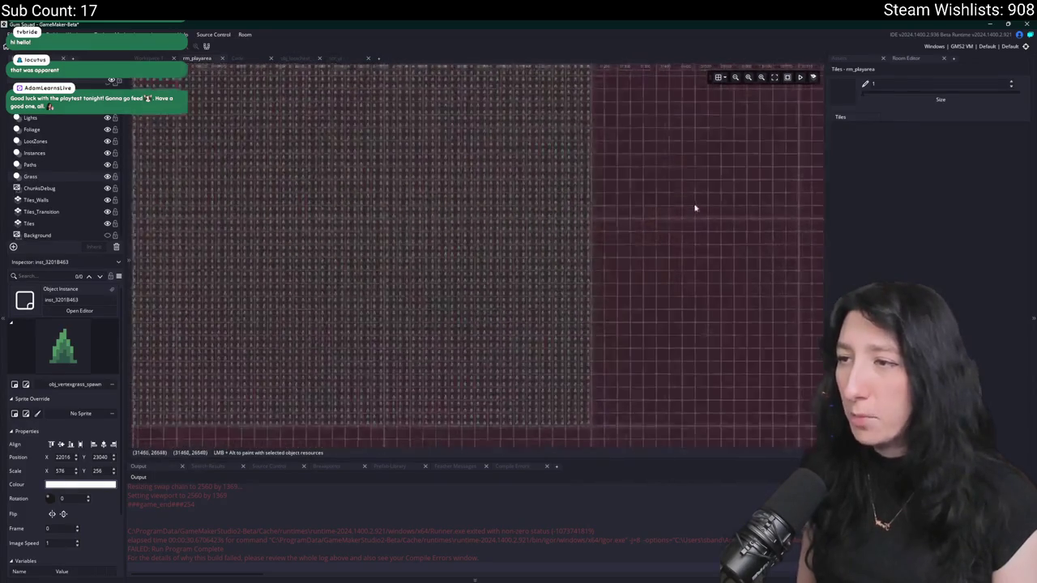
- Extend the grass-spawn rectangle further to the left
scroll(358, 188, down, 2)
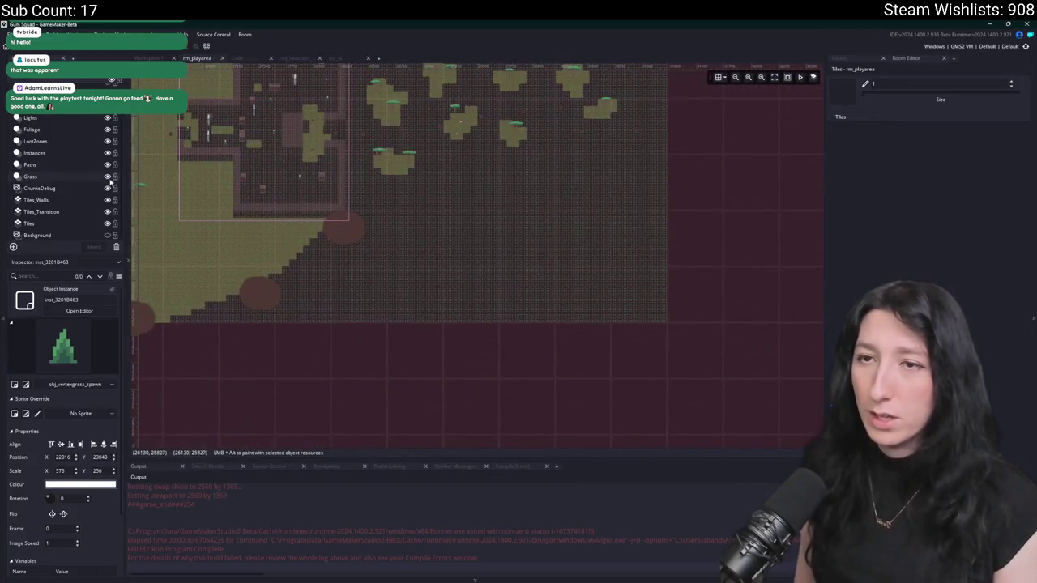
scroll(493, 251, down, 3)
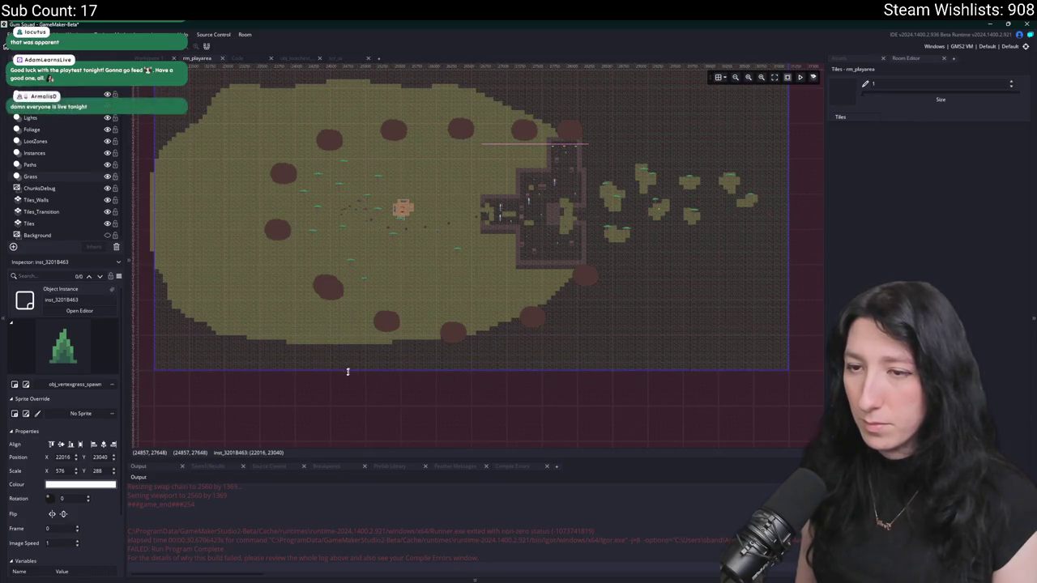
scroll(268, 384, up, 3)
scroll(299, 296, down, 3)
scroll(367, 251, up, 2)
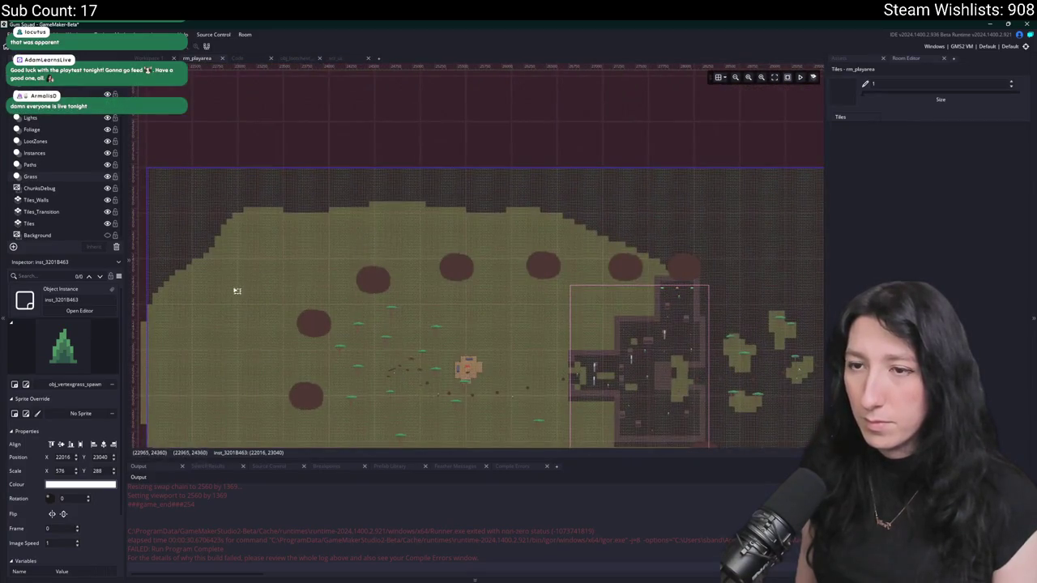
scroll(384, 353, down, 1)
scroll(497, 273, up, 4)
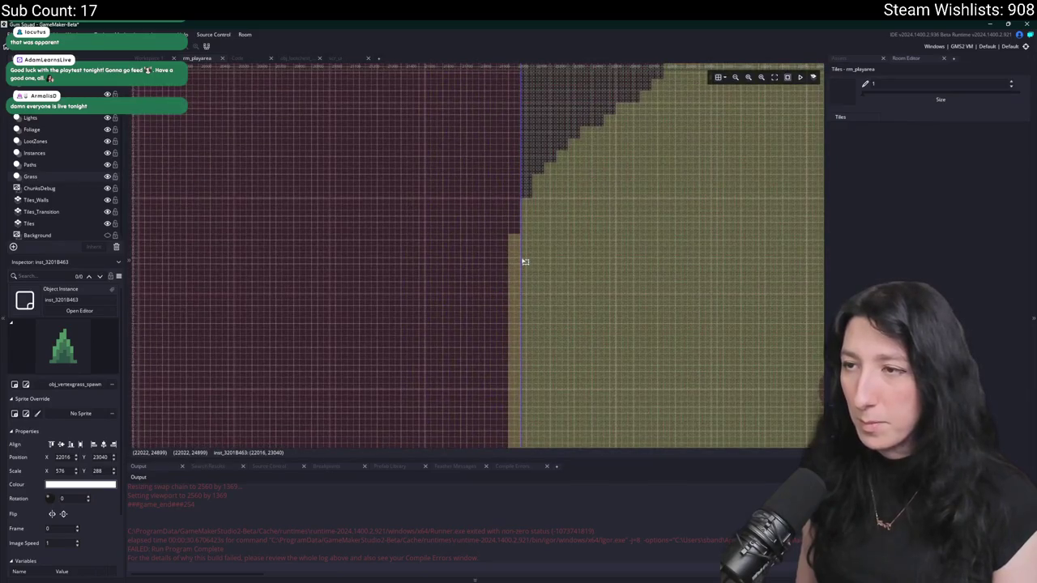
drag(497, 256, 424, 253)
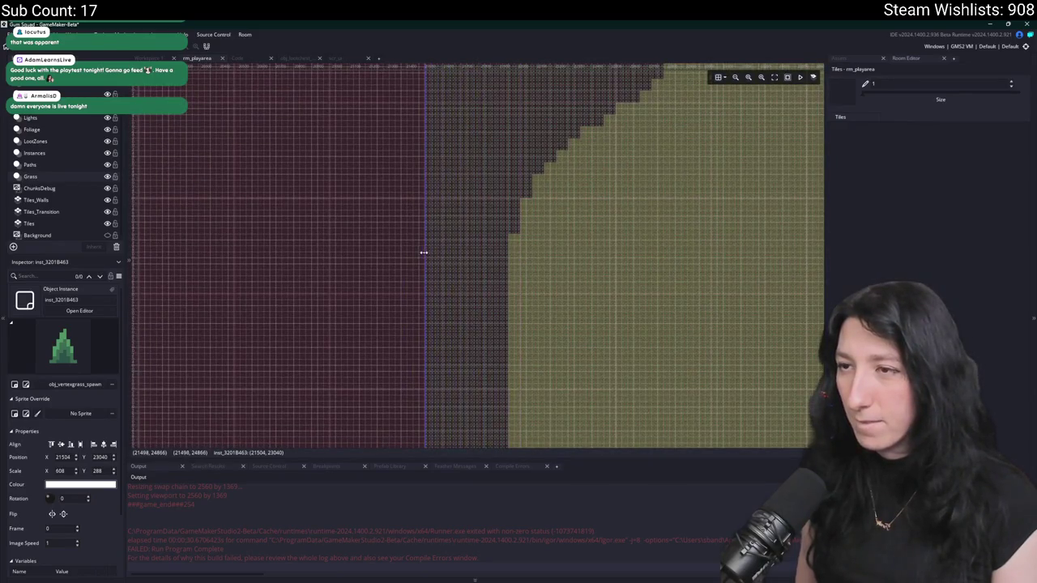
- Hide the Grass and ChunksDebug layers, then show the Asset Browser and its asset search
click(107, 176)
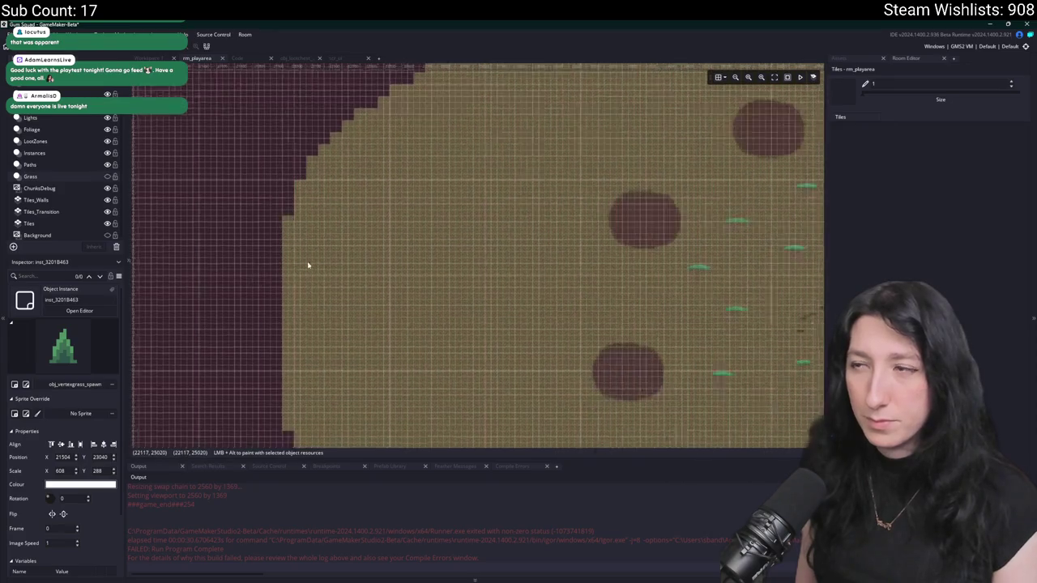
scroll(312, 266, down, 2)
drag(654, 203, 331, 220)
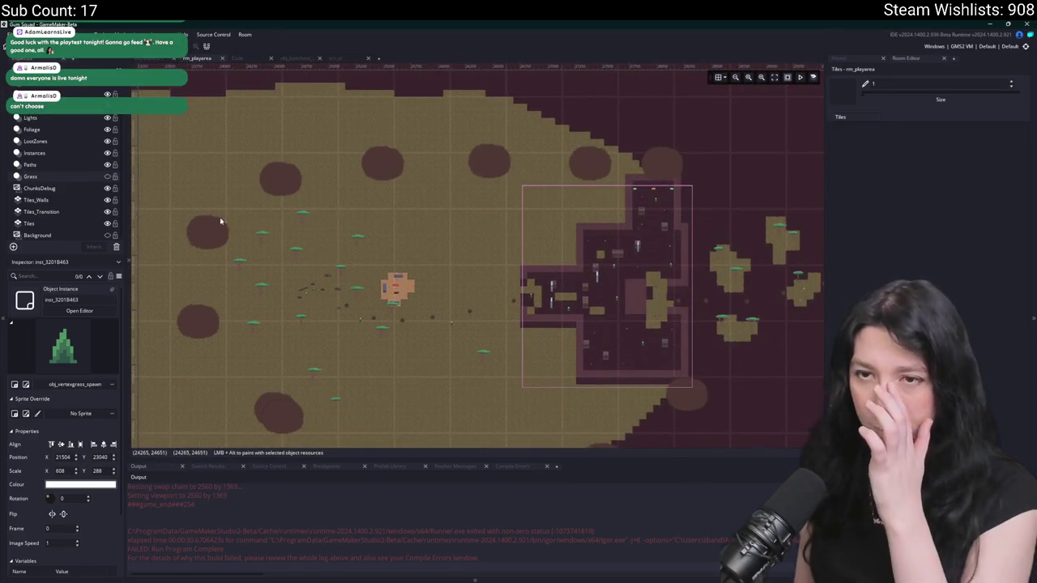
click(107, 188)
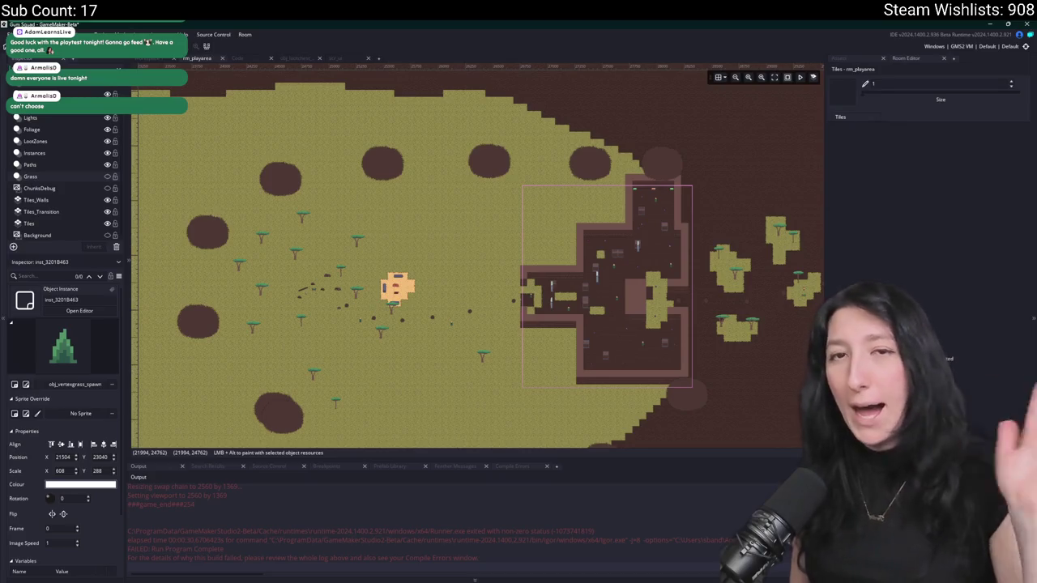
drag(383, 221, 194, 235)
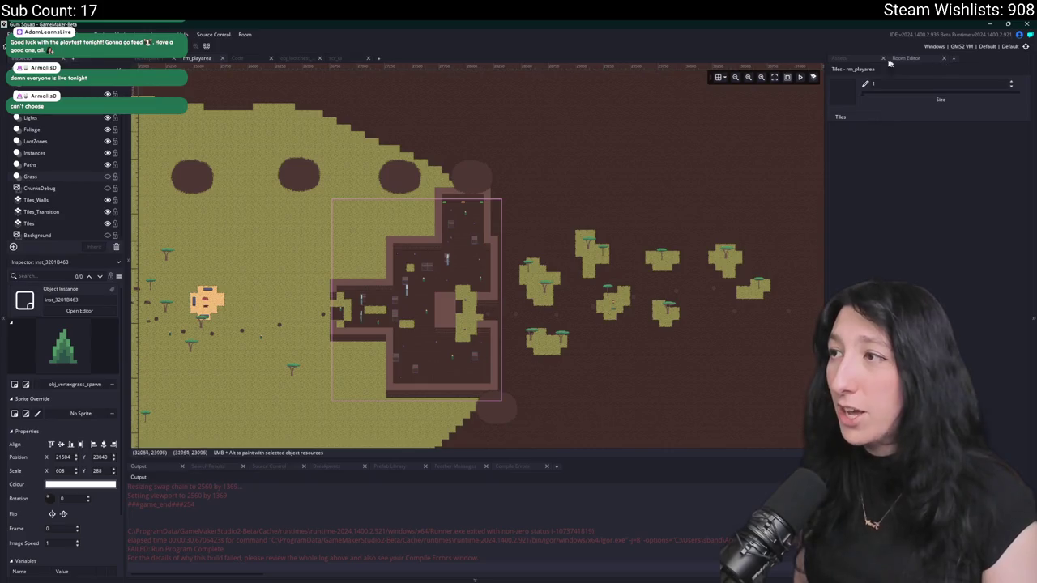
click(839, 59)
drag(660, 201, 611, 167)
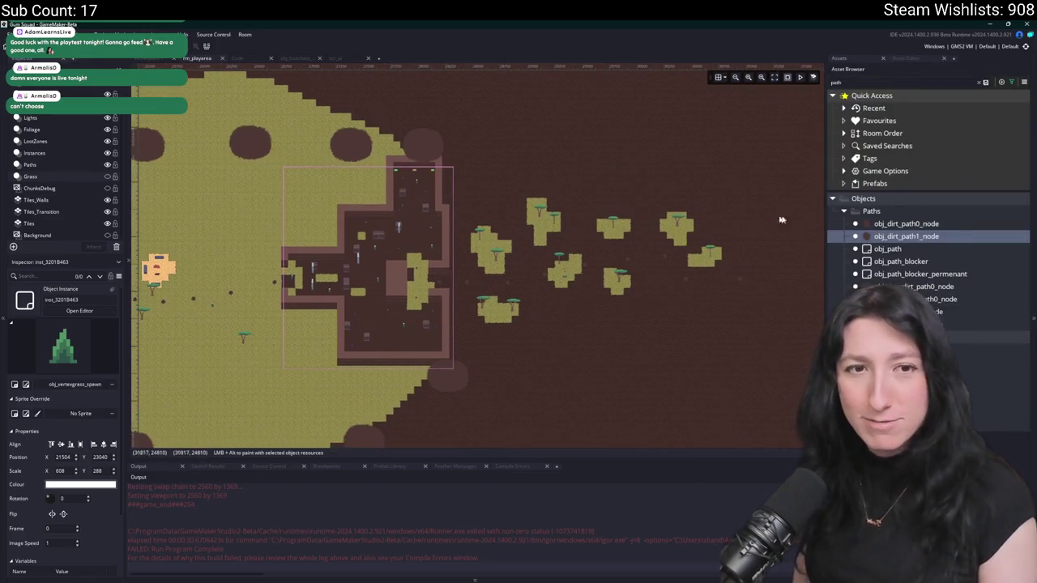
key(ctrl+t)
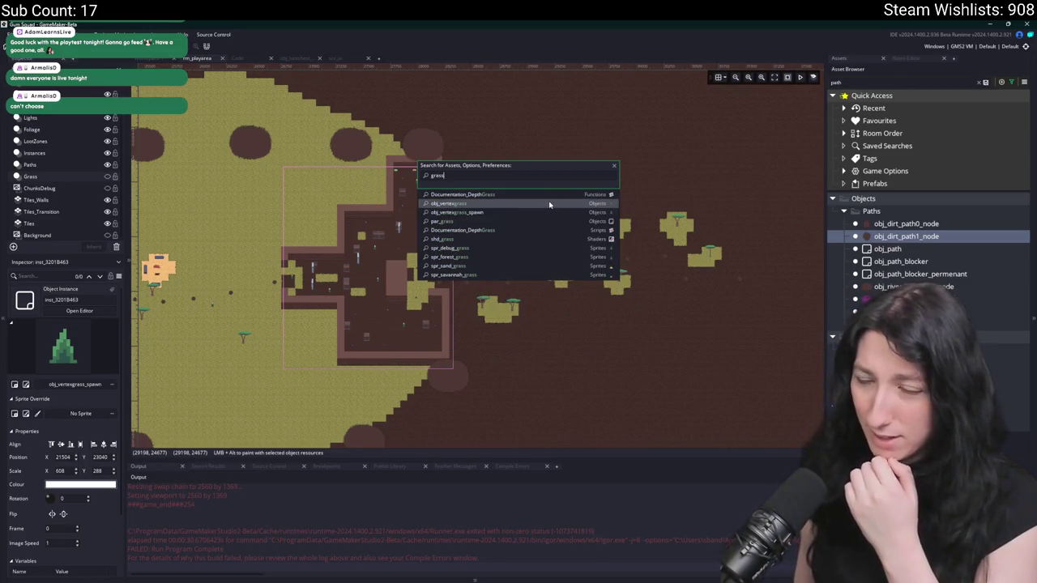
- In obj_vertexgrass, set the tile_allowed variable definition to type Real with default 0
click(547, 203)
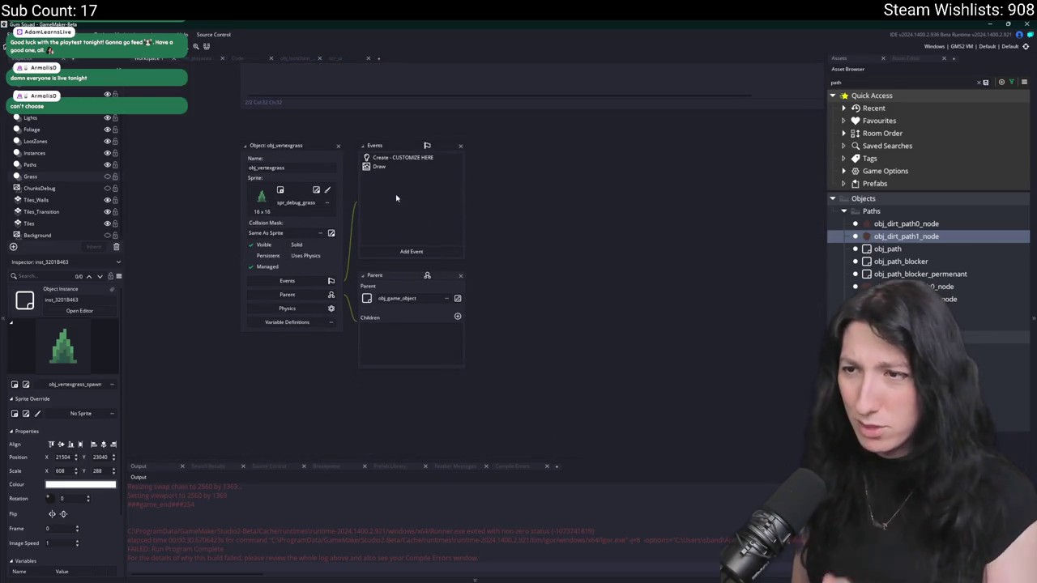
click(297, 324)
text(tiles_allowed)
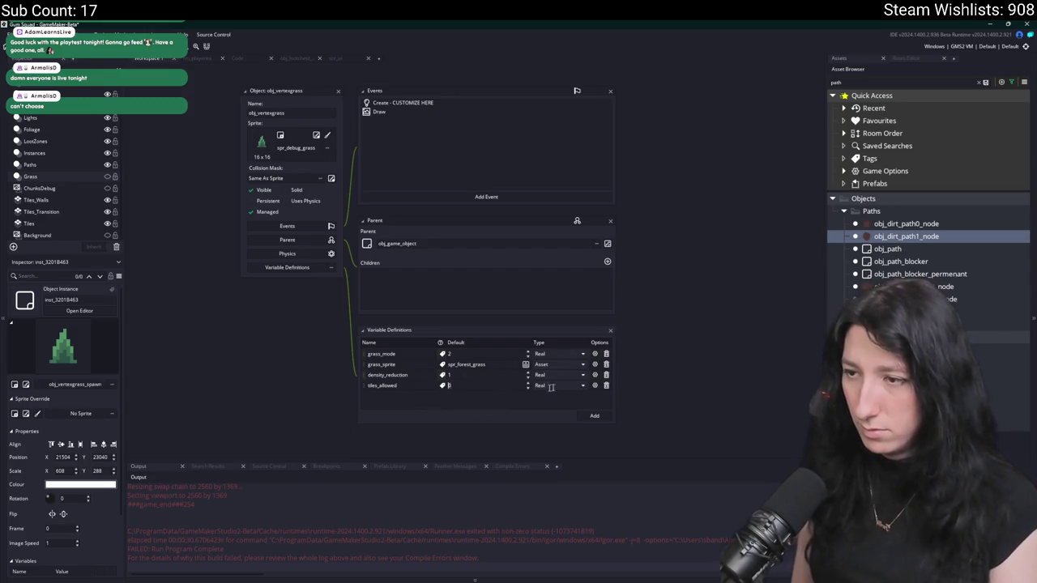
click(549, 387)
click(544, 426)
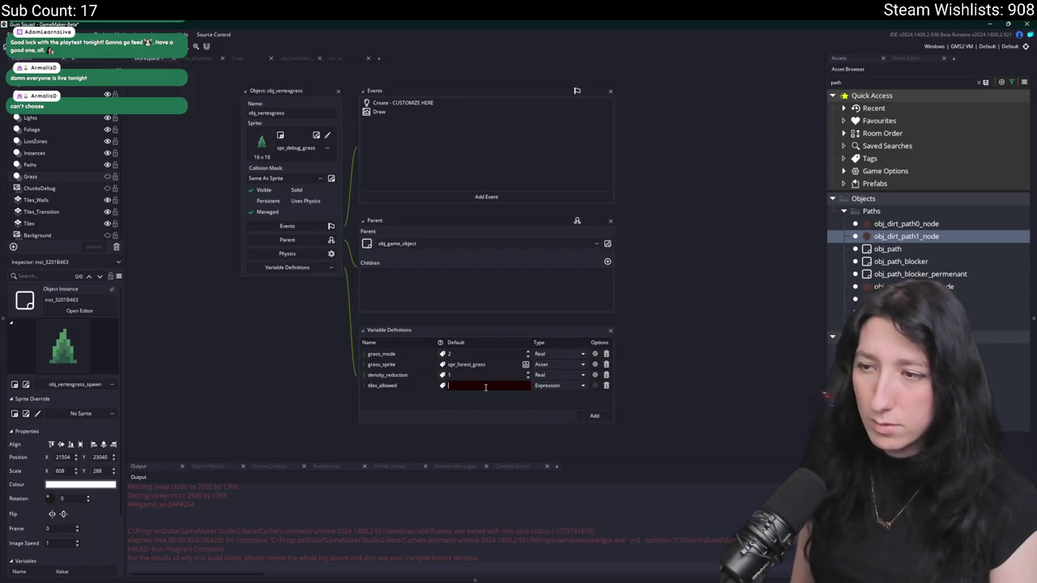
click(563, 395)
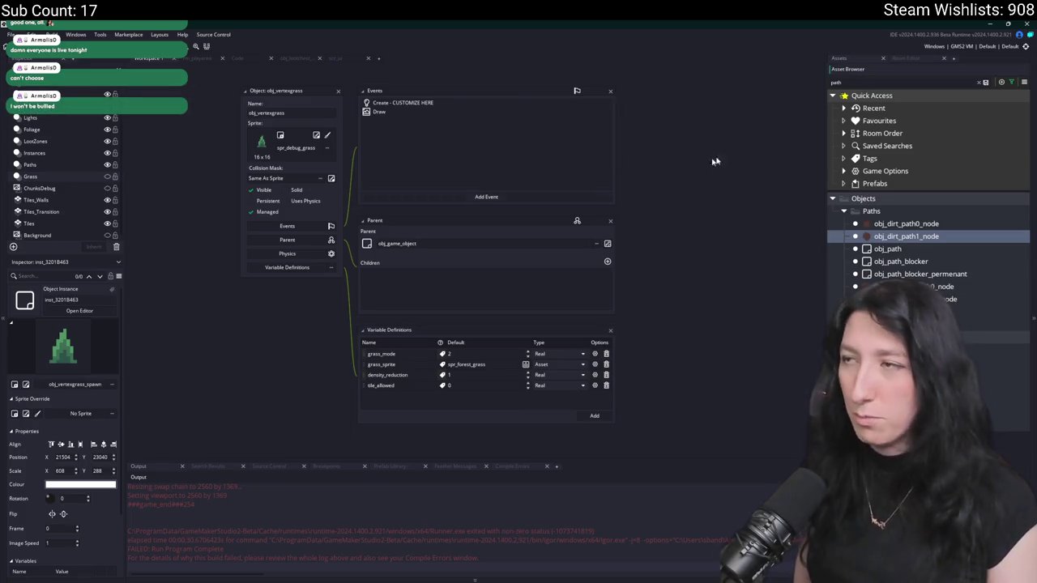
- Back in rm_playarea, select the Tiles layer and pick a grass tile from the tileset
click(195, 61)
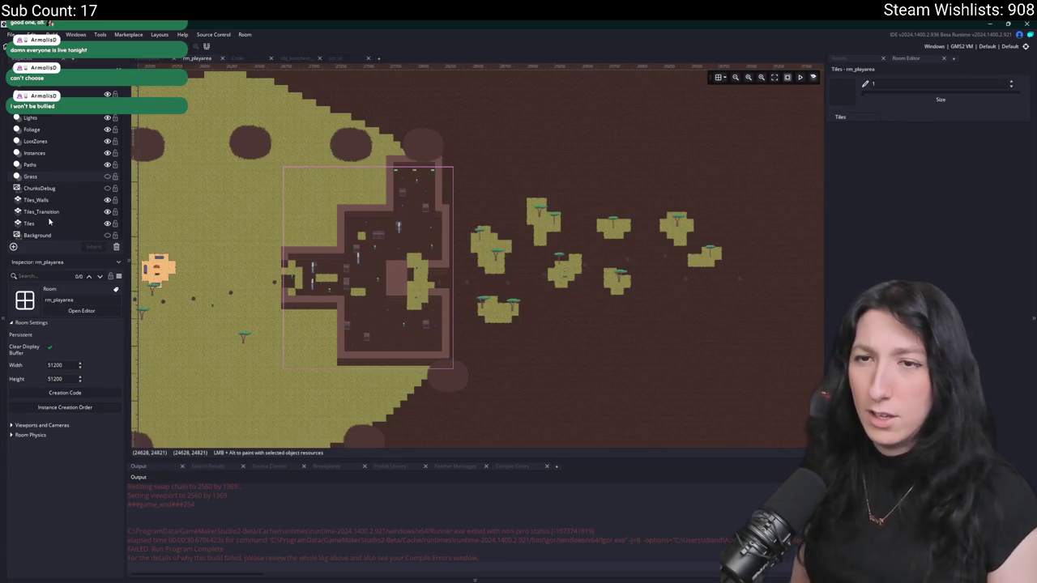
click(29, 223)
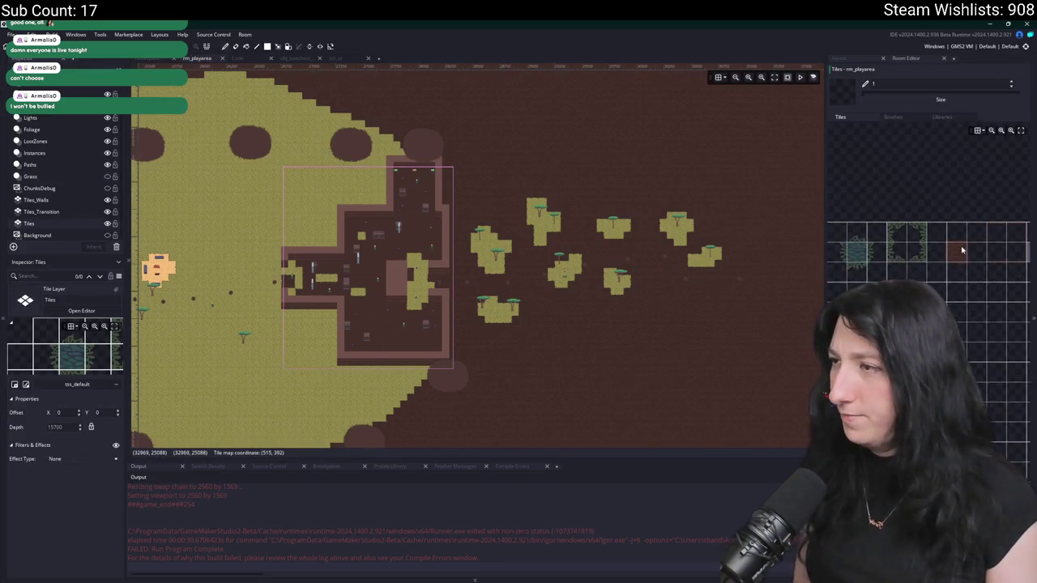
drag(933, 257, 849, 287)
click(849, 288)
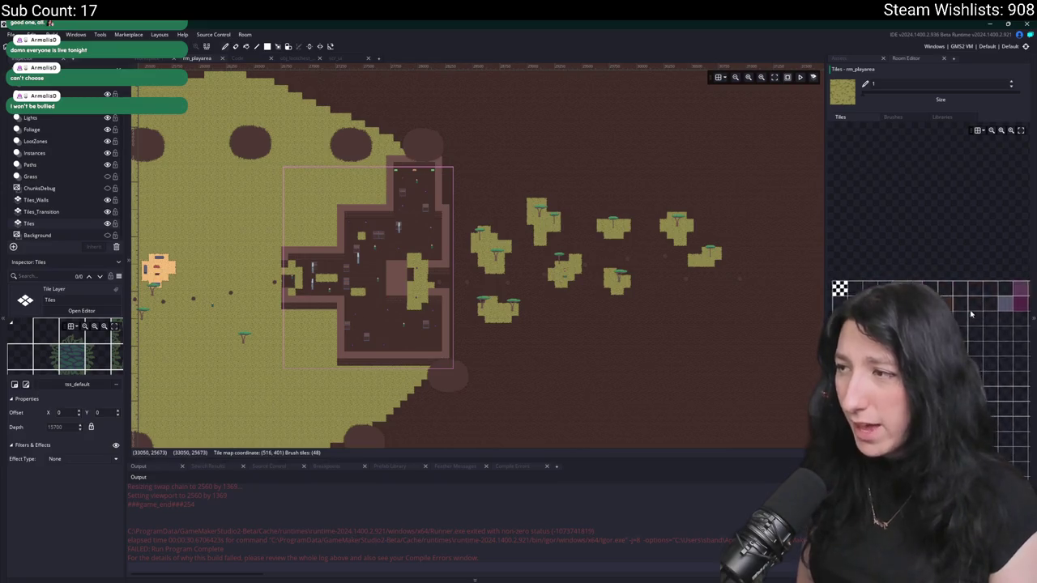
drag(1008, 337, 975, 318)
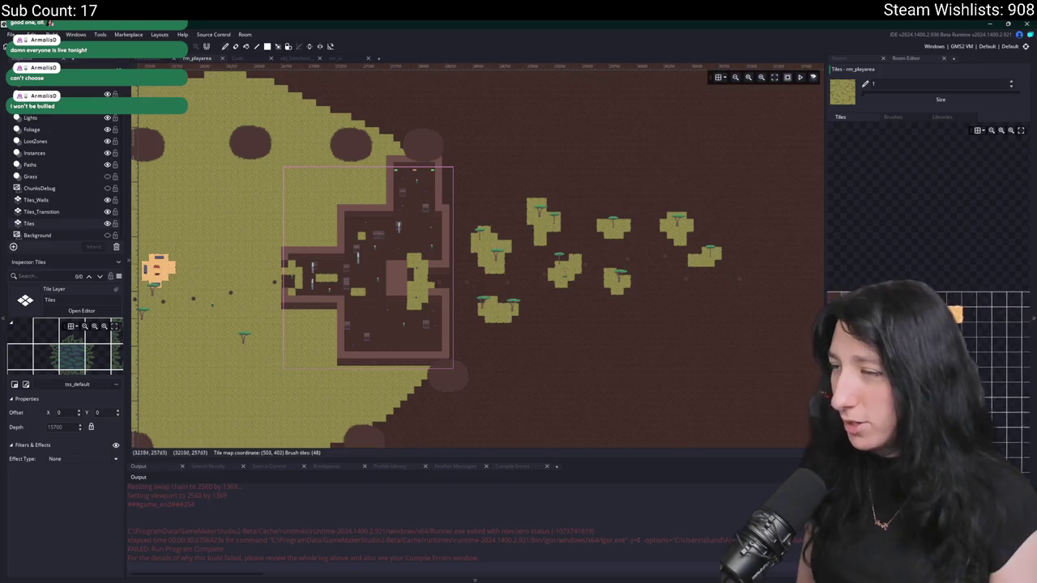
scroll(453, 267, up, 4)
- Pan to the room's bottom-right corner, select the Grass layer and make it visible again
drag(452, 267, 534, 250)
click(842, 59)
mouse_move(380, 313)
mouse_down()
mouse_move(478, 312)
mouse_move(513, 201)
mouse_up()
scroll(513, 201, down, 5)
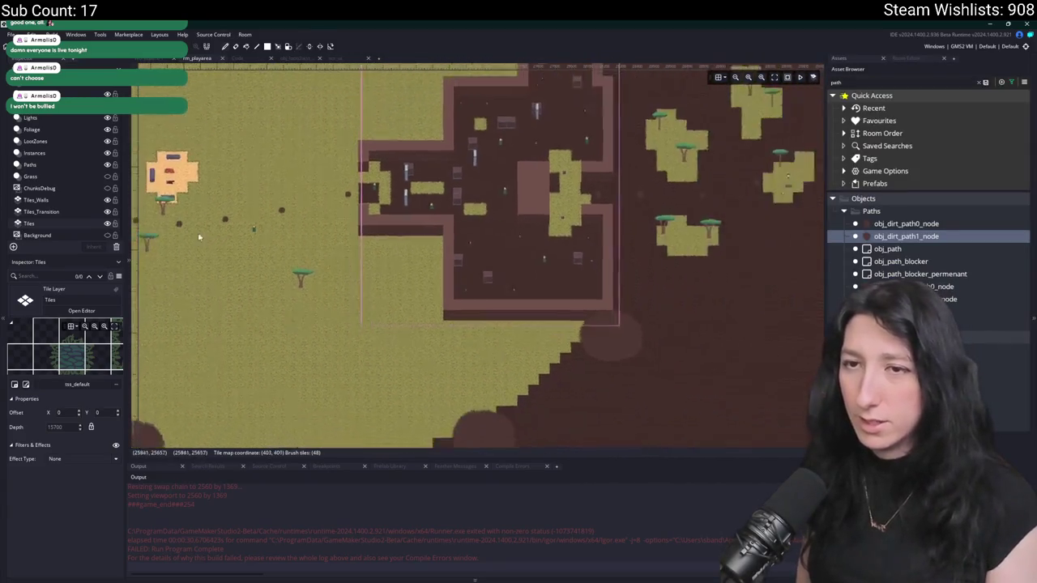
click(95, 180)
click(108, 176)
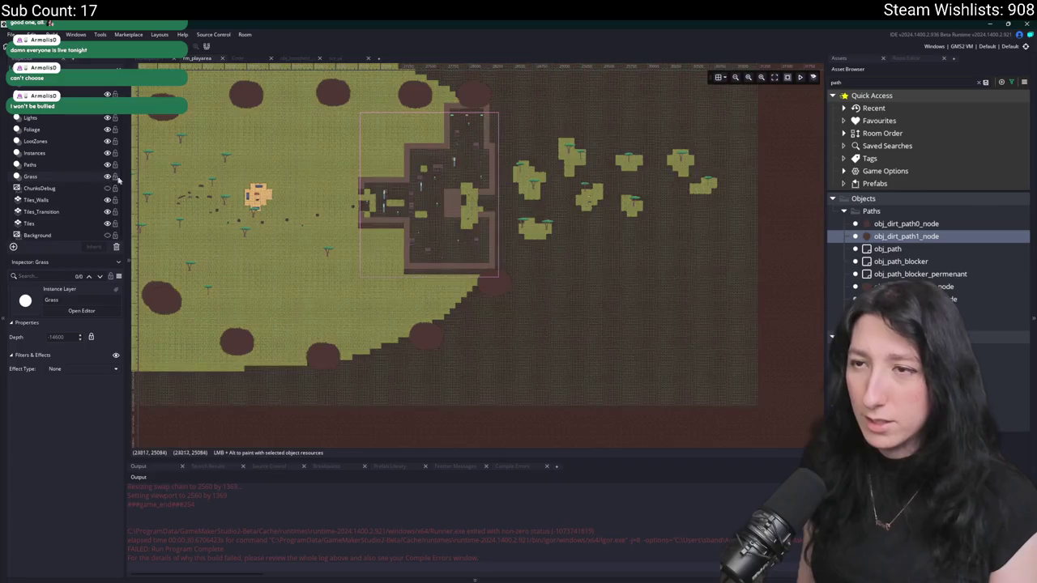
- Select the grass-spawn instance, open obj_vertexgrass via asset search, then search assets for 'grass'
click(241, 187)
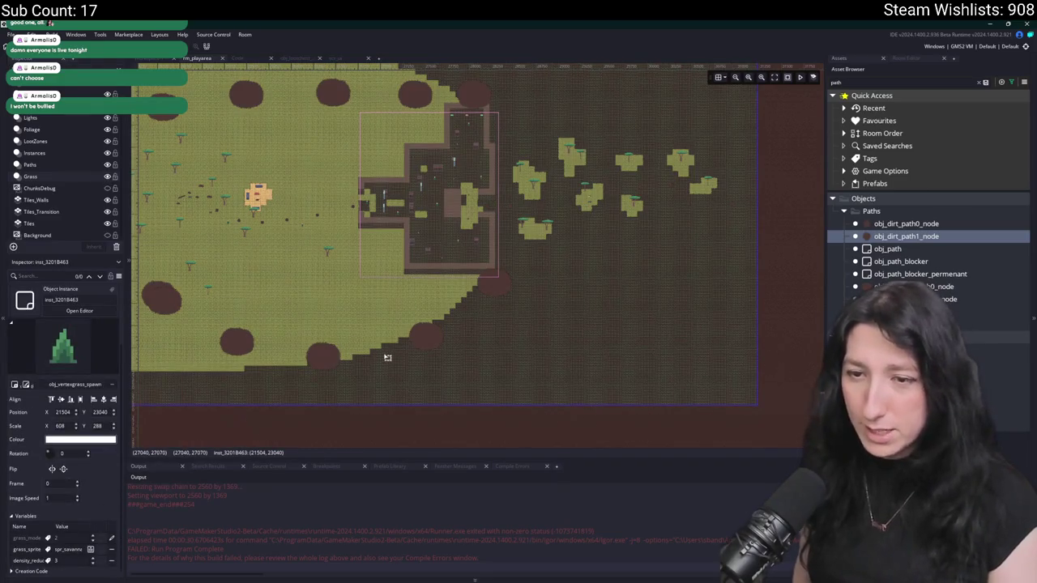
key(ctrl+t)
text(vertex_e)
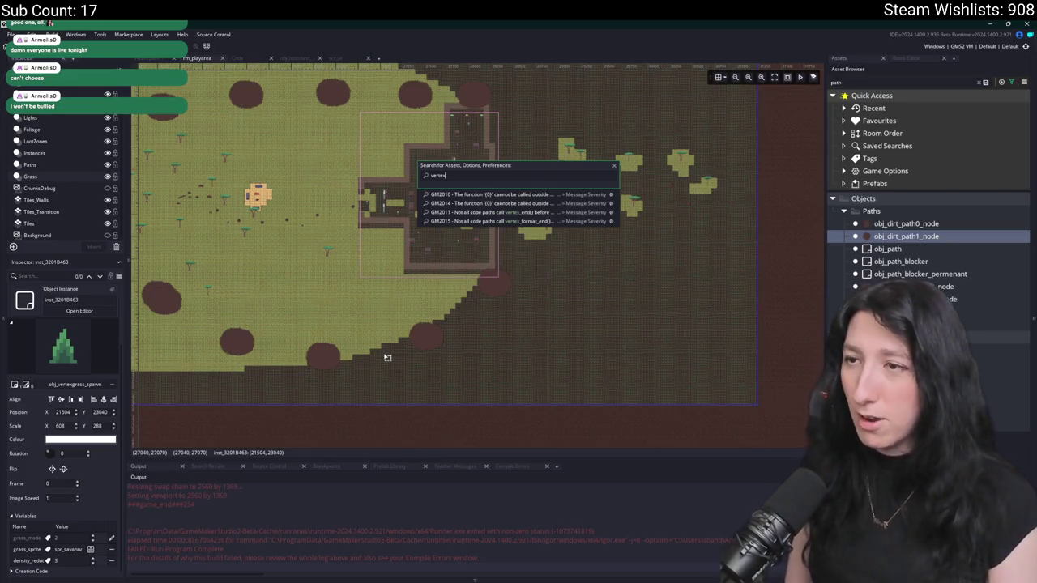
key(BackSpace)
key(Down)
key(Down)
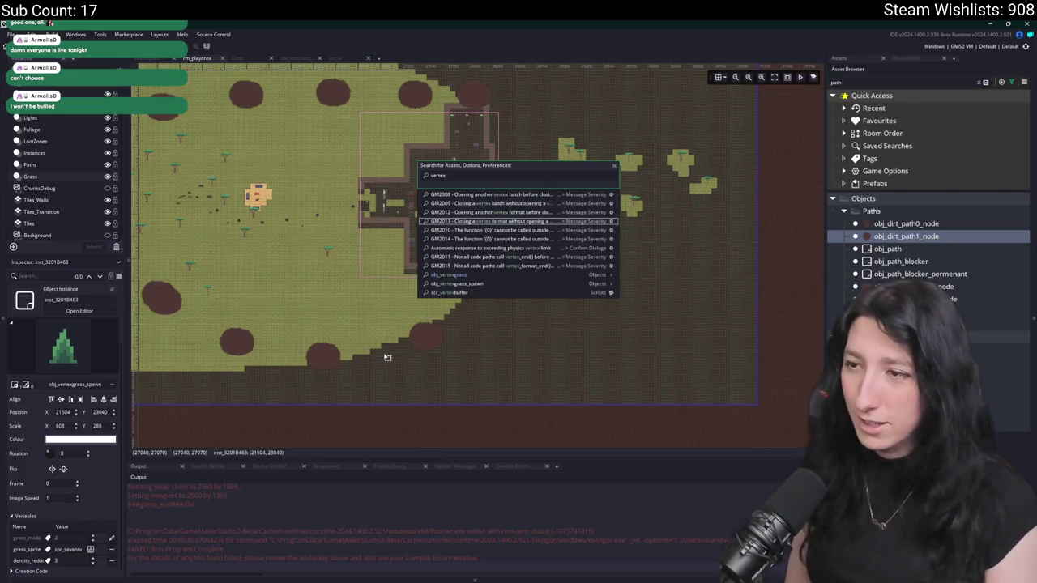
key(Down)
key(Return)
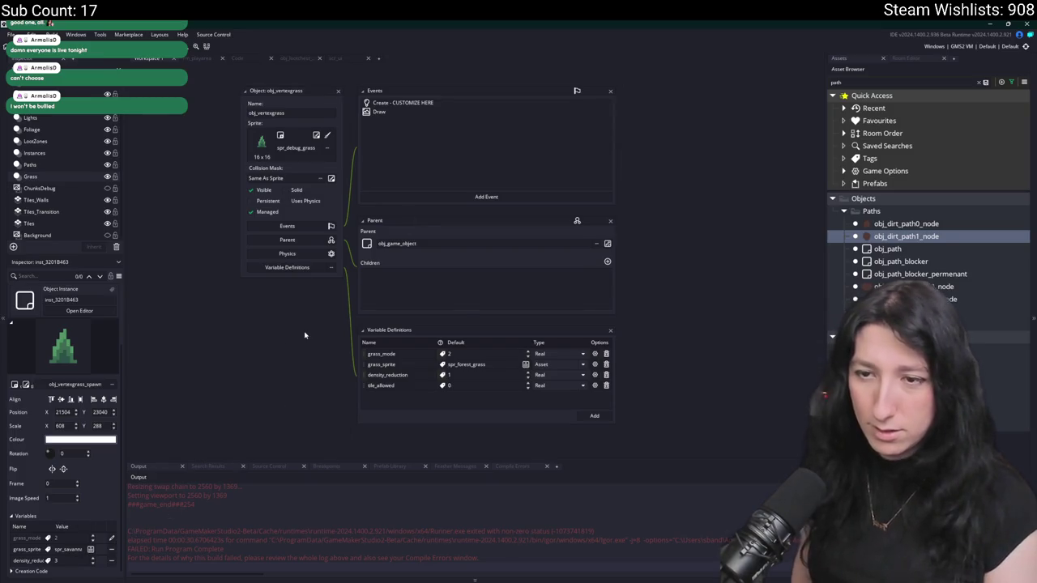
key(ctrl+t)
text(grass_sp)
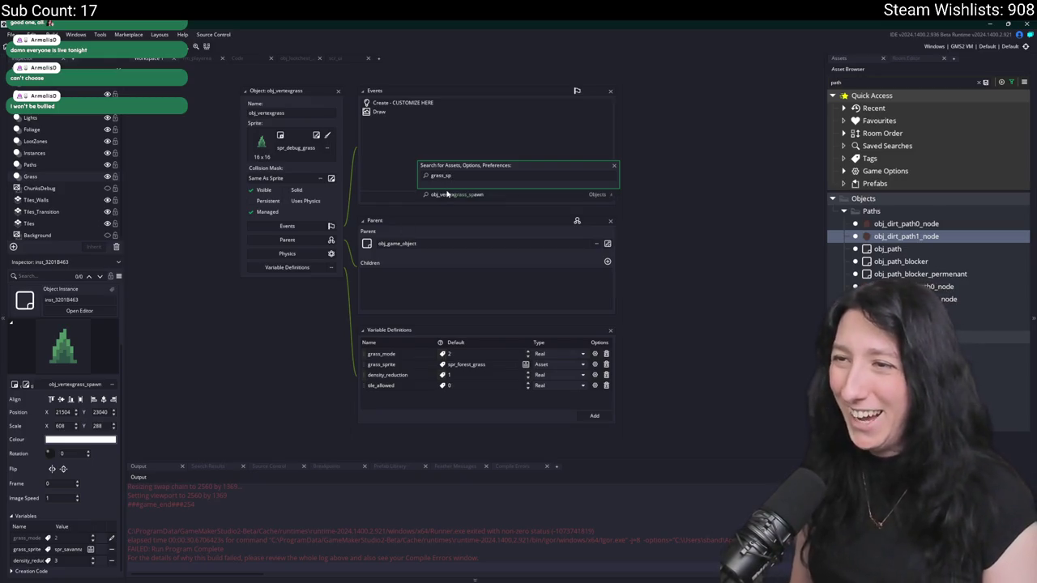
- Add a tile_allowed variable definition to obj_vertexgrass_spawn
click(446, 194)
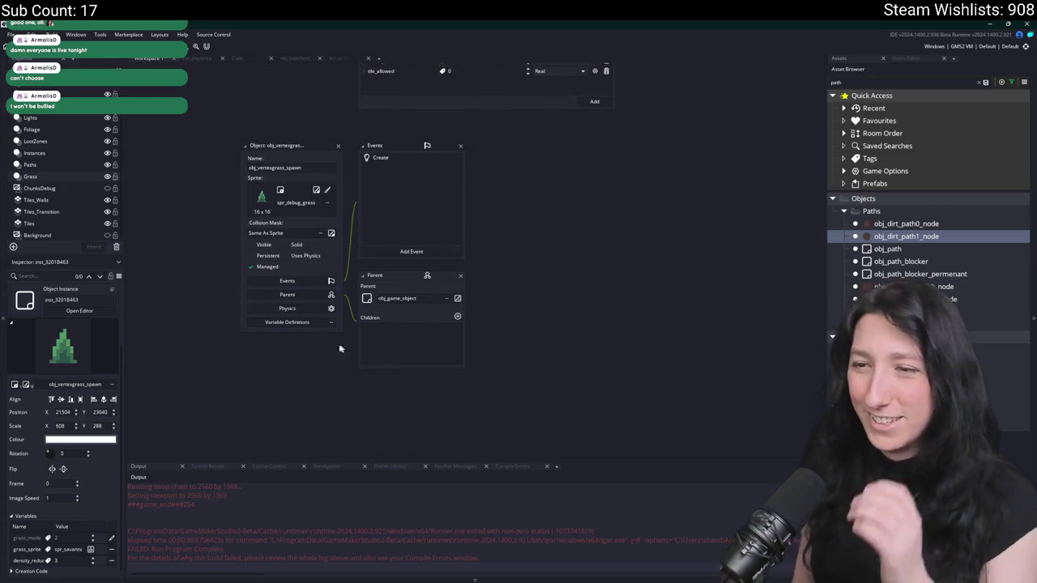
click(290, 322)
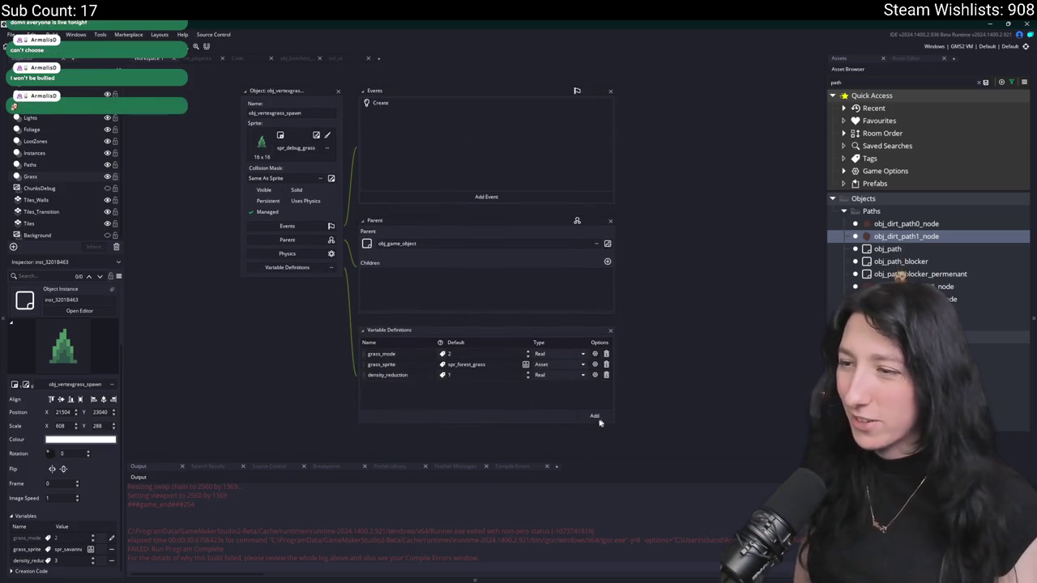
click(595, 415)
text(tile_allowed)
scroll(384, 401, down, 2)
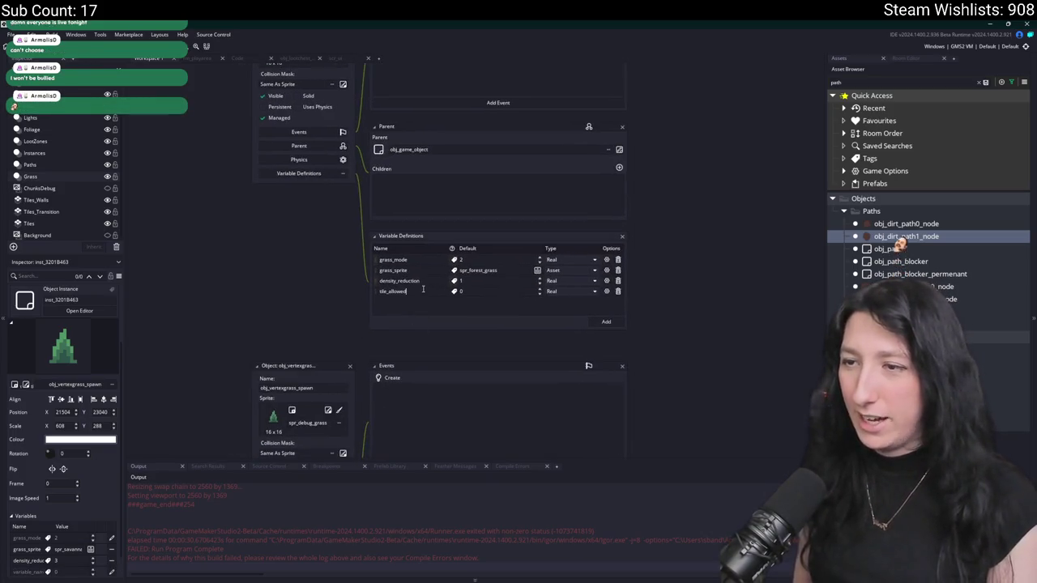
scroll(423, 377, down, 5)
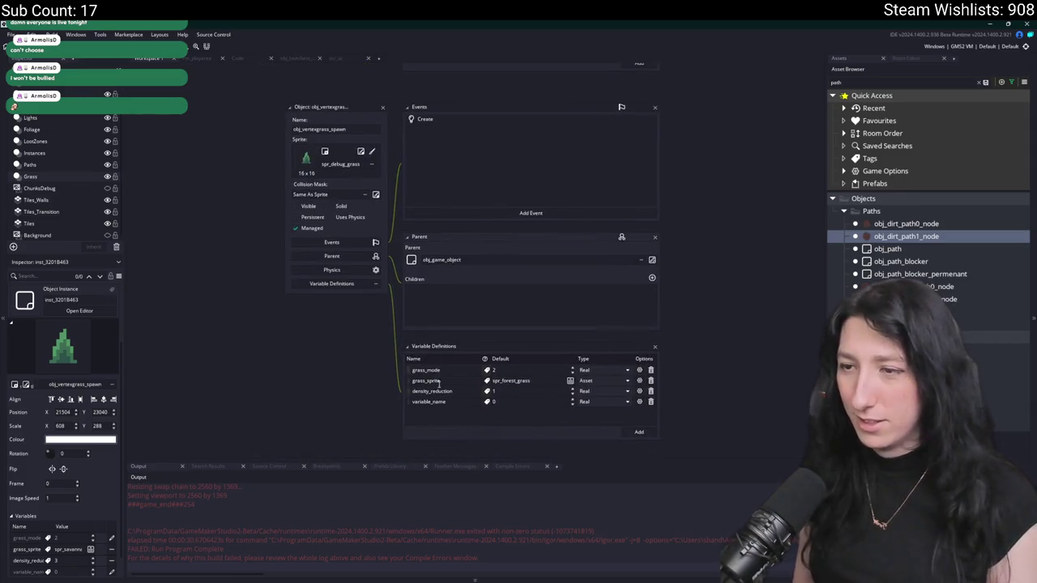
- In the spawner's Create event, duplicate the density_reduction line and rename both names to tile_allowed
double_click(417, 119)
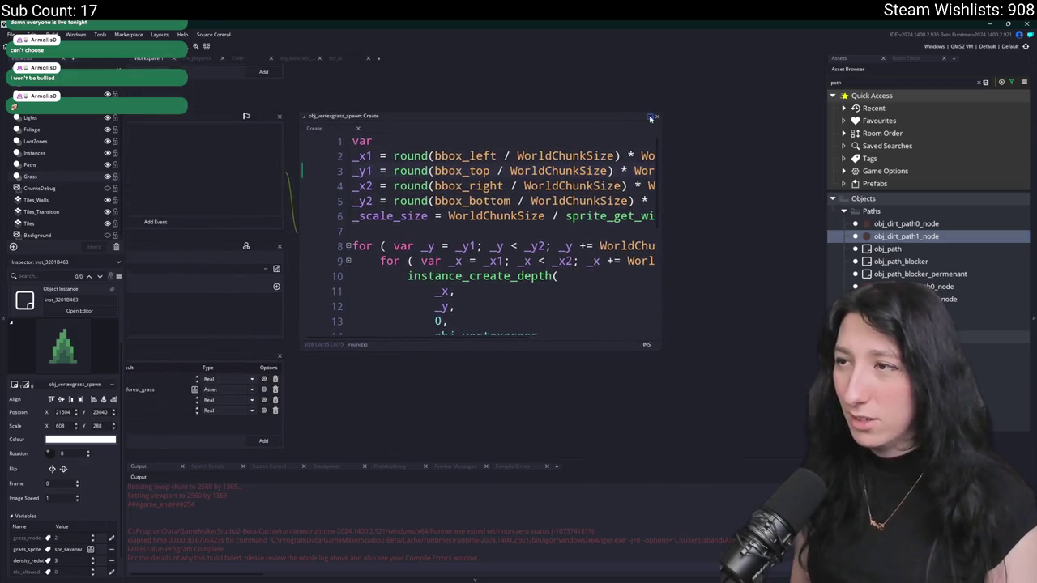
click(650, 118)
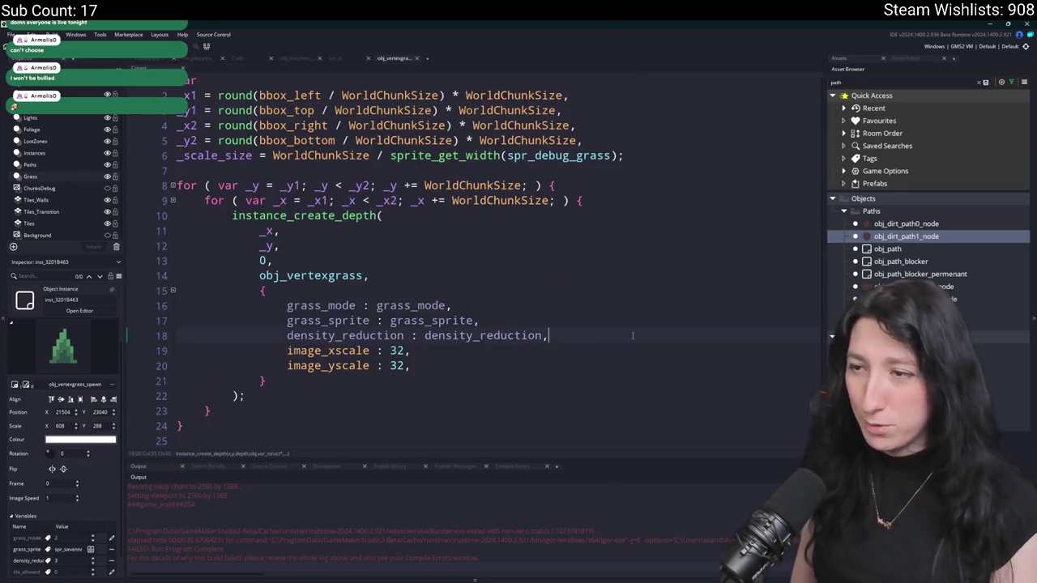
key(ctrl+d)
double_click(461, 350)
text(tile_allowed)
double_click(345, 350)
text(tile_allowed)
middle_click(390, 57)
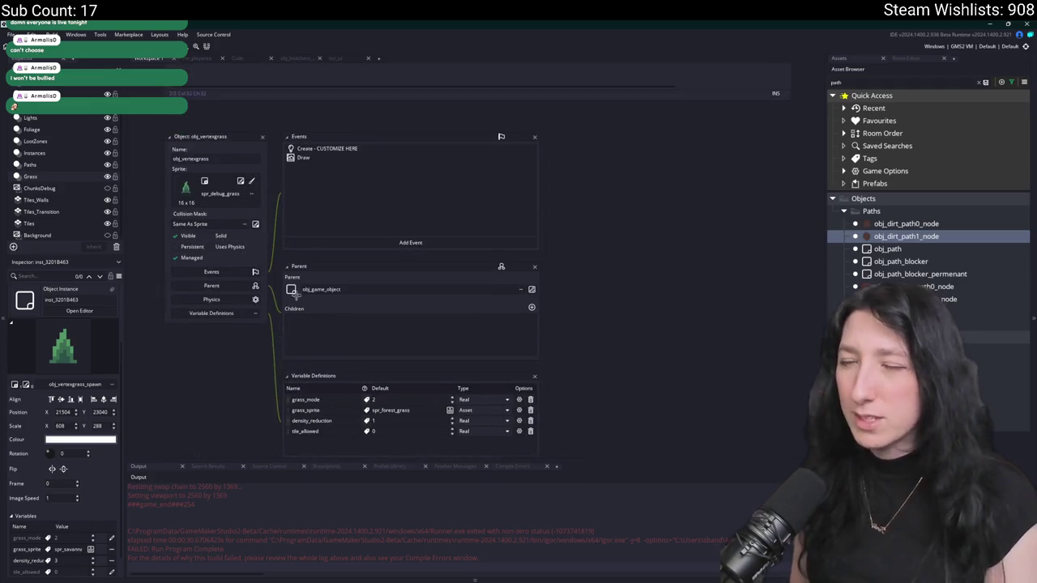
- Open obj_vertexgrass's Create event full-width and scroll to the tilemap lookup lines
double_click(367, 151)
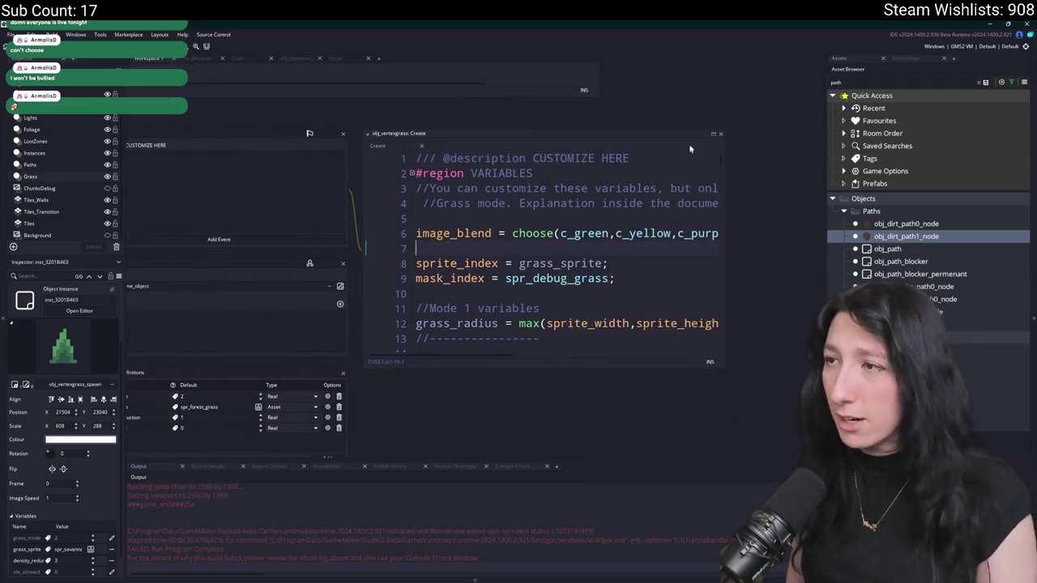
click(713, 136)
scroll(603, 285, down, 5)
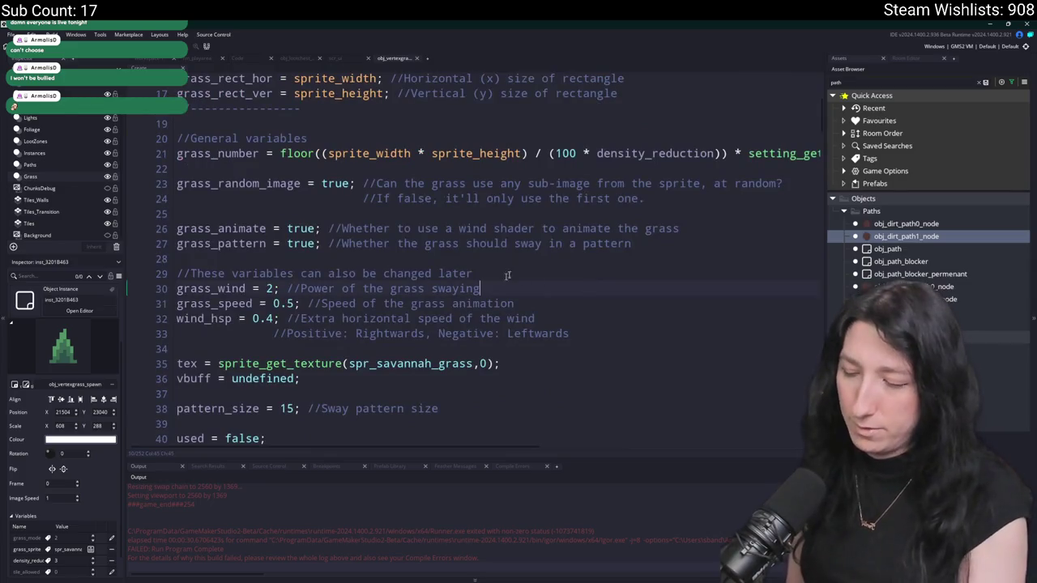
key(F12)
scroll(1015, 122, down, 15)
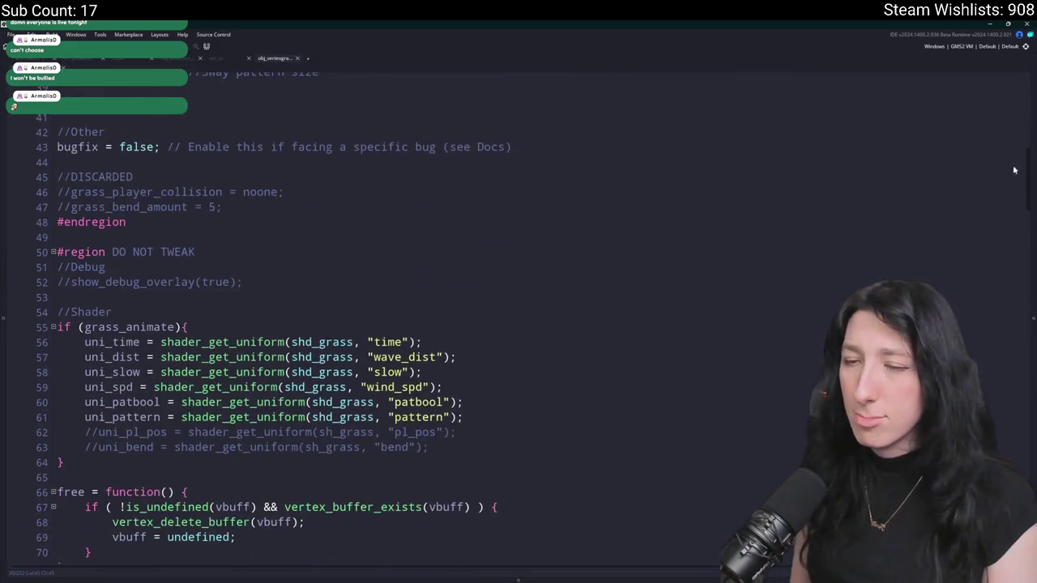
scroll(984, 209, down, 16)
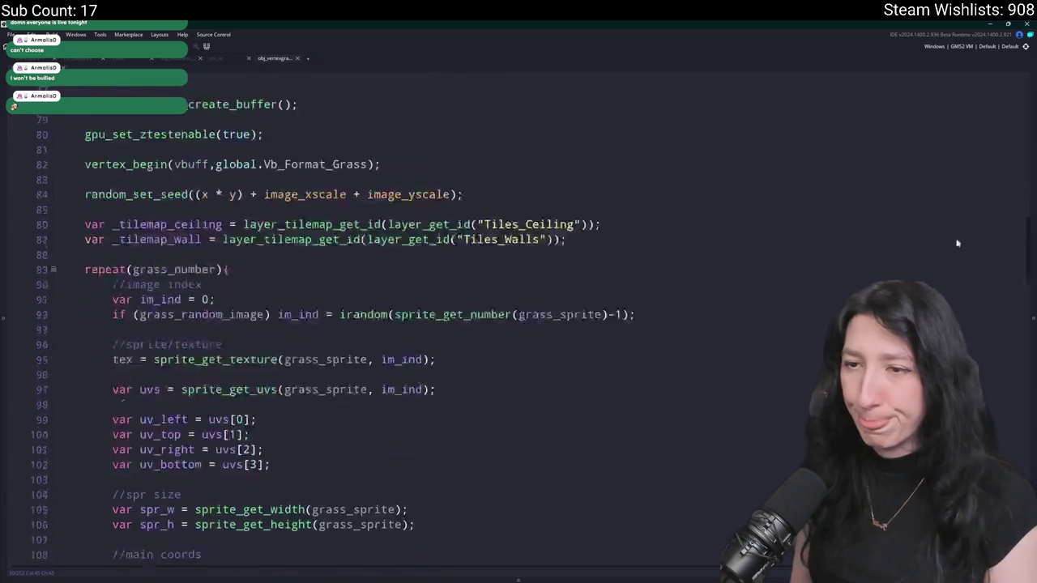
scroll(931, 223, down, 3)
scroll(931, 224, up, 16)
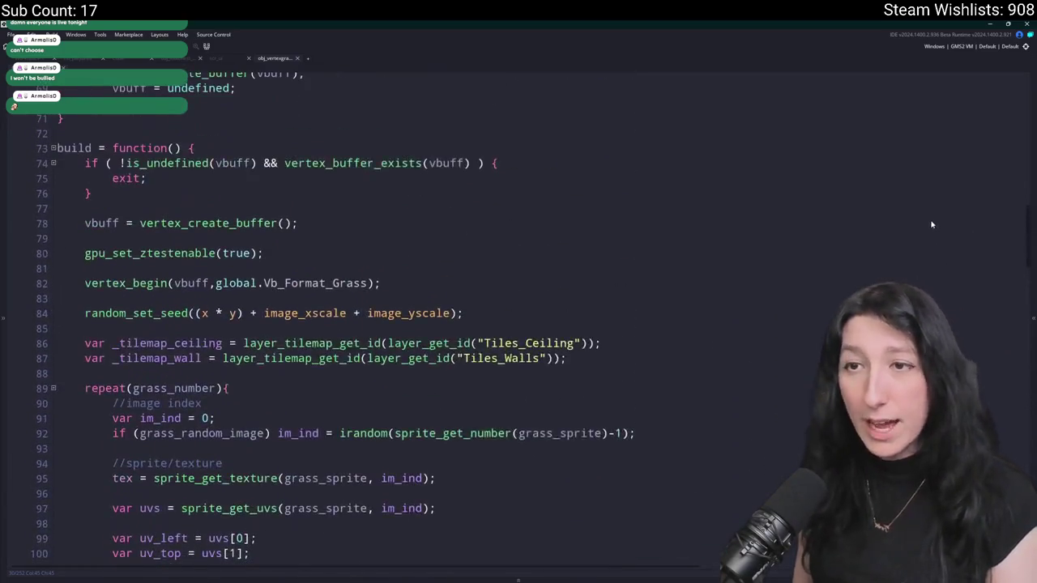
- Duplicate the _tilemap_wall line as _tilemap_floor, reading from the "Tiles" layer
key(ctrl+d)
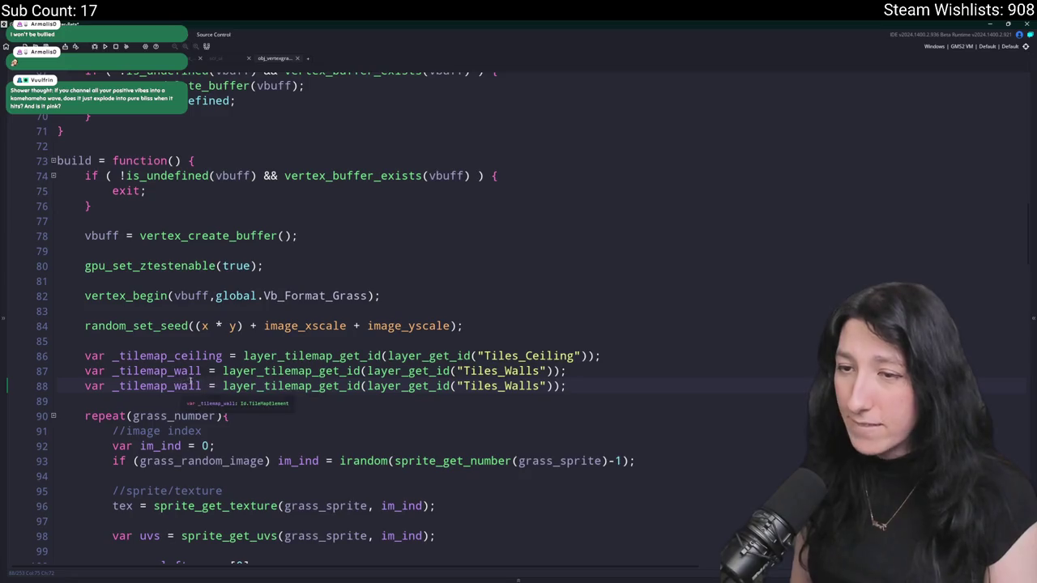
click(174, 386)
key(Delete)
key(Delete)
key(Delete)
text(floor)
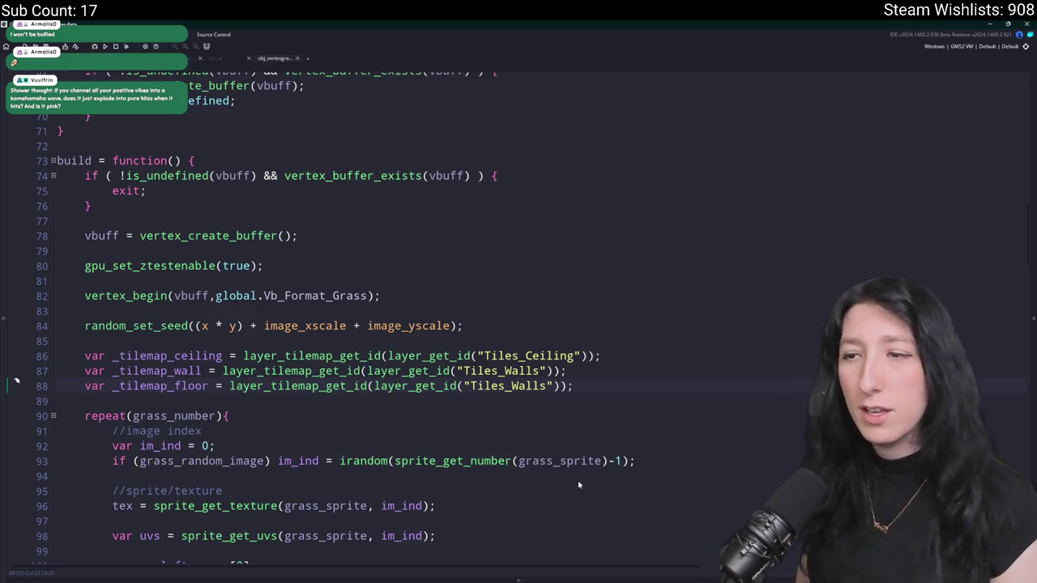
click(497, 386)
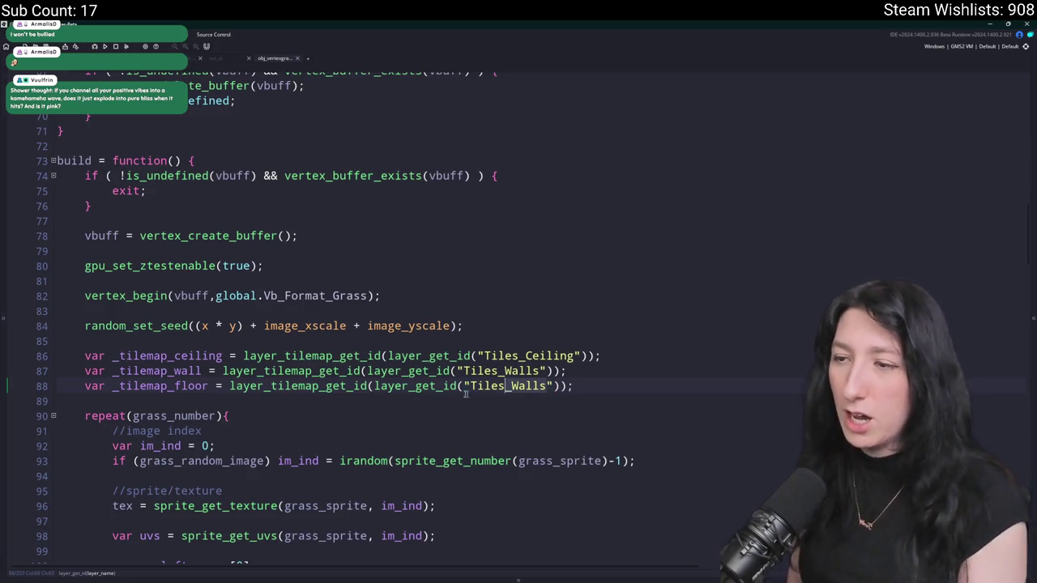
key(Delete)
key(Delete)
key(Delete)
click(553, 372)
- Break the grass spawner's if condition into separate collision, ceiling and wall lines, adding an opening brace
scroll(553, 373, down, 6)
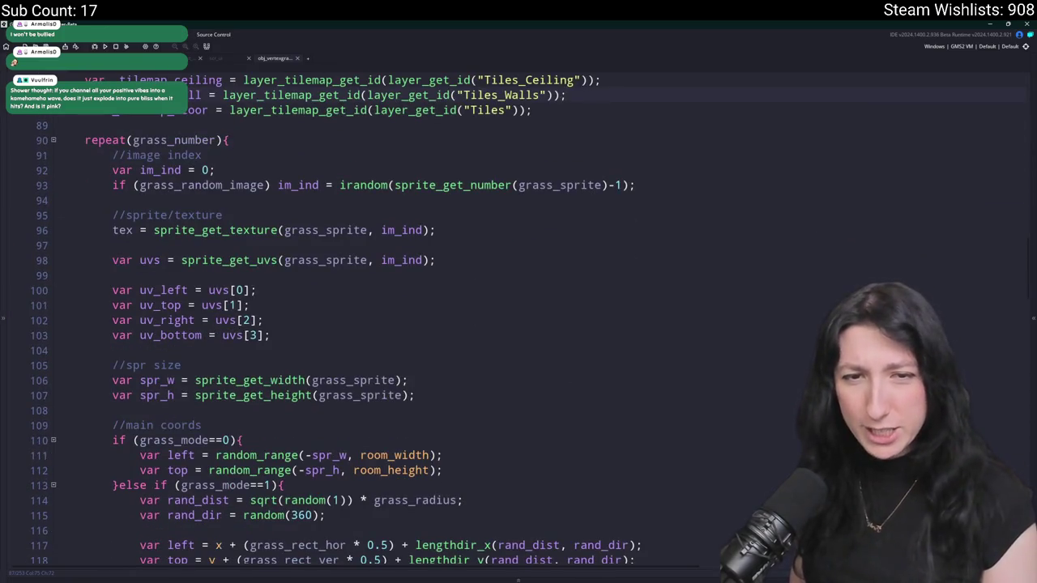
scroll(381, 320, down, 8)
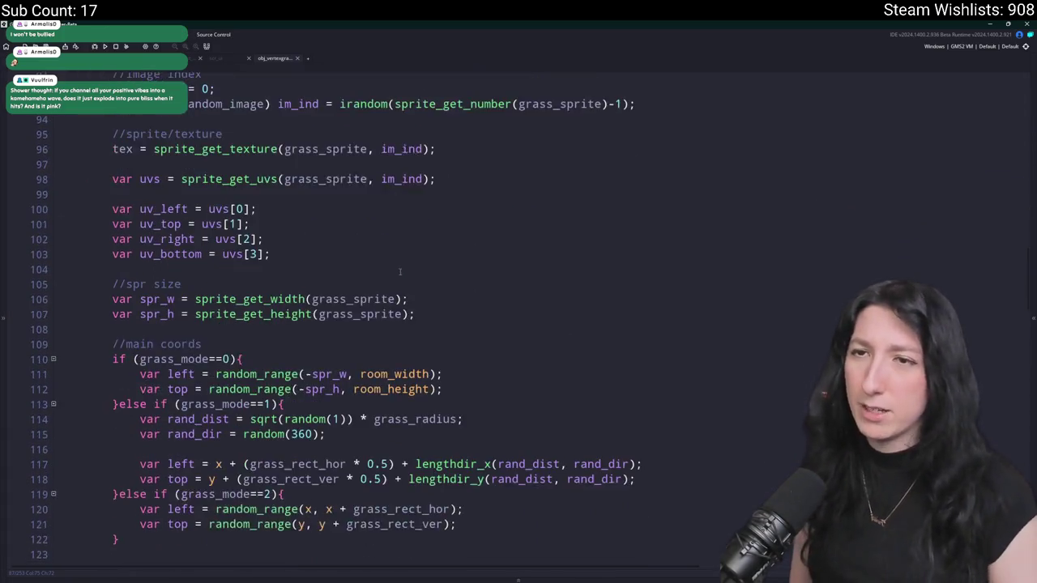
scroll(542, 285, down, 12)
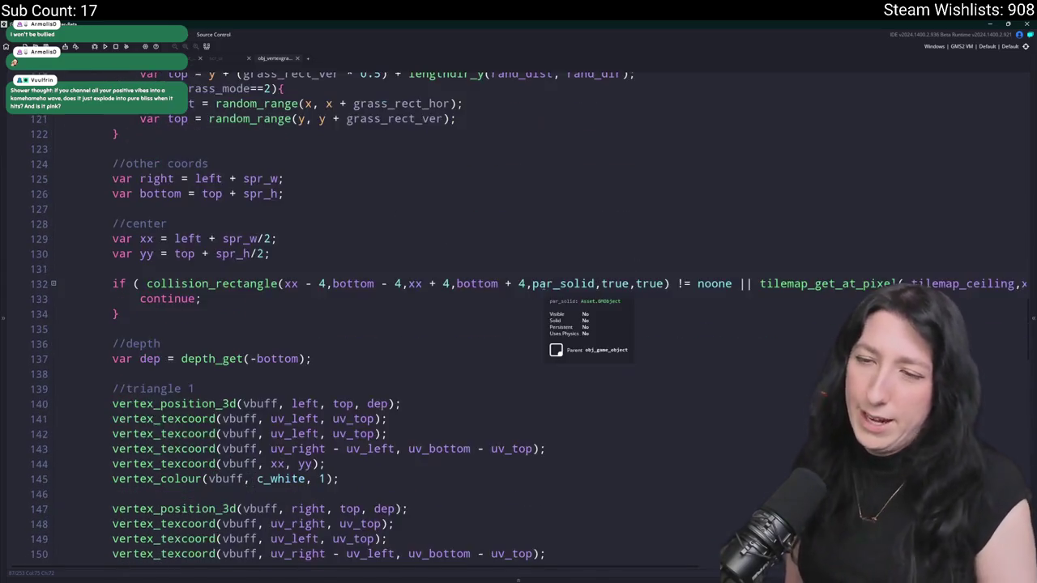
scroll(531, 302, up, 7)
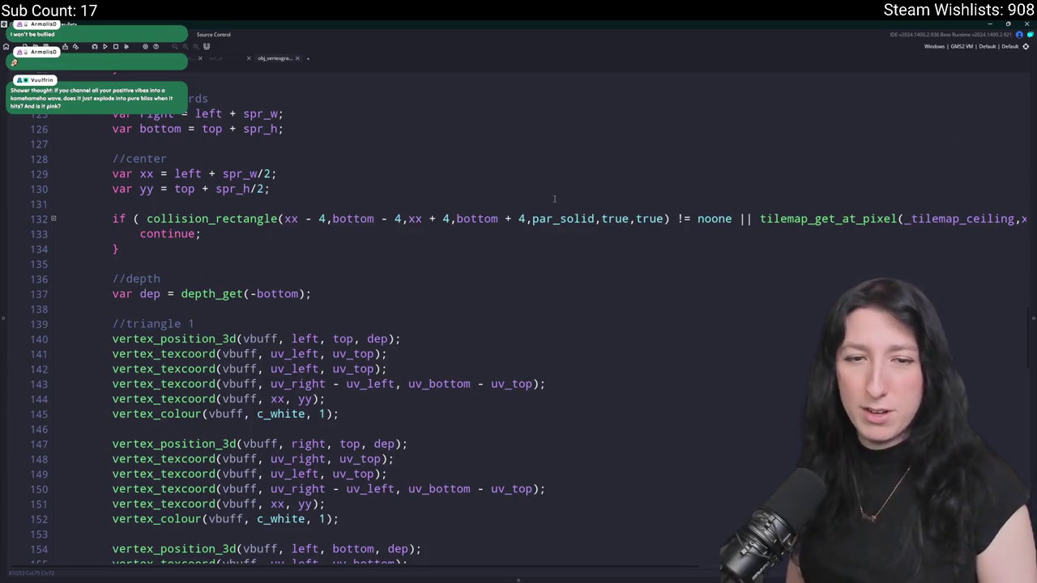
scroll(562, 153, up, 5)
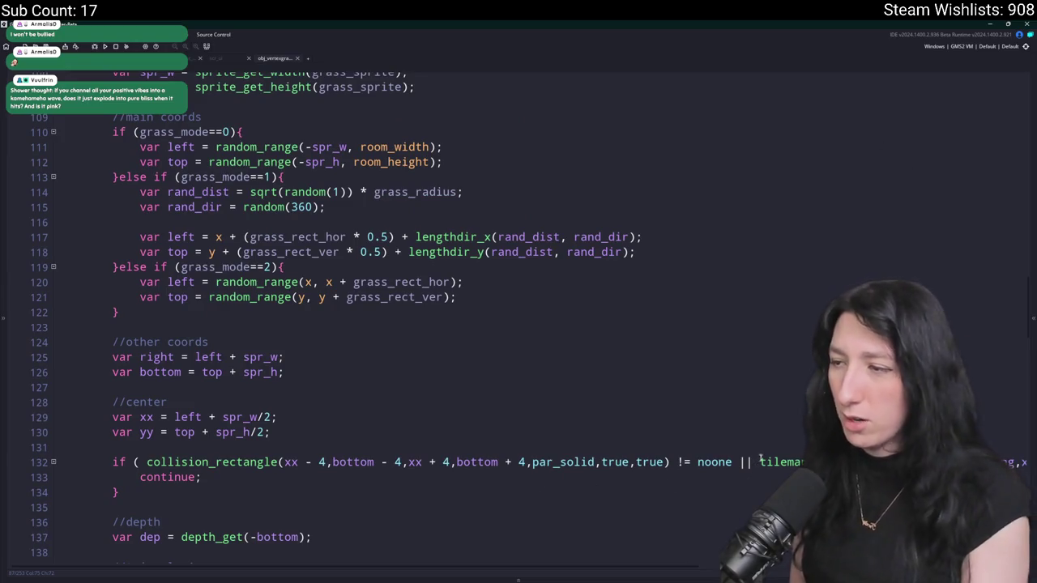
key(Return)
click(462, 477)
key(Return)
click(430, 493)
key(Return)
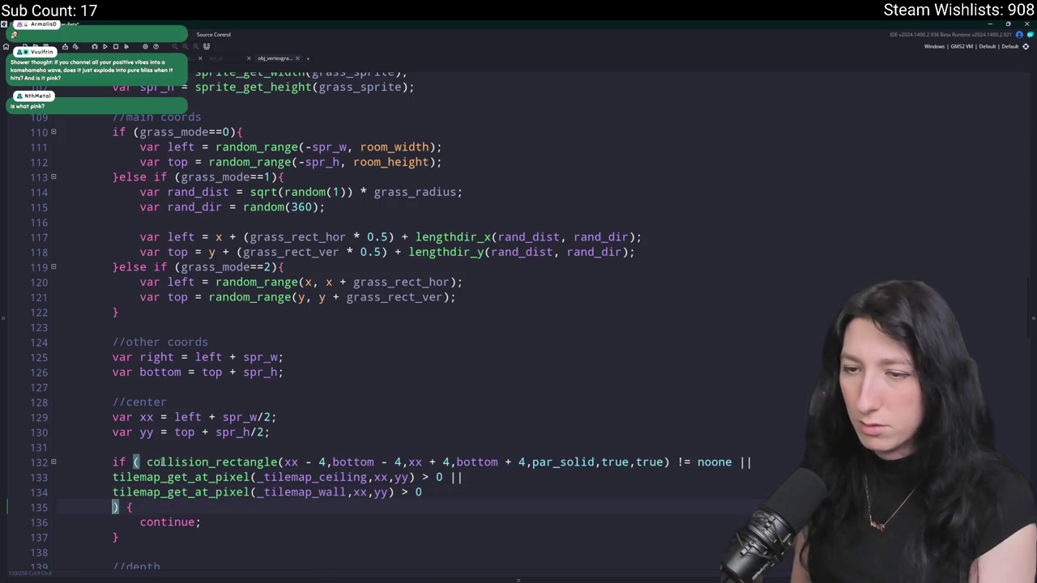
text({)
click(146, 462)
key(Return)
scroll(175, 423, down, 3)
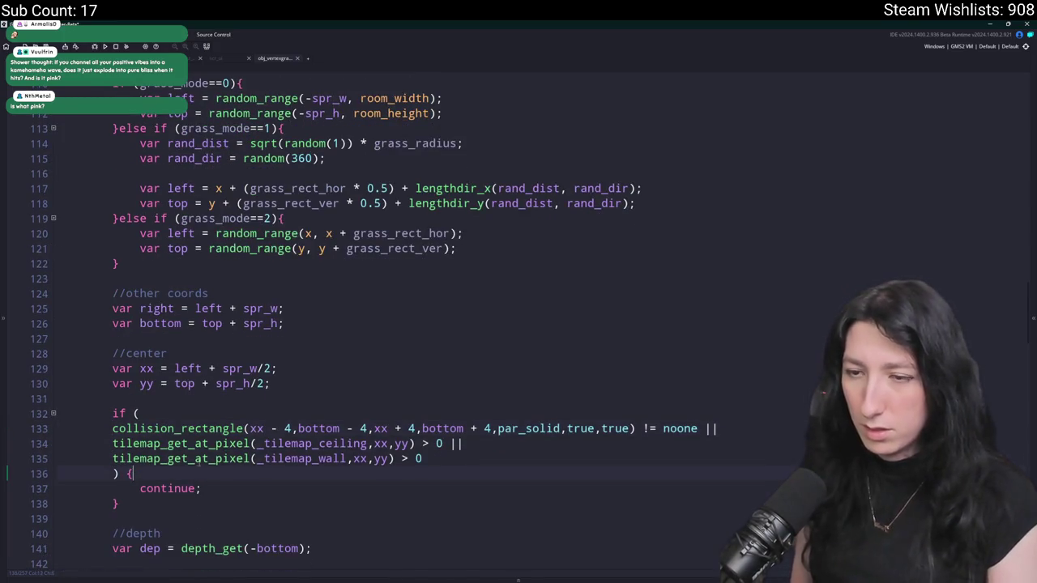
- Indent the condition lines and duplicate the wall check into a _tilemap_floor tile_allowed check
drag(113, 428, 453, 458)
key(Tab)
key(ctrl+d)
double_click(332, 473)
text(_tilemap_floor,xx,yy) > )
text(tile)
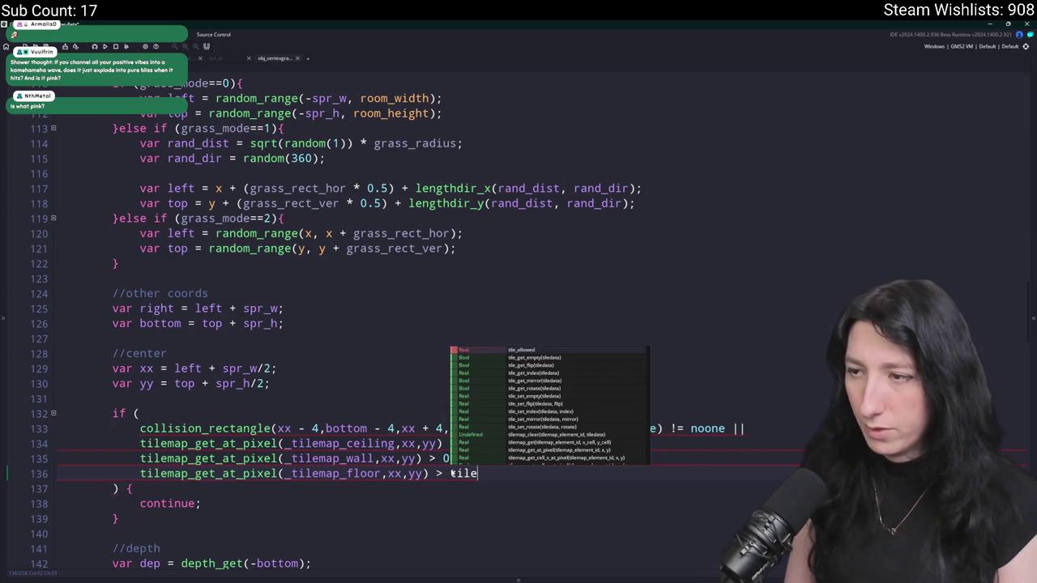
key(Return)
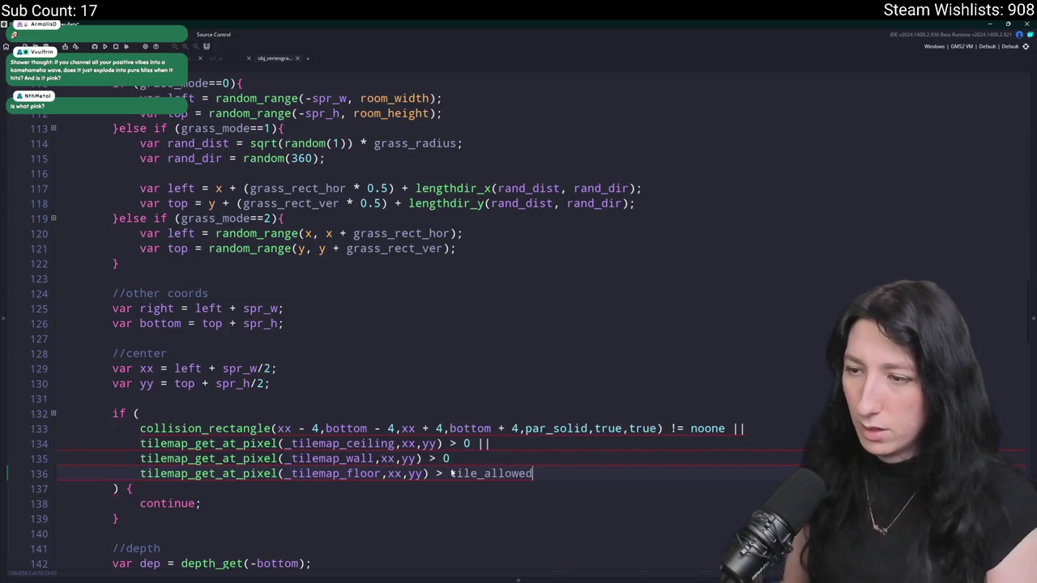
text(==)
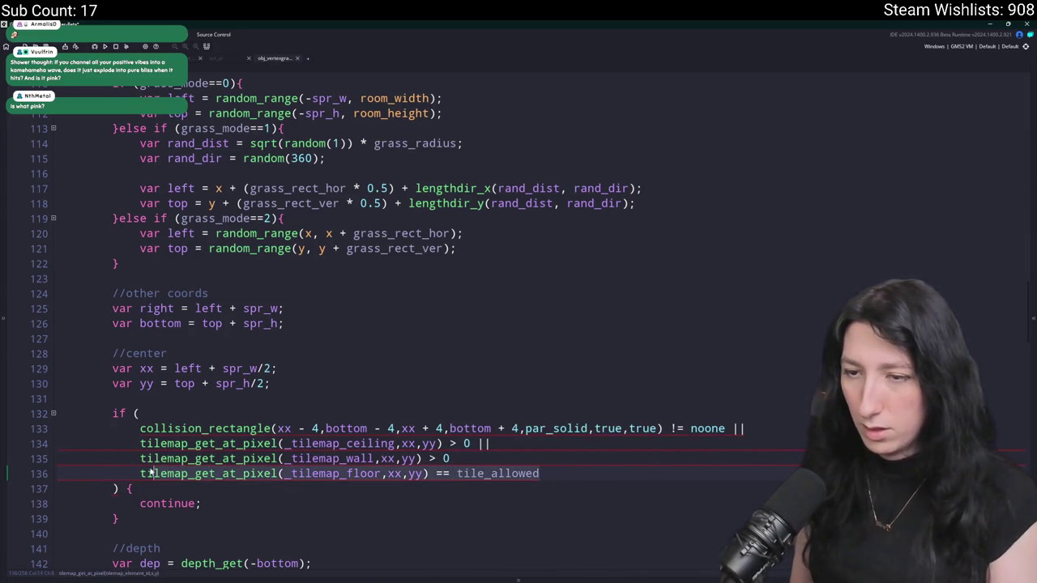
- Move the tile_allowed check line to be the first condition of the if
click(570, 462)
key(ctrl+x)
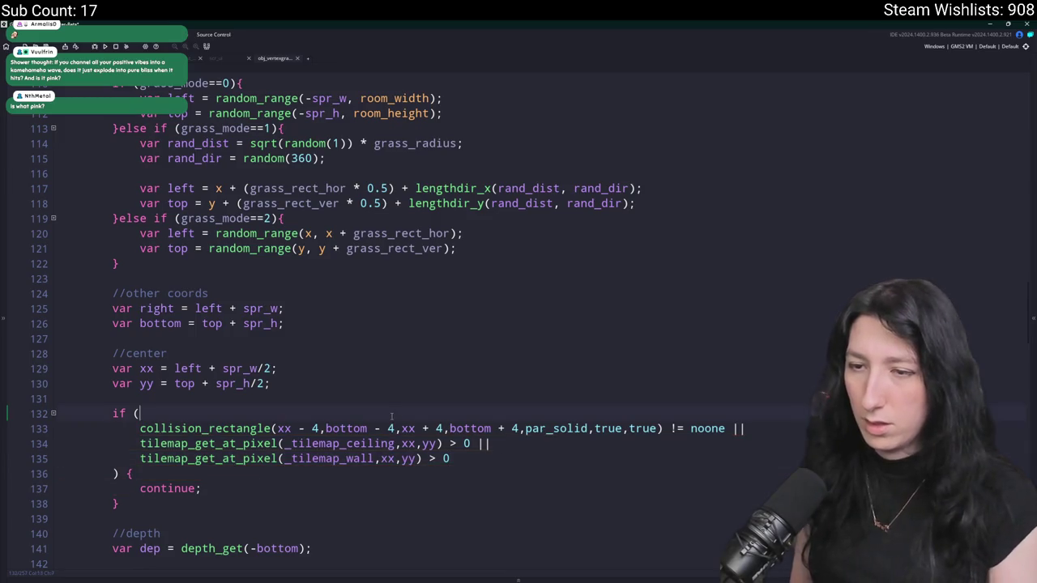
click(391, 416)
key(Return)
key(ctrl+v)
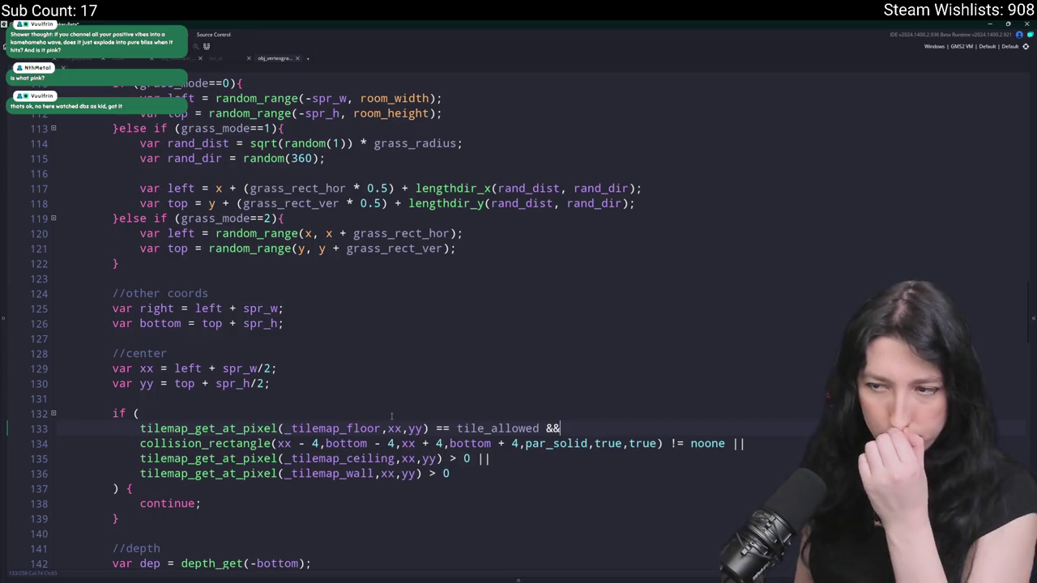
- Change the condition joiner to || and build and run the game with F5
scroll(565, 270, down, 1)
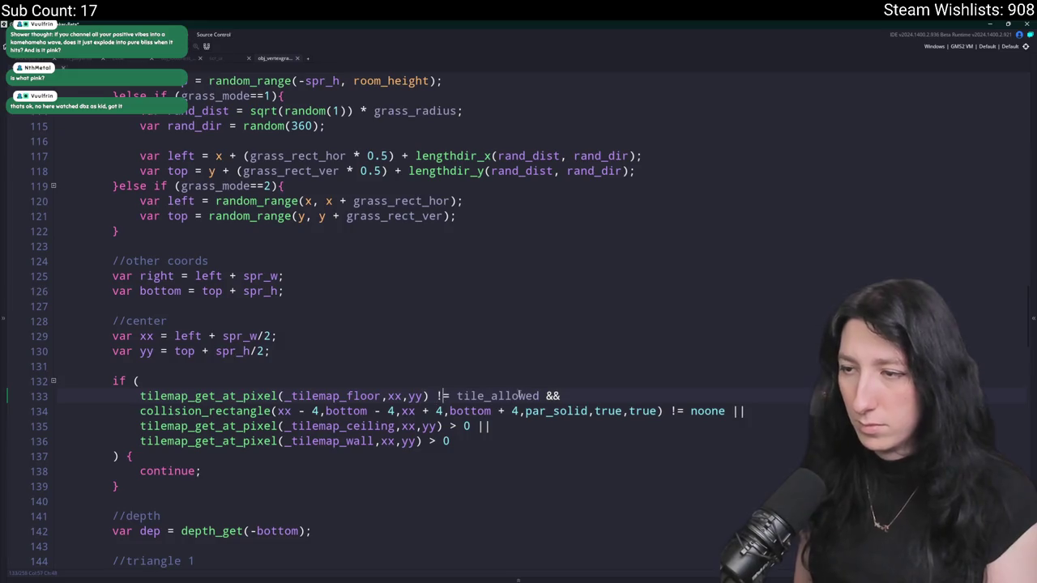
text(|)
scroll(548, 396, down, 2)
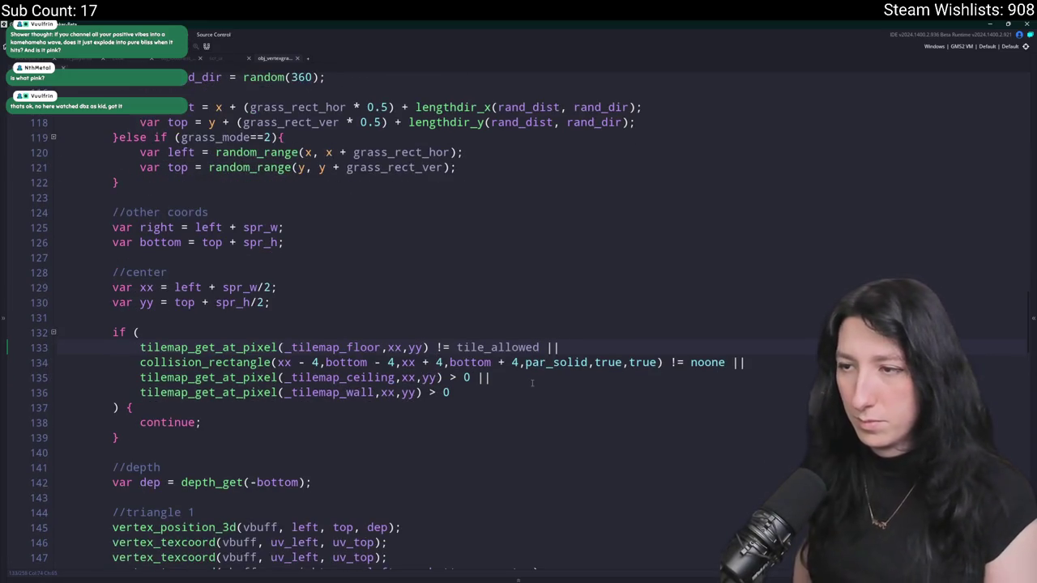
key(Down)
key(Down)
key(F5)
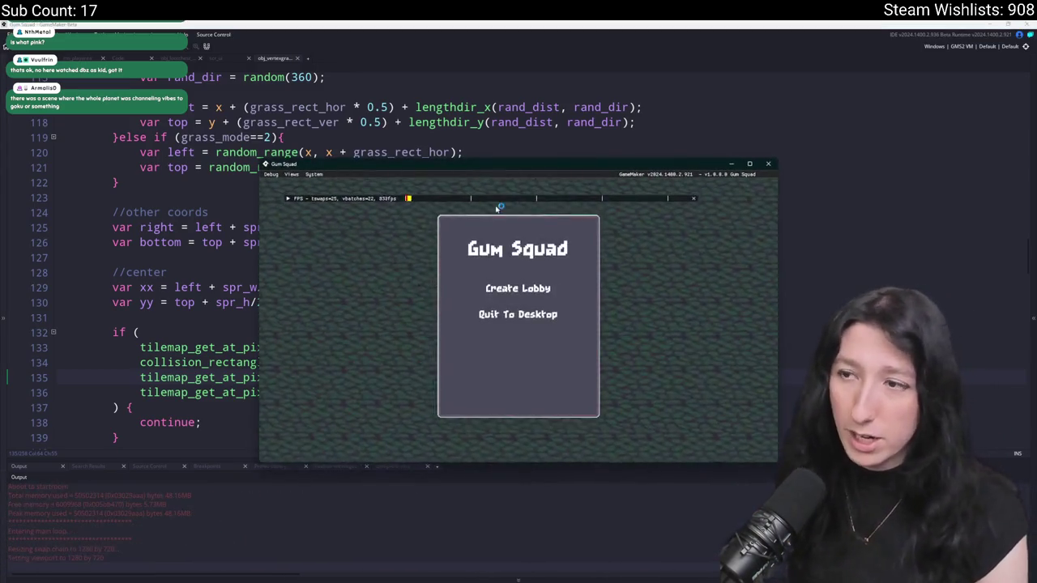
- Create a lobby, enlarge the game window to inspect the grass, then close the game with Alt+F4
click(509, 288)
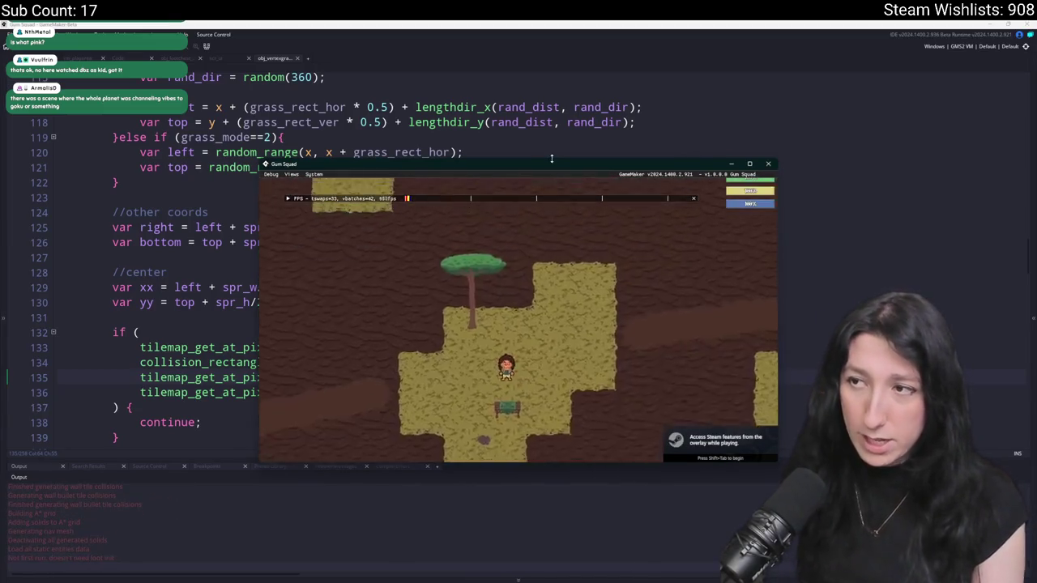
drag(543, 165, 538, 2)
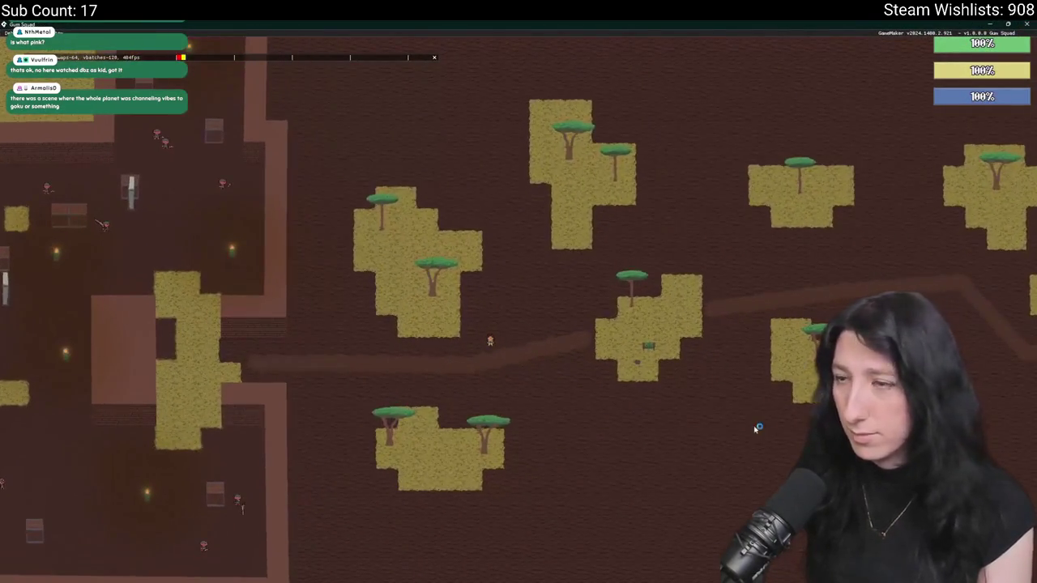
key(alt+F4)
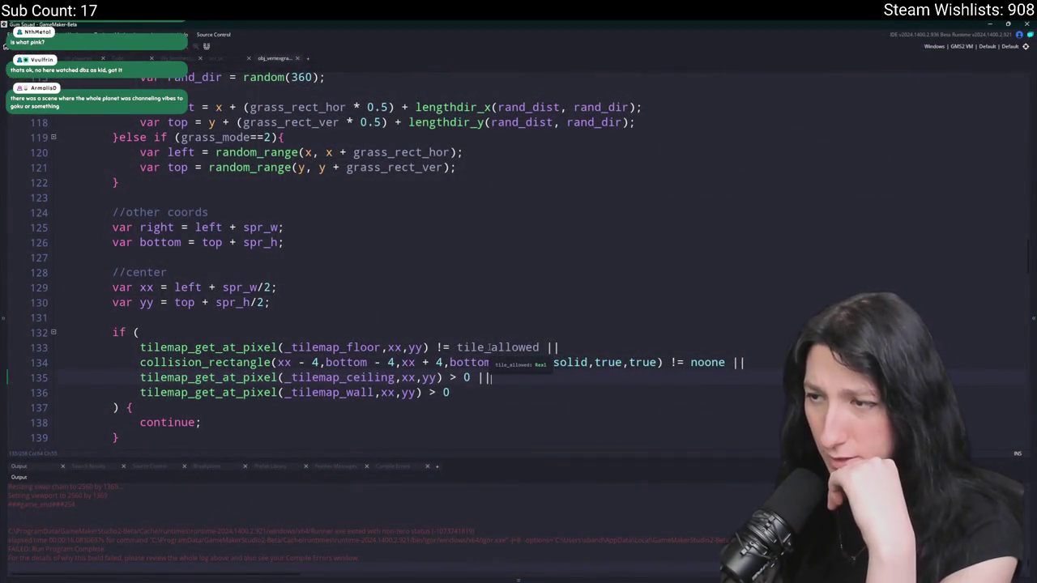
- Select the grass spawner instance in rm_playarea, set tile_allowed to 48, and relaunch with F5
click(71, 58)
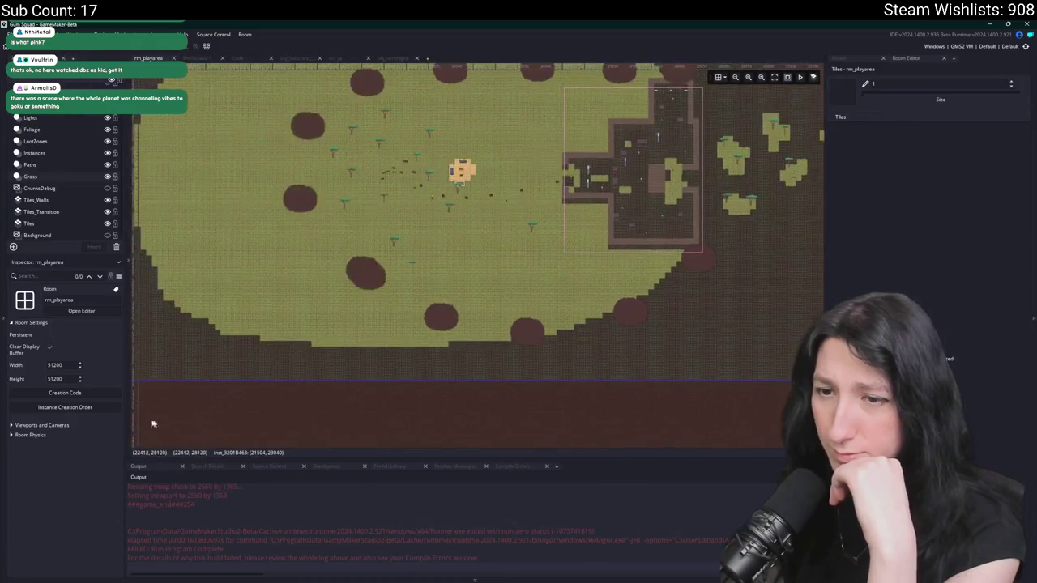
click(223, 226)
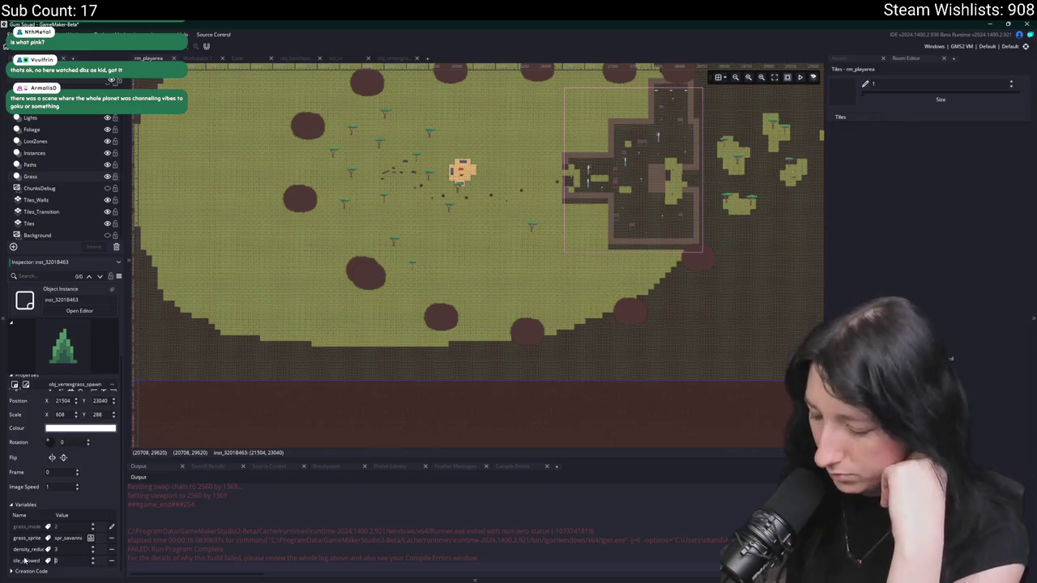
key(F5)
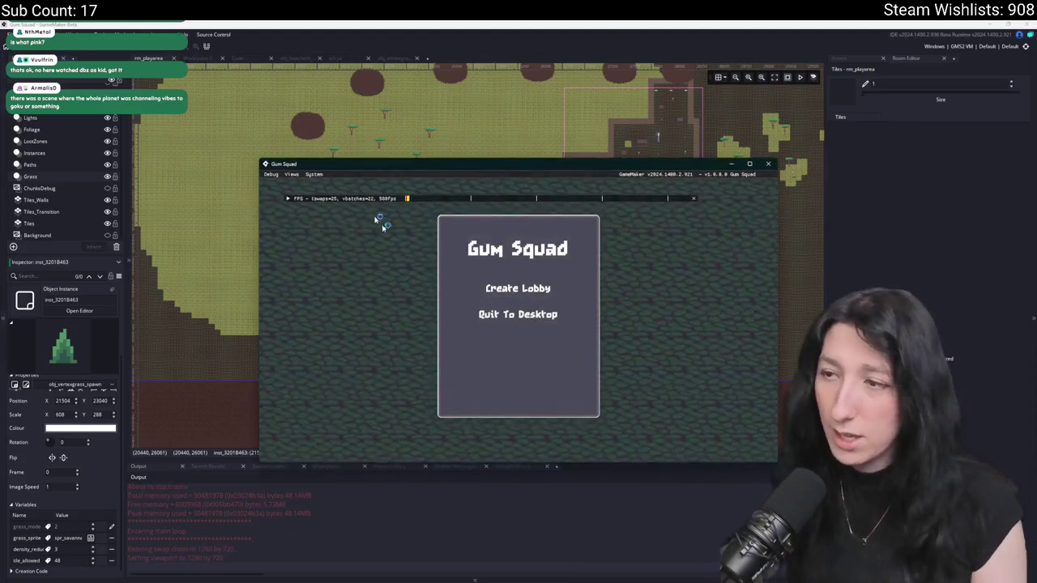
- Hide GitHub Desktop, create a lobby, and make the game window fill the screen
key(alt+Tab)
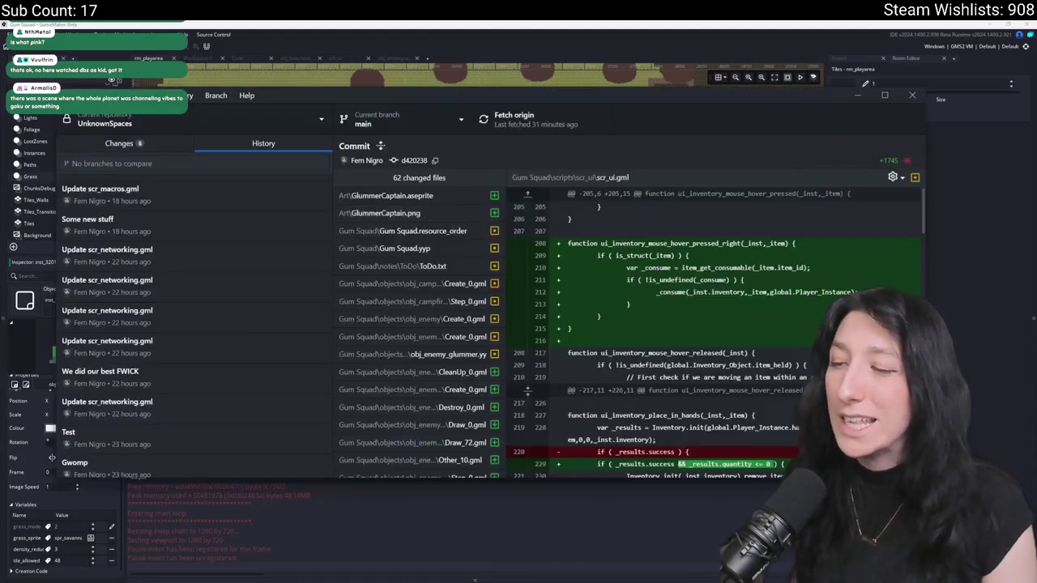
click(857, 95)
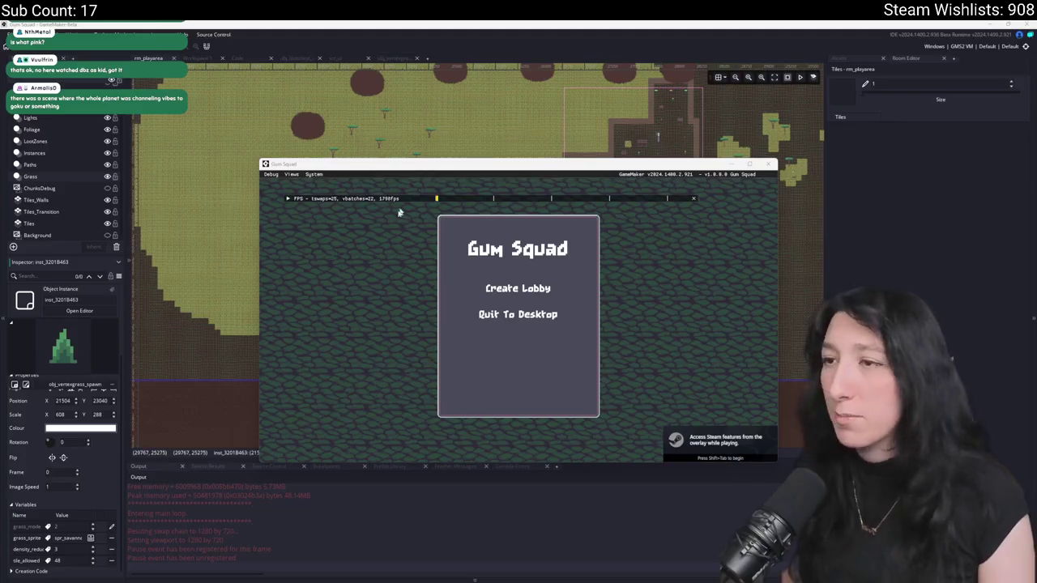
click(518, 288)
drag(521, 162, 472, 23)
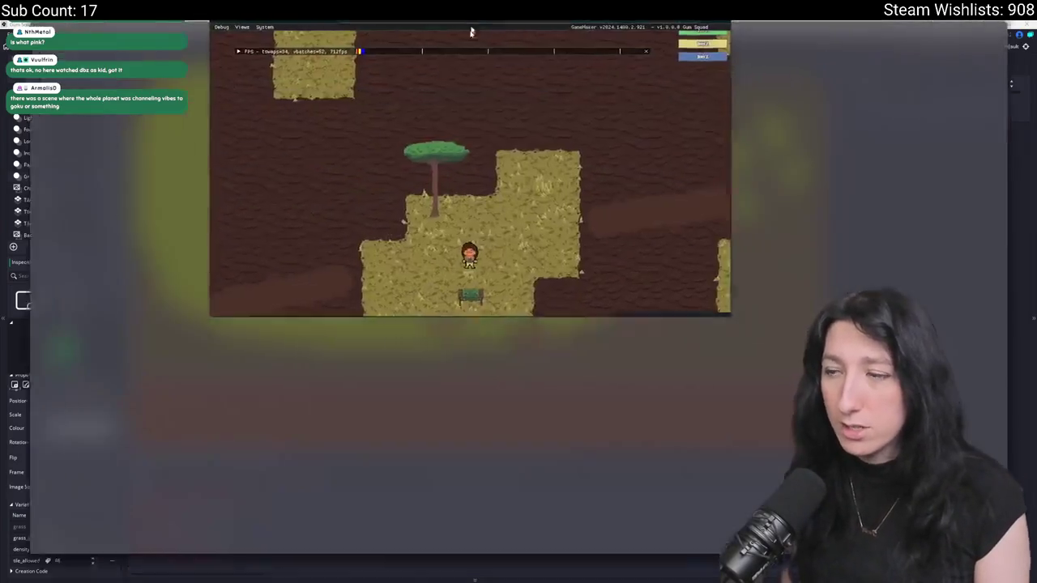
double_click(472, 24)
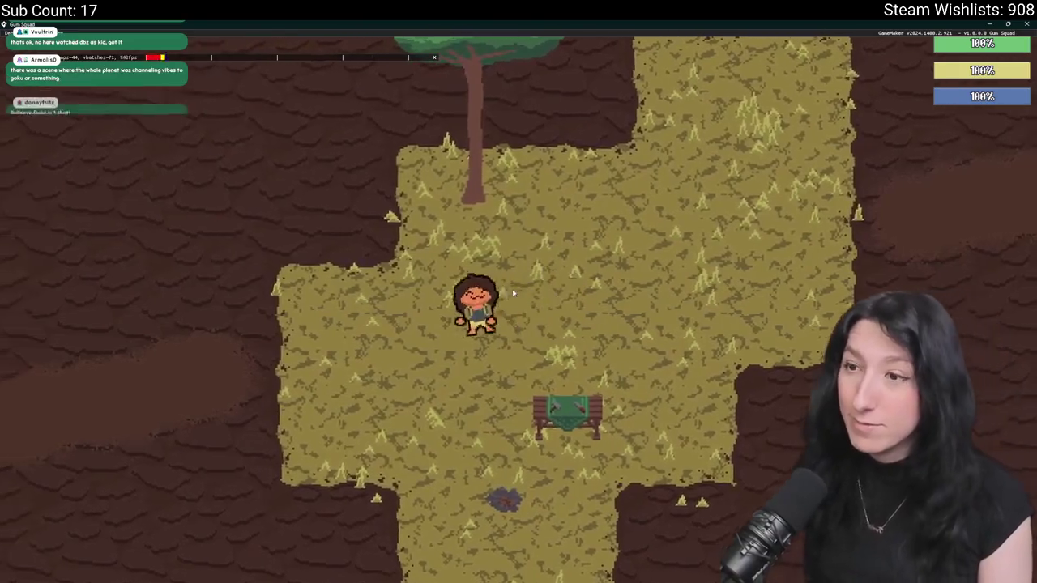
scroll(512, 288, down, 5)
scroll(464, 283, up, 1)
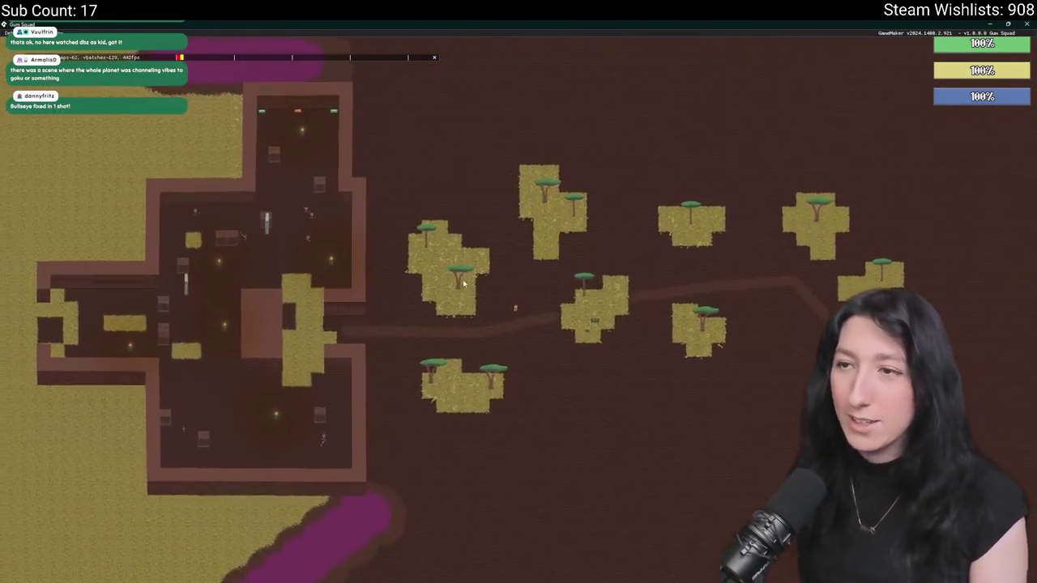
scroll(464, 283, up, 2)
scroll(464, 283, down, 2)
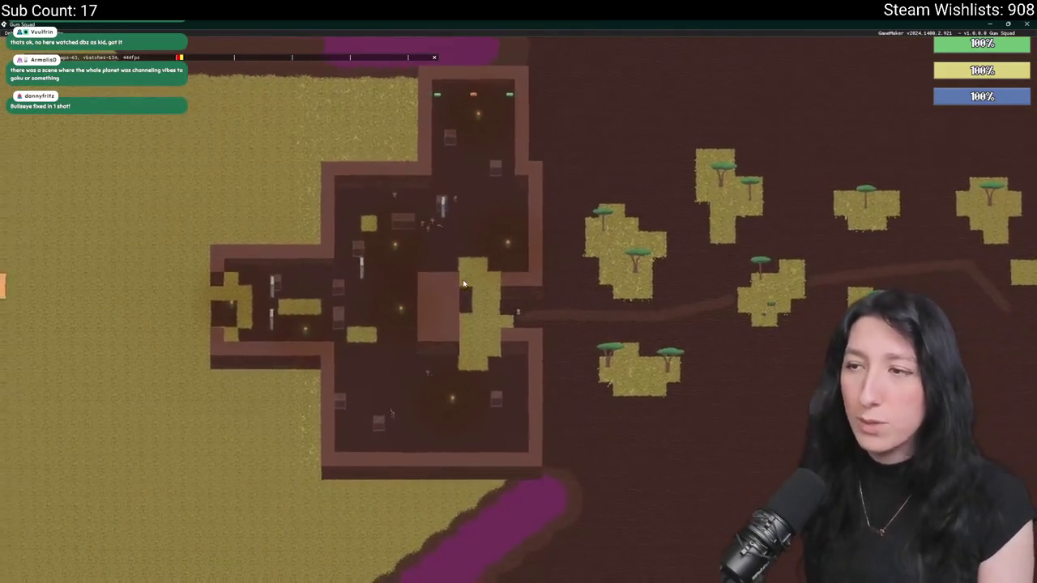
scroll(463, 282, up, 4)
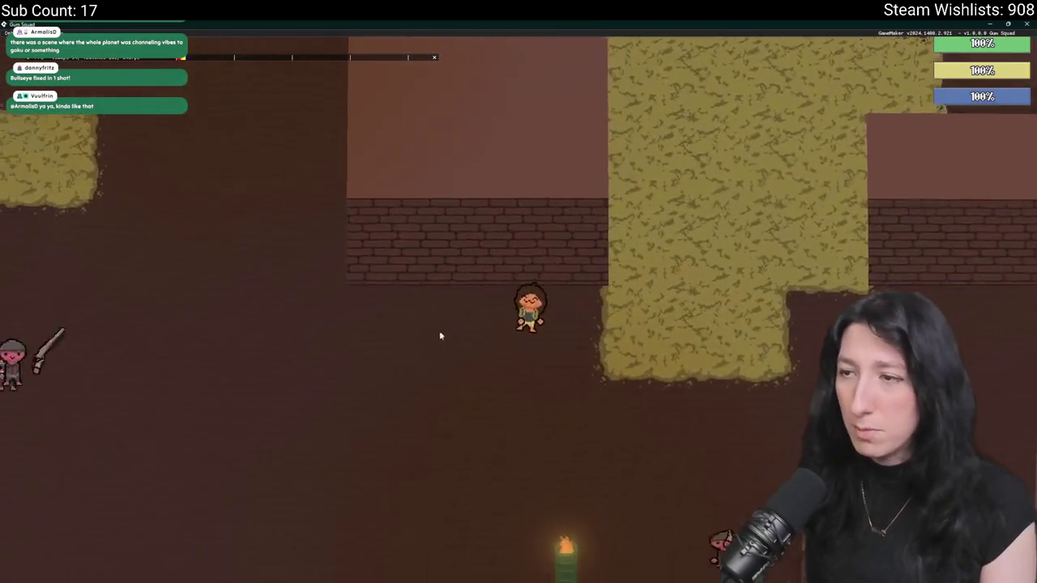
- Walk the character left and up-left into the grass to inspect it
key(a)
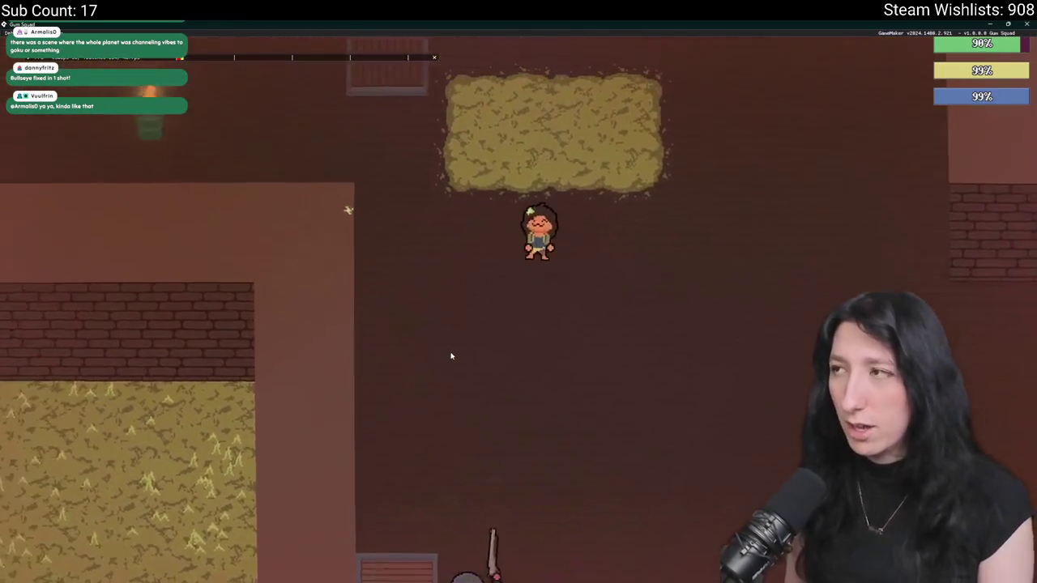
key(a)
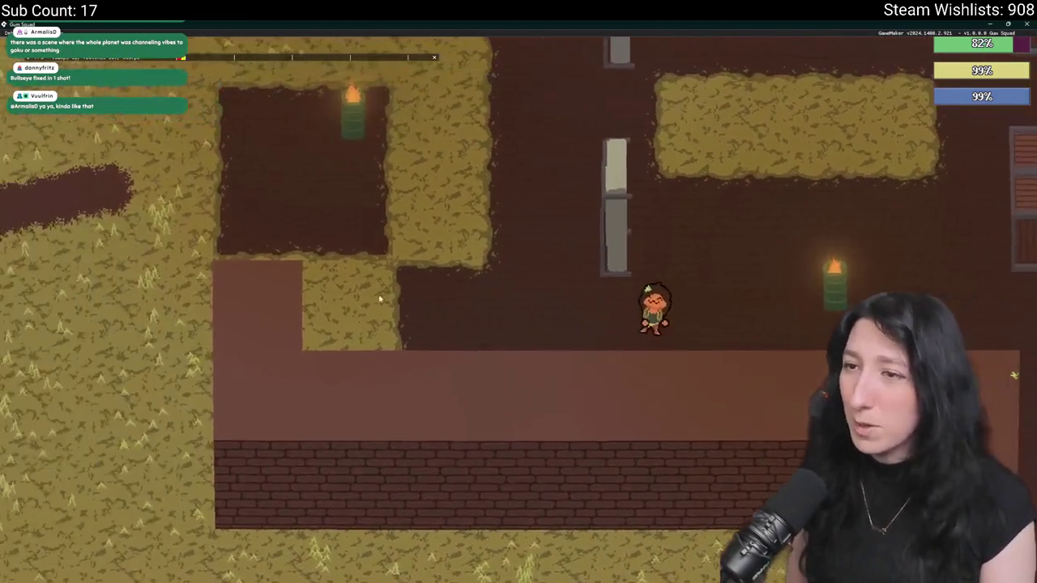
key(w)
key(a)
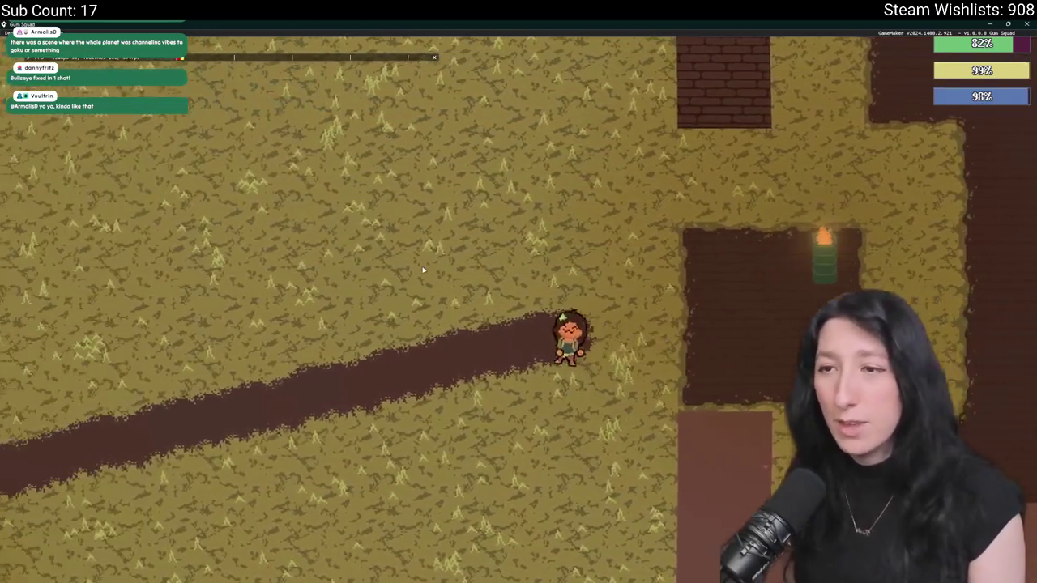
key(a)
scroll(310, 506, down, 3)
scroll(408, 234, up, 5)
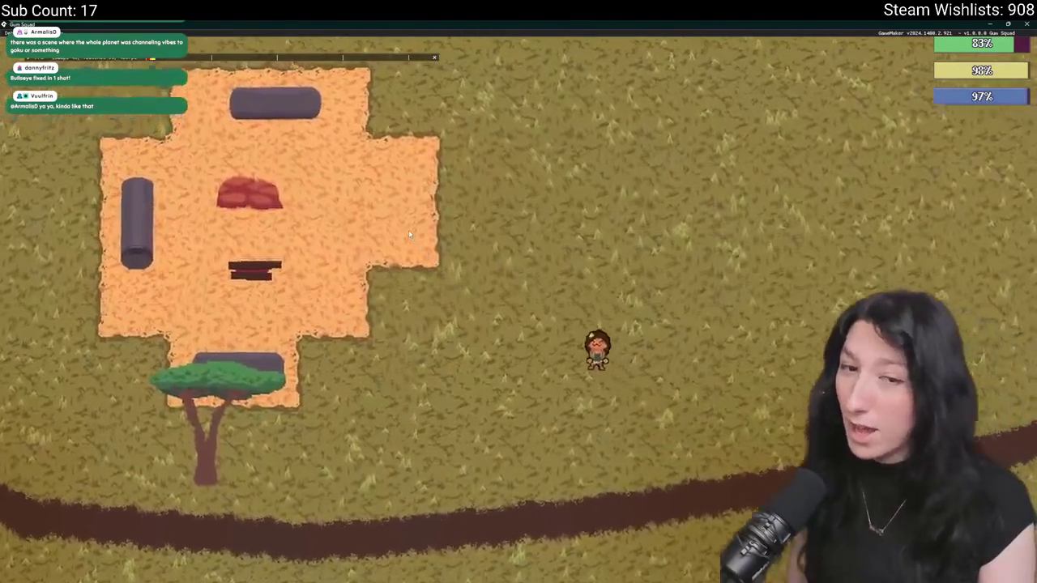
- Walk into and out of the house, down-left past the path, then quit with Escape
key(a)
key(w)
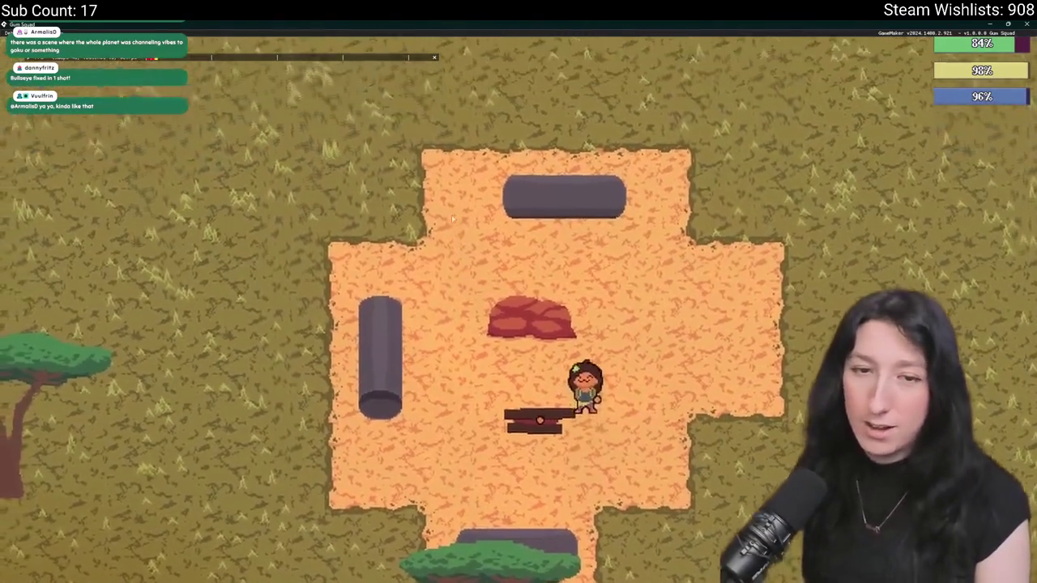
key(a)
scroll(452, 212, down, 3)
scroll(453, 212, up, 3)
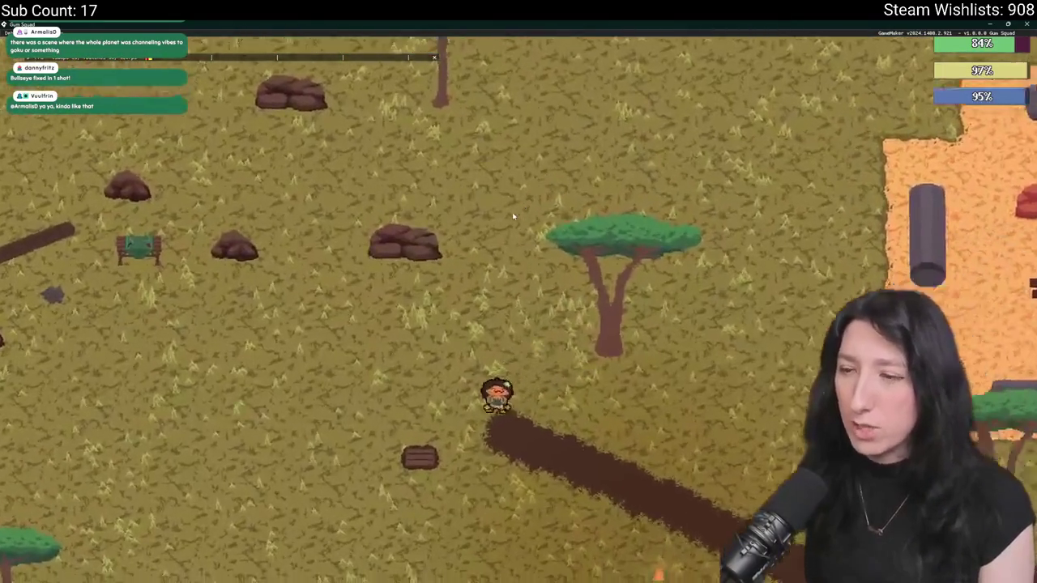
key(a)
key(s)
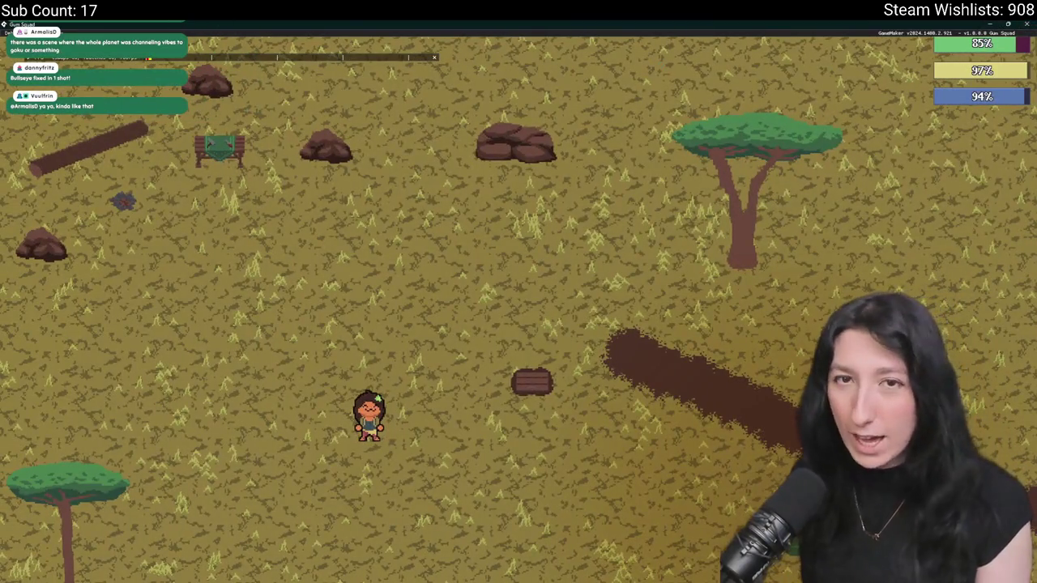
key(Escape)
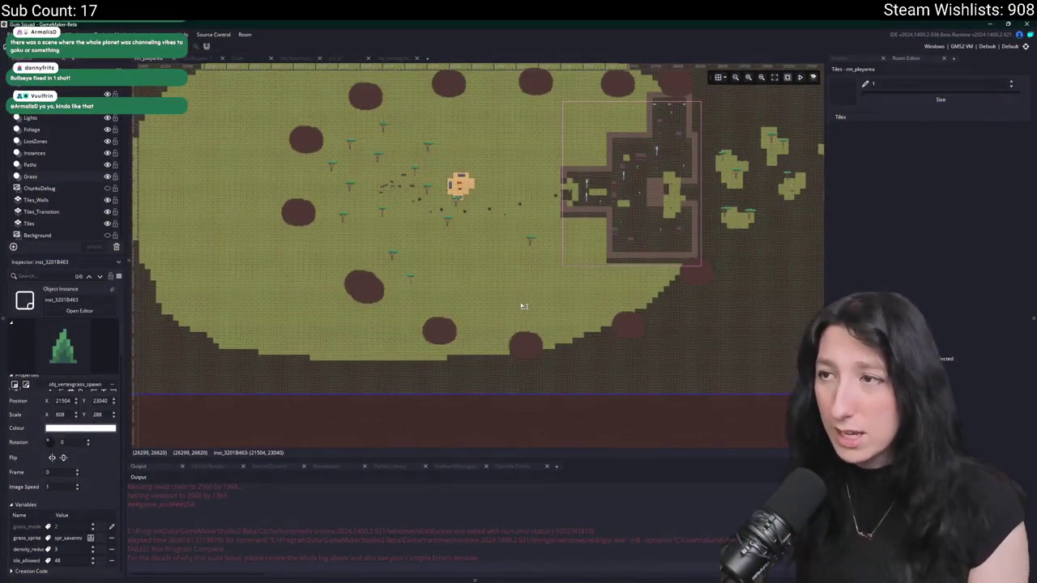
- Paste a copy of the grass spawner, snap it to 25088,25088, and resize it around the central house
scroll(460, 243, down, 4)
key(ctrl+v)
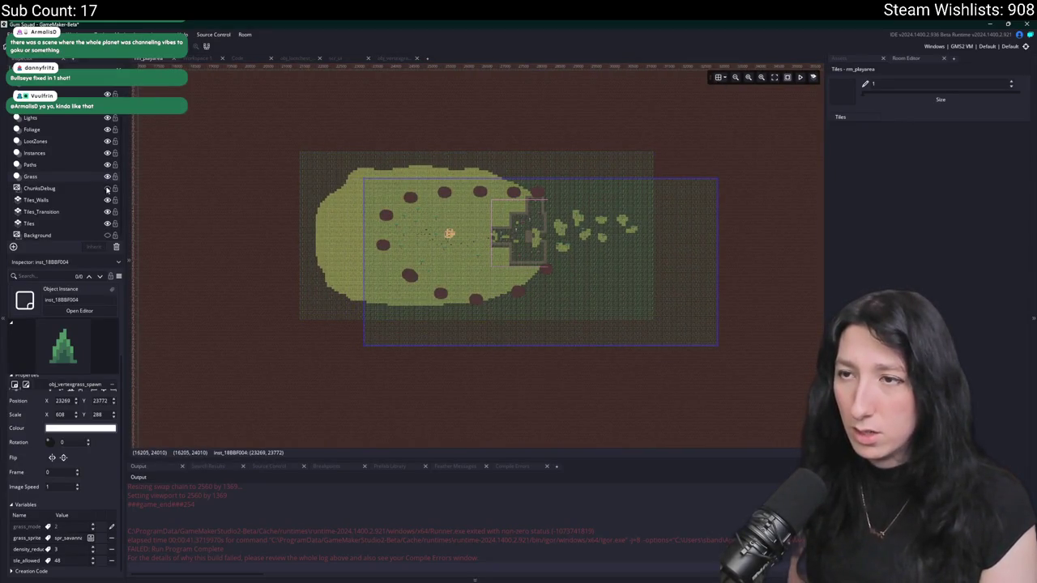
scroll(458, 362, up, 5)
drag(458, 362, 450, 367)
drag(528, 338, 527, 337)
scroll(453, 224, down, 5)
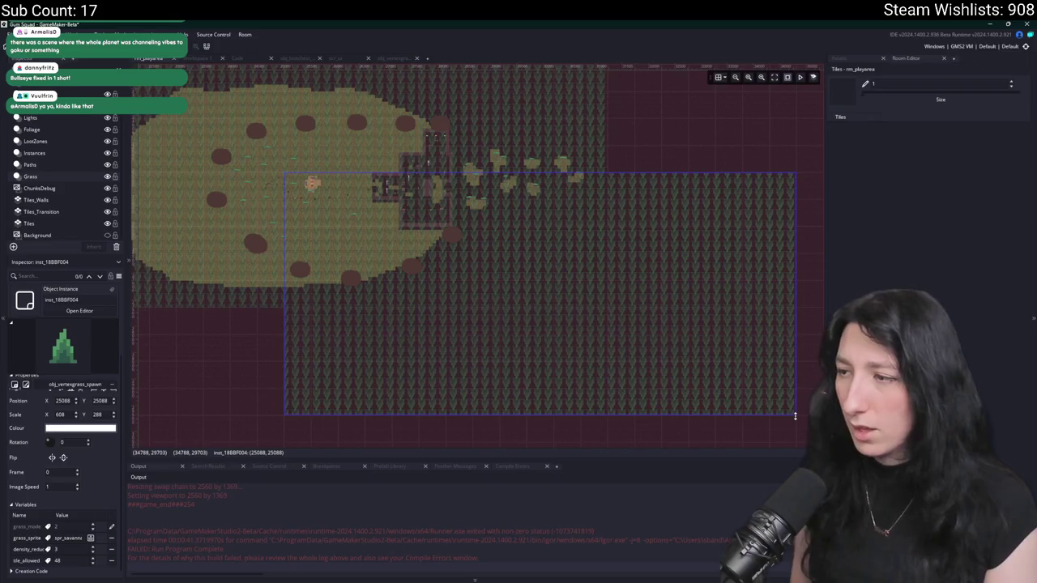
drag(758, 397, 328, 202)
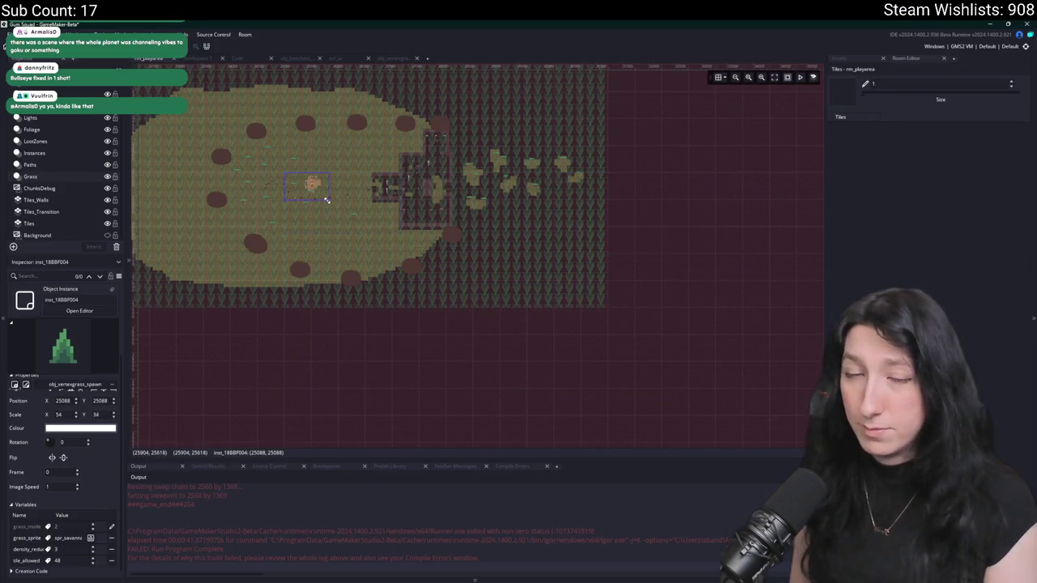
scroll(324, 200, up, 5)
scroll(581, 365, up, 3)
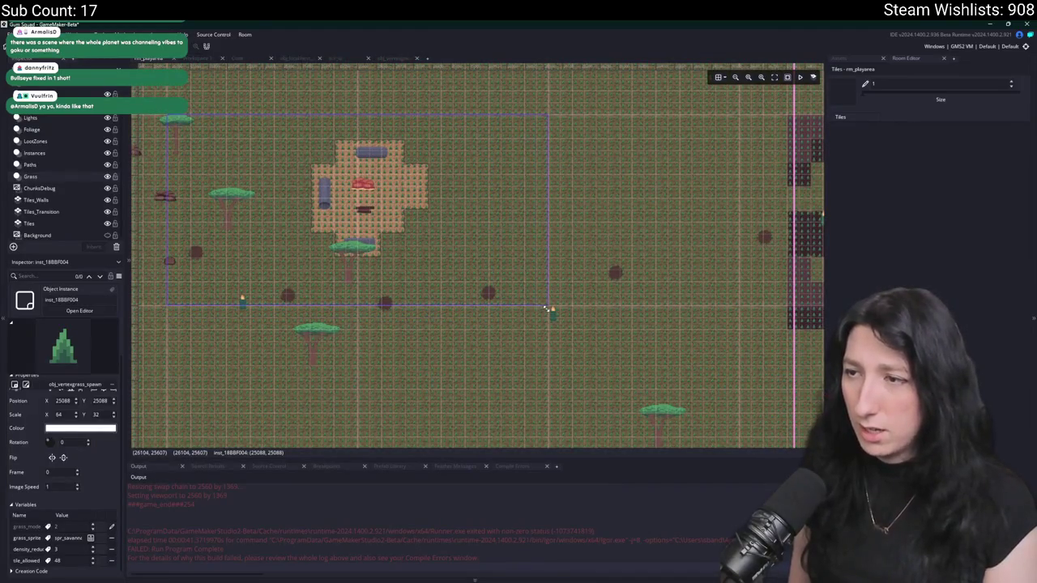
- Return to rm_playarea and select the Tiles layer to bring up the tileset
drag(302, 226, 417, 297)
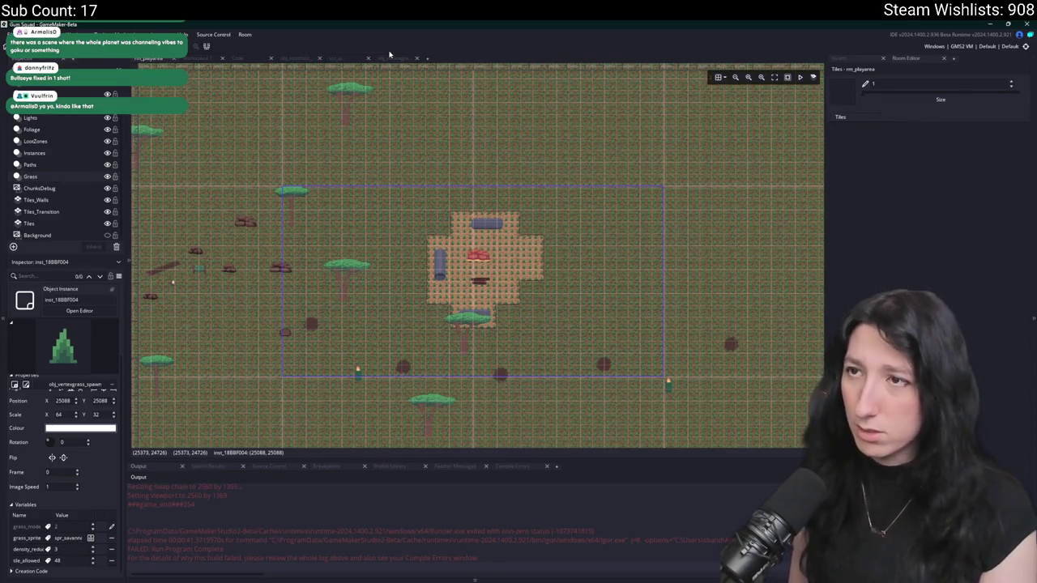
drag(205, 60, 151, 59)
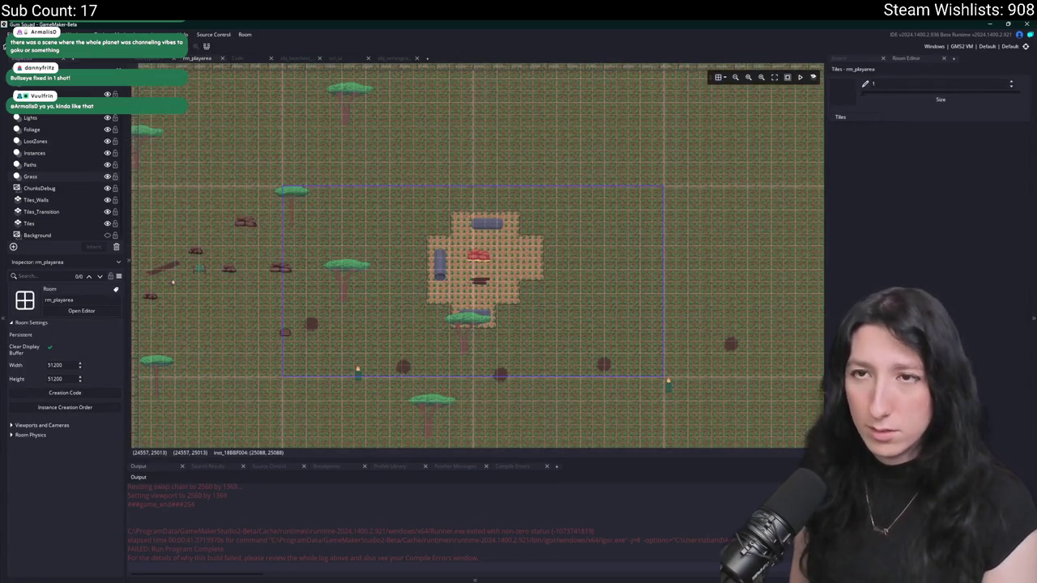
click(41, 227)
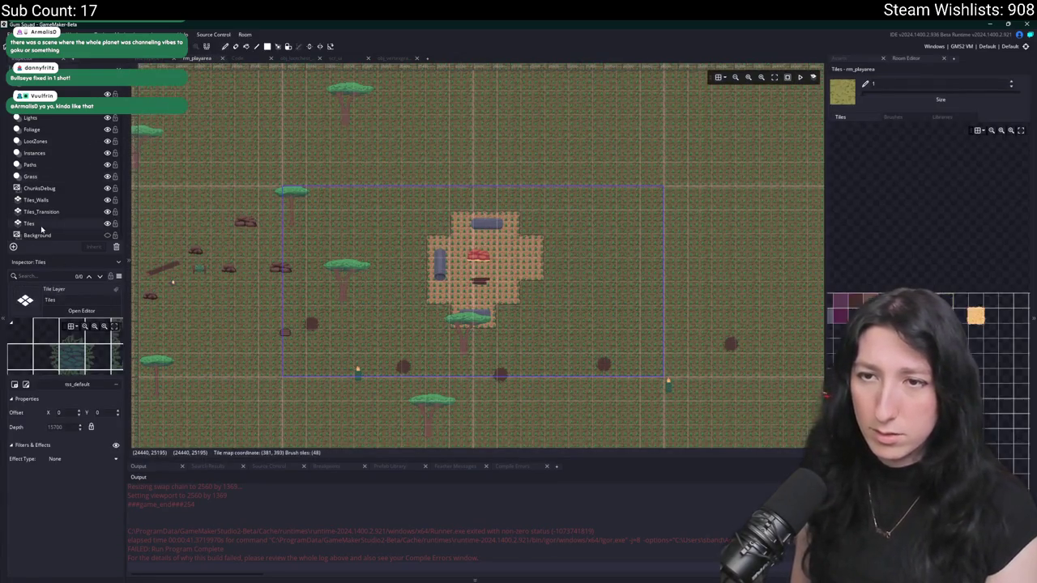
- Pick the orange tile, then select the grass spawn instance on the Instances layer to review its variables
click(977, 315)
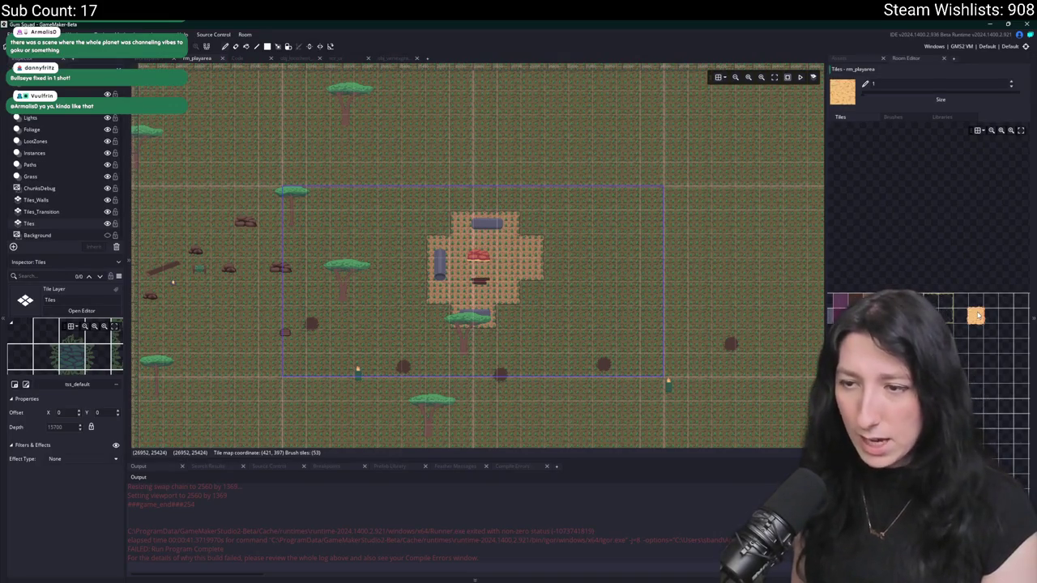
click(25, 153)
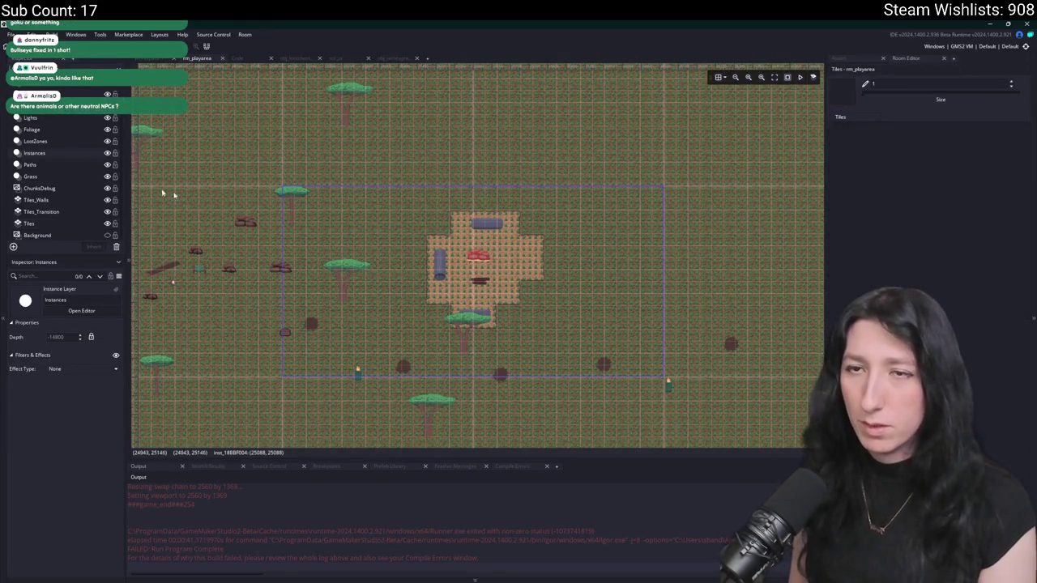
click(345, 273)
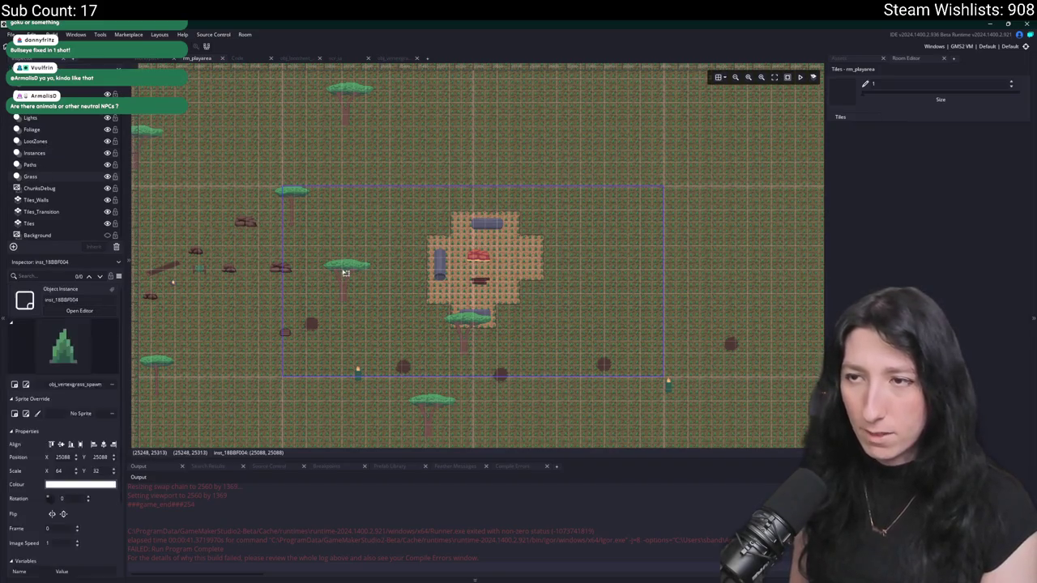
scroll(65, 559, down, 2)
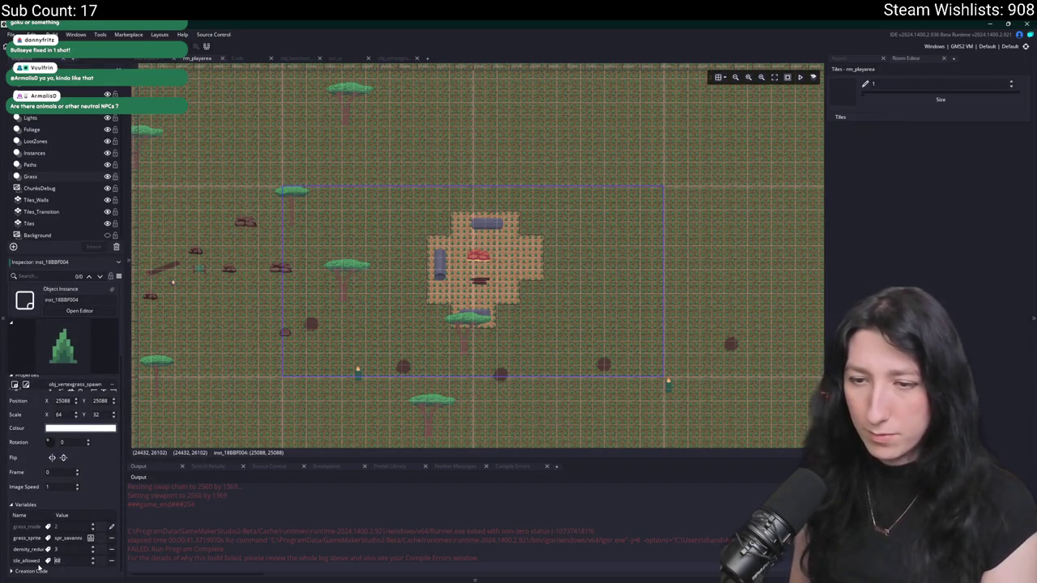
click(734, 77)
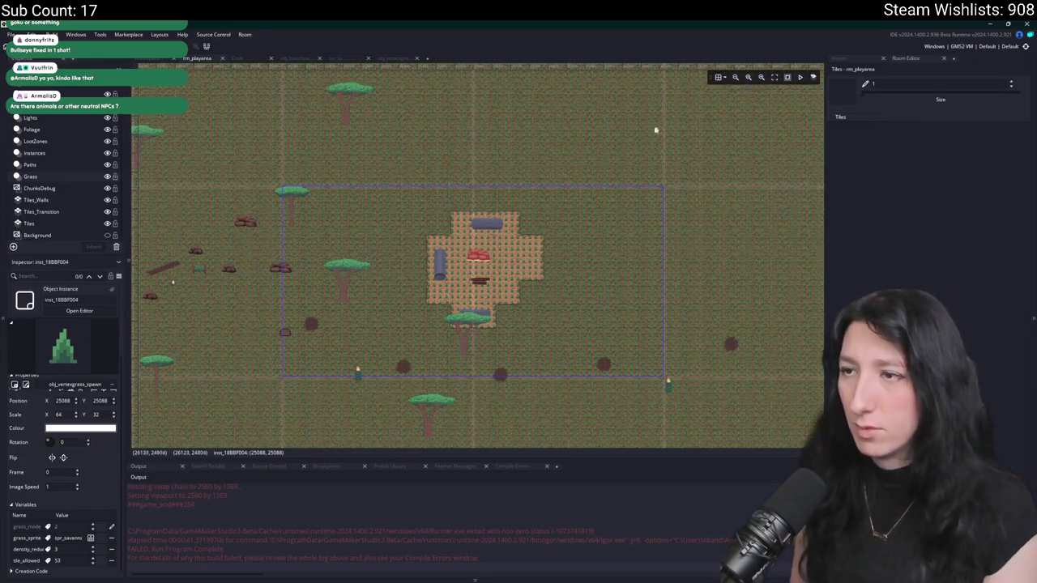
scroll(583, 170, down, 4)
scroll(509, 243, down, 2)
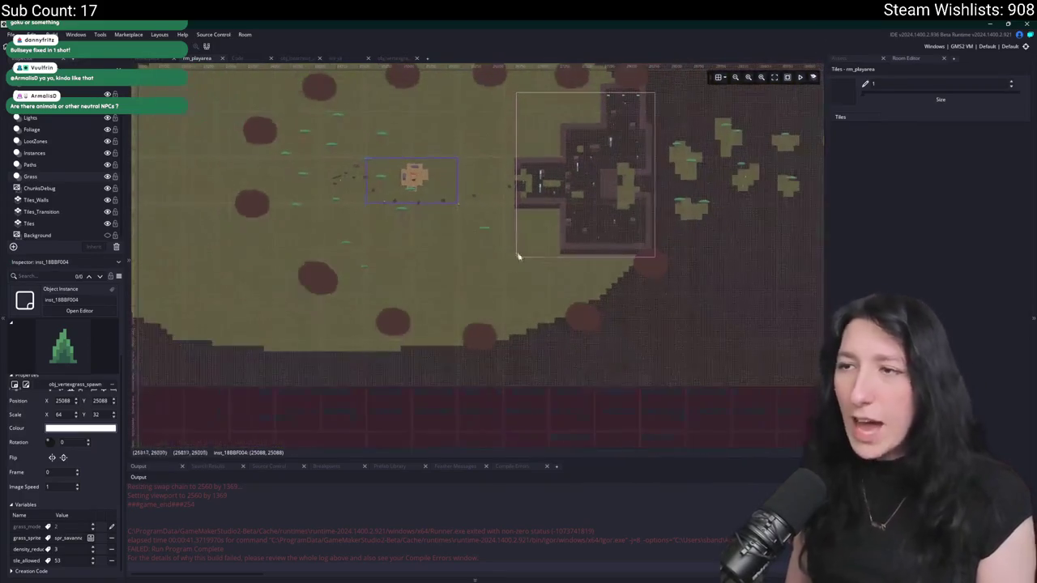
- Run the game, hide the Grass layer, create a lobby, walk left fullscreen, then quit with Escape
key(F5)
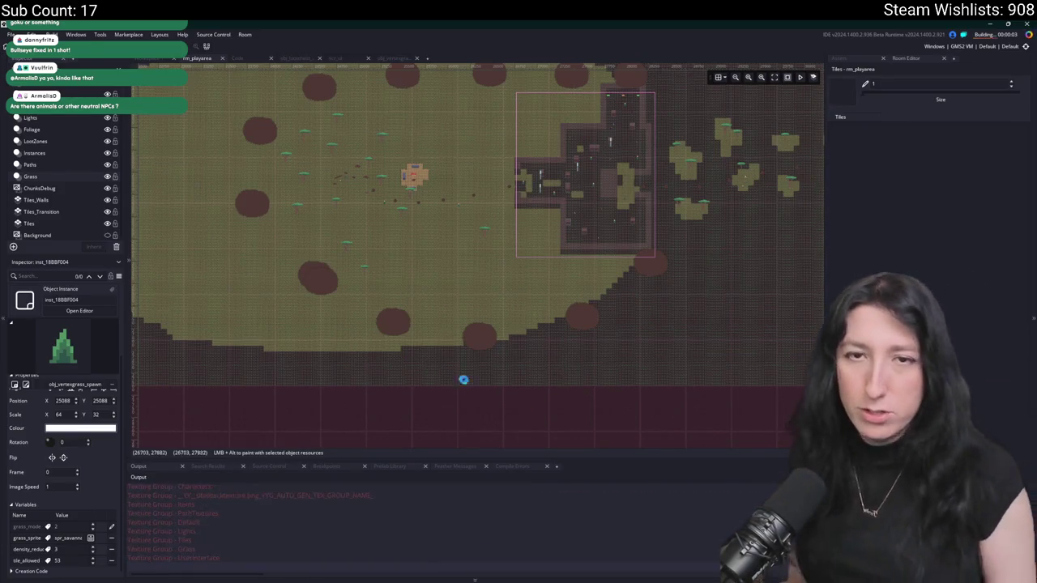
click(108, 176)
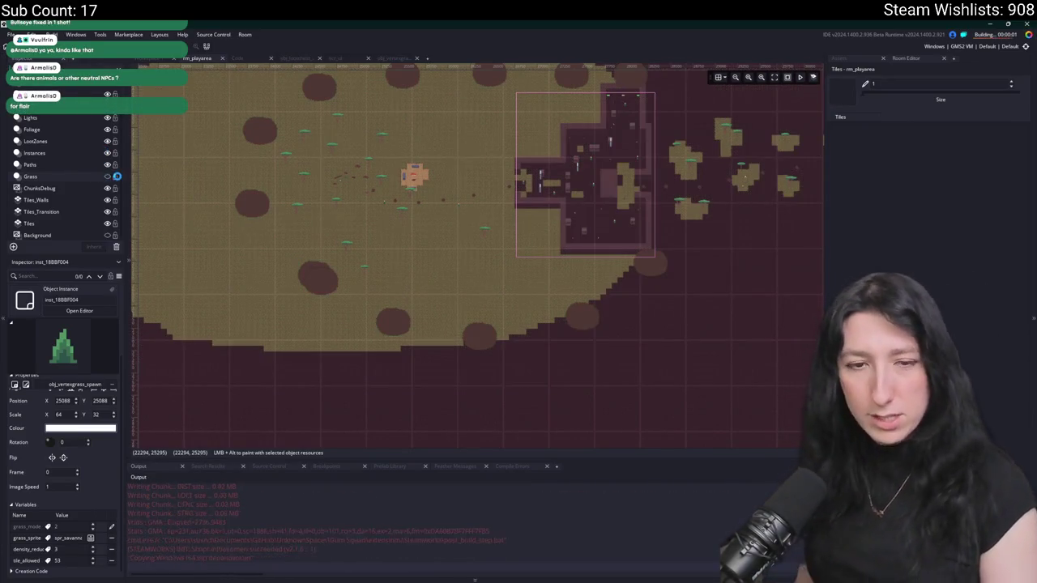
click(504, 287)
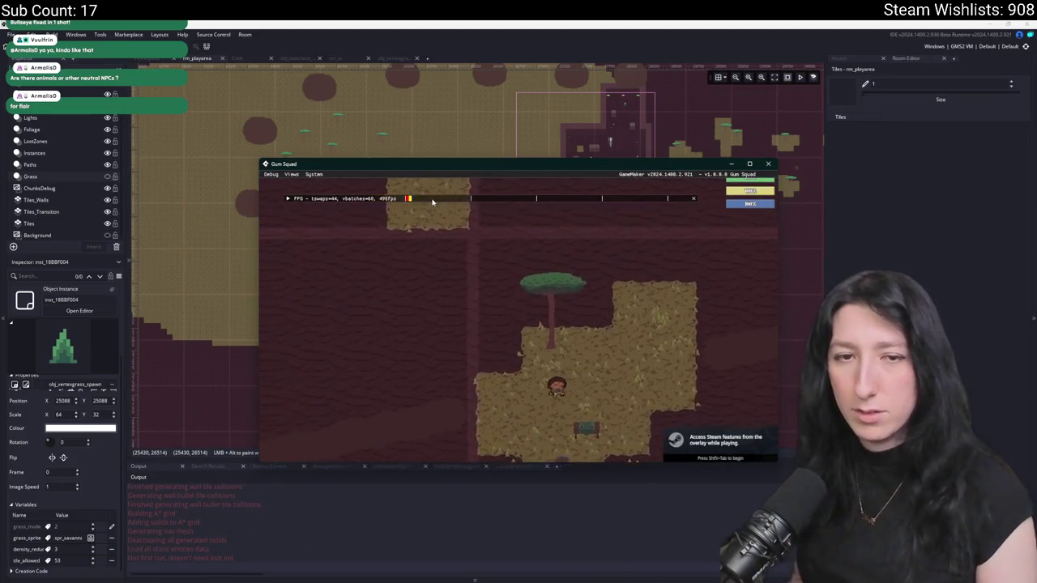
double_click(463, 163)
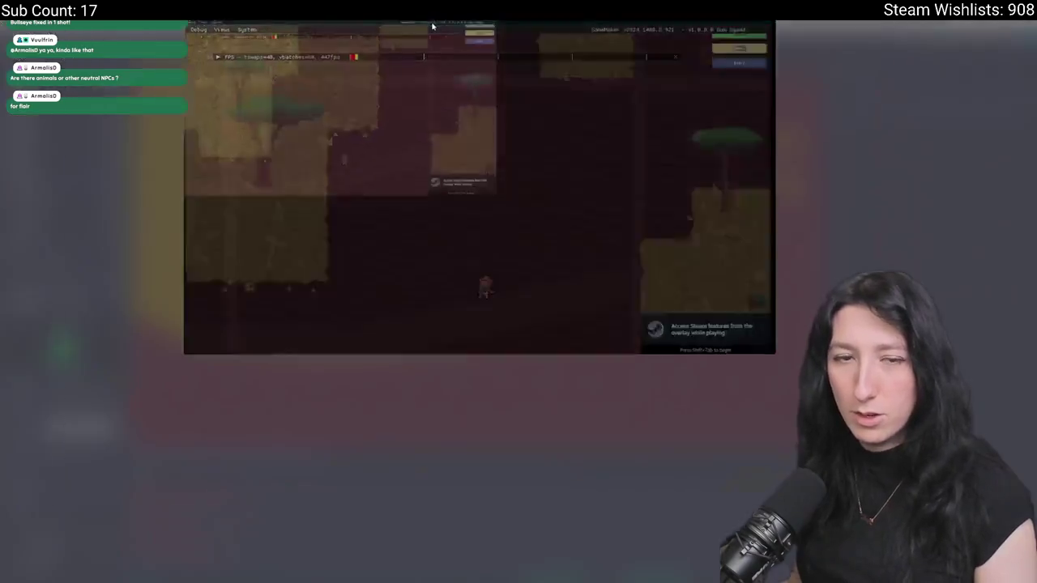
key(a)
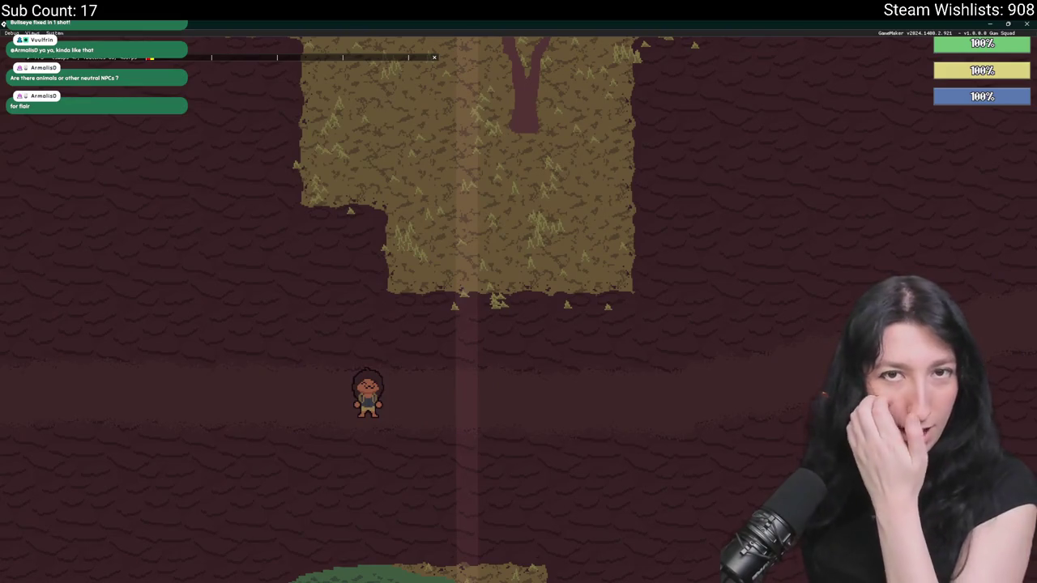
key(Escape)
- Hide the ChunksDebug overlay layer in the room editor
scroll(451, 349, up, 2)
scroll(410, 359, down, 1)
scroll(430, 316, up, 1)
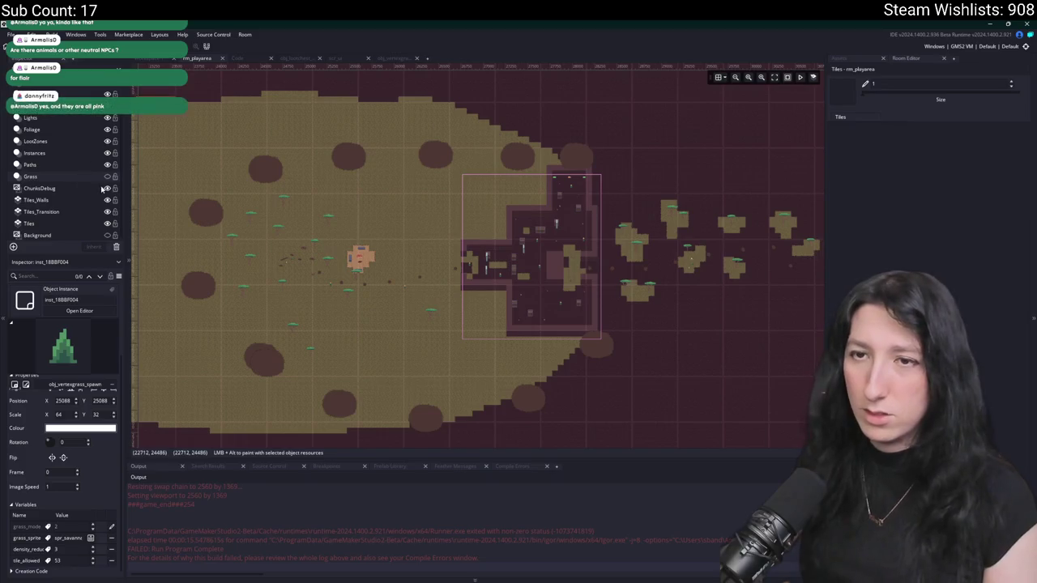
click(105, 188)
scroll(69, 129, up, 1)
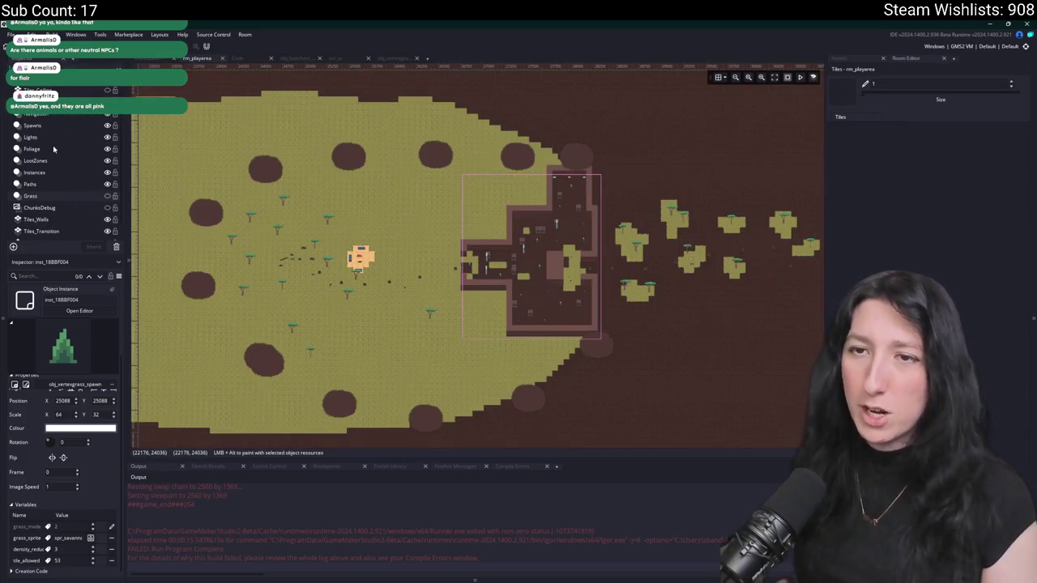
- Select the player instance (at 25358, 25215.5) on the Instances layer and launch the game with F5
click(37, 172)
drag(715, 225, 649, 281)
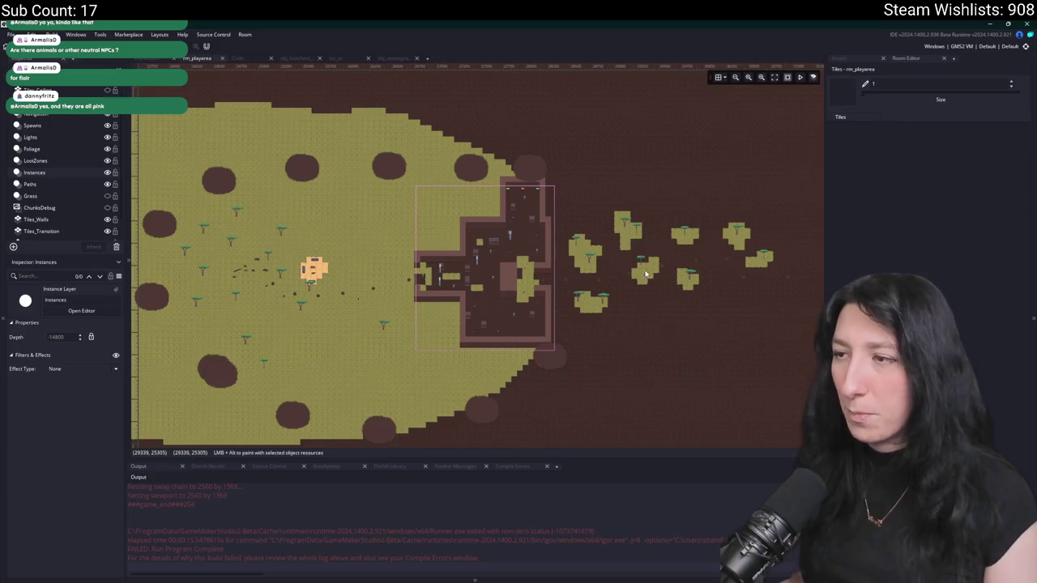
click(313, 269)
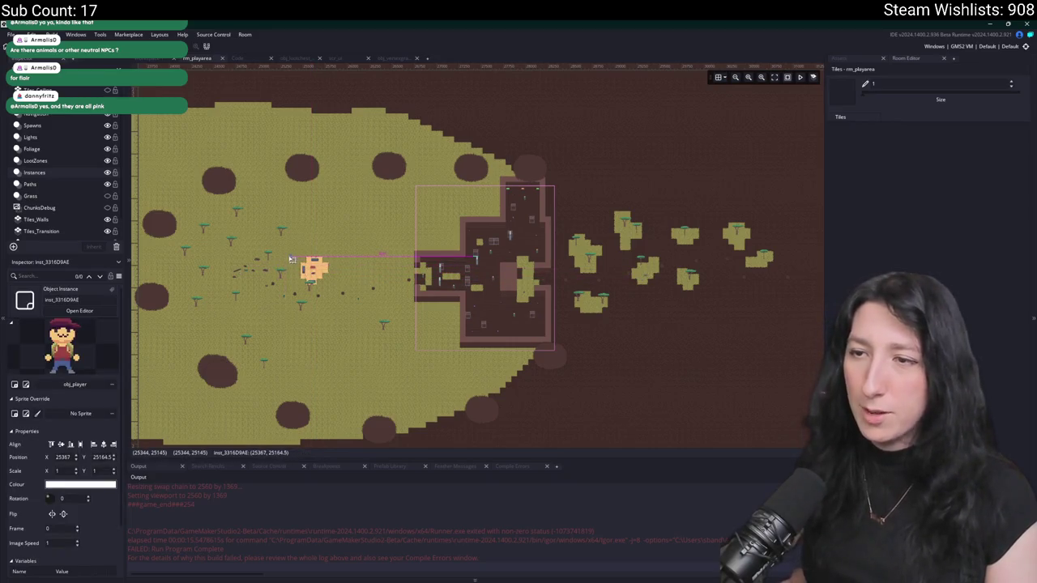
scroll(283, 268, up, 4)
key(F5)
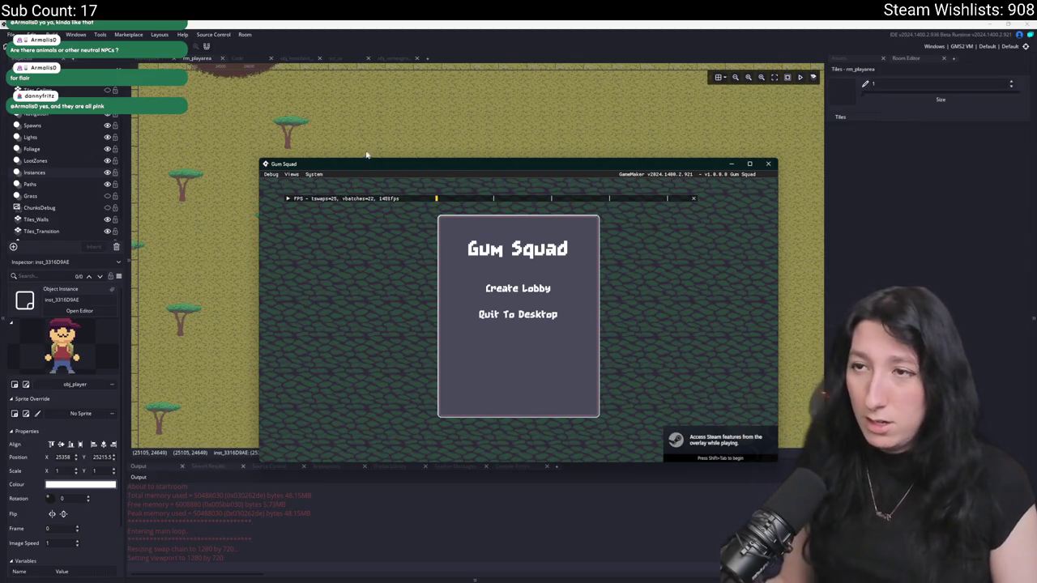
- Maximize the game, create a lobby, walk right toward the orange clearing, then close the game window
drag(356, 162, 352, 23)
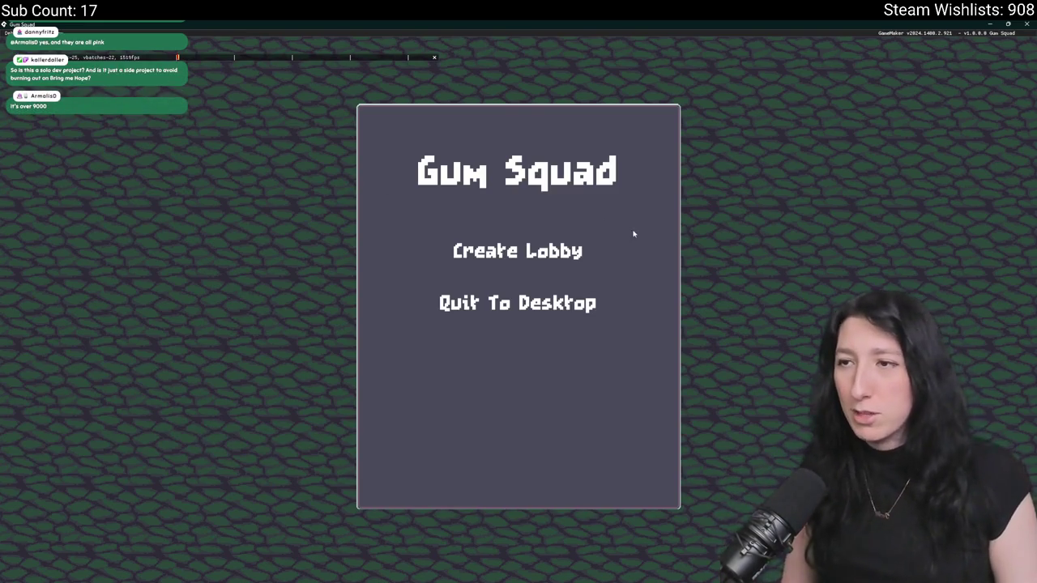
click(550, 253)
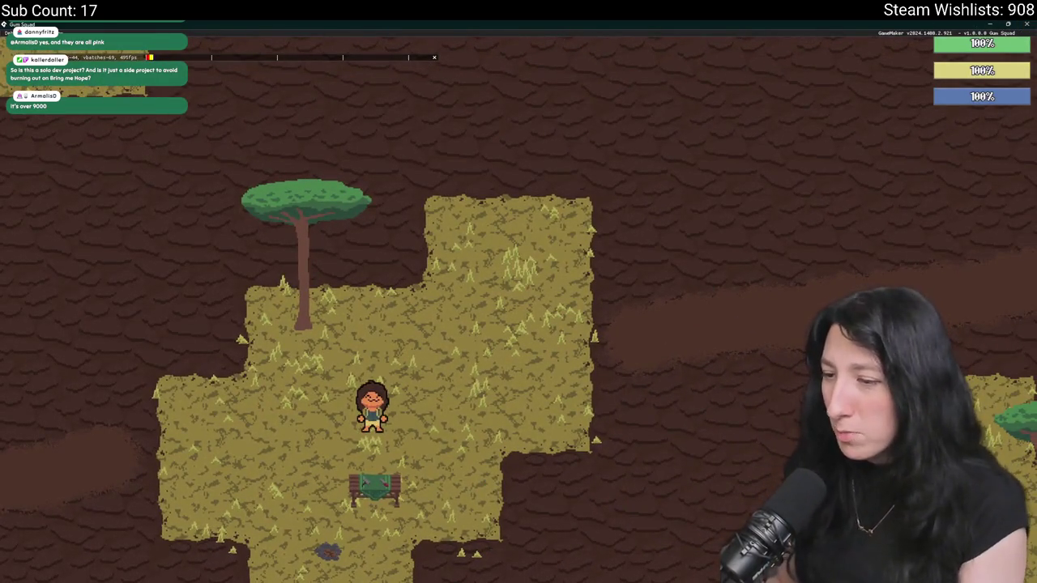
key(alt+Tab)
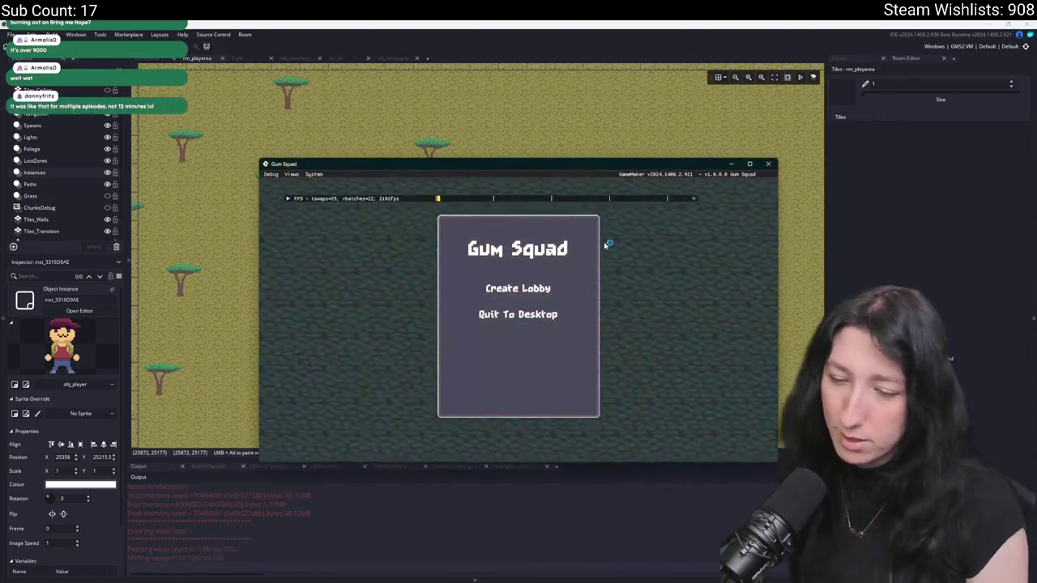
click(551, 285)
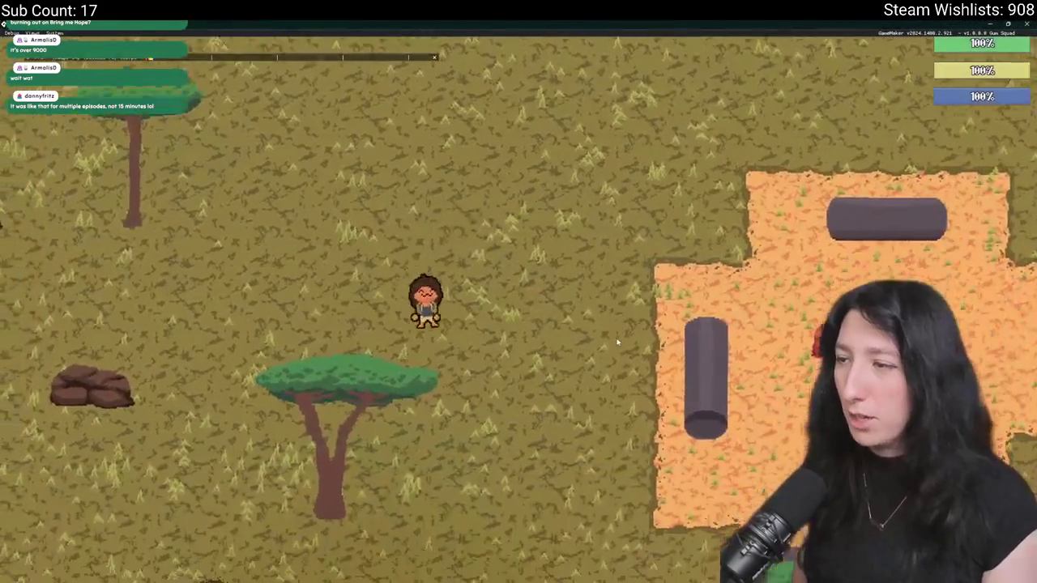
key(d)
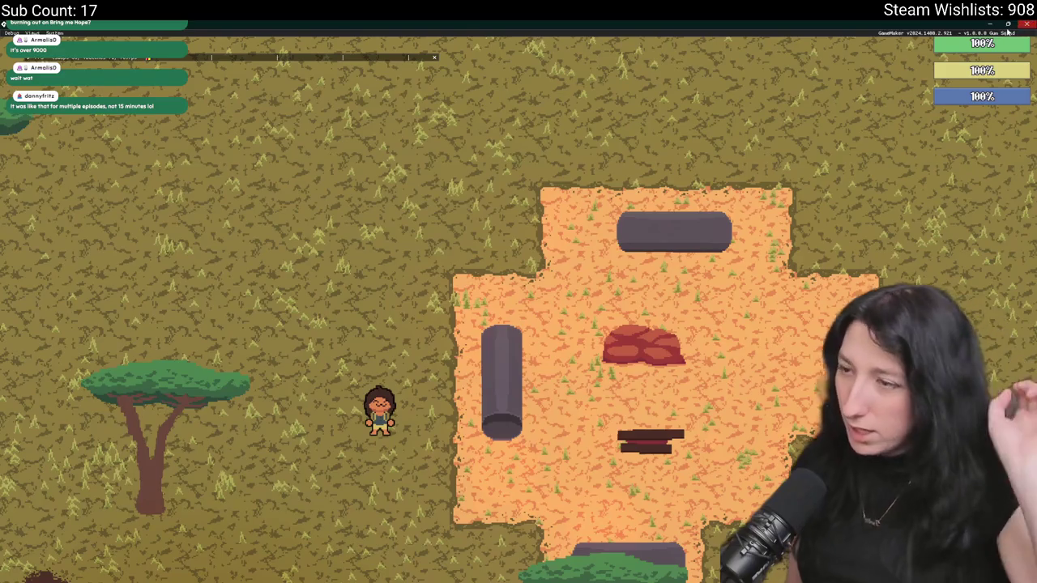
click(1026, 24)
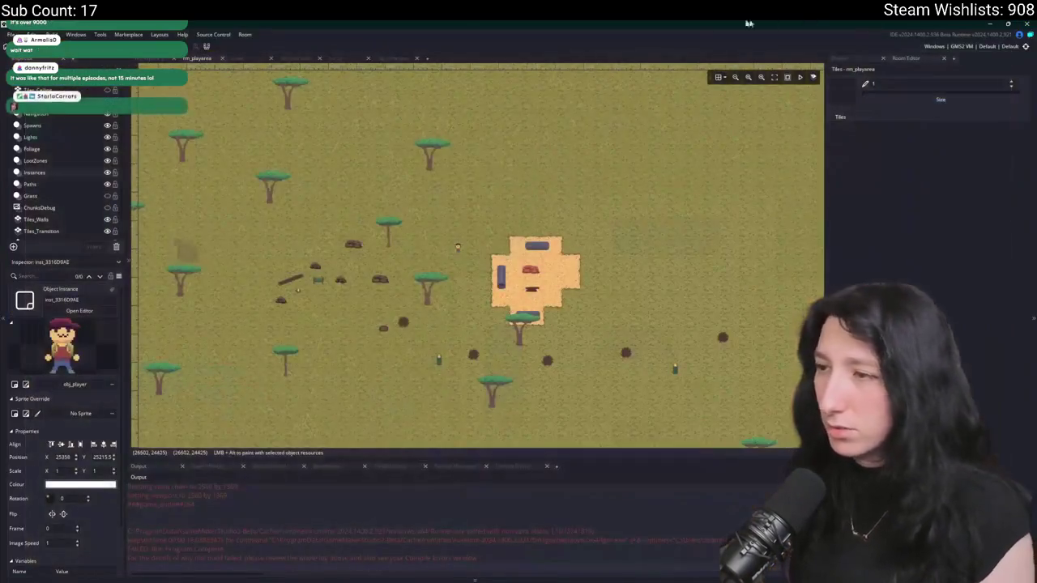
- Show the Grass layer again and select the island's grass spawner instance
click(89, 195)
click(107, 195)
click(215, 194)
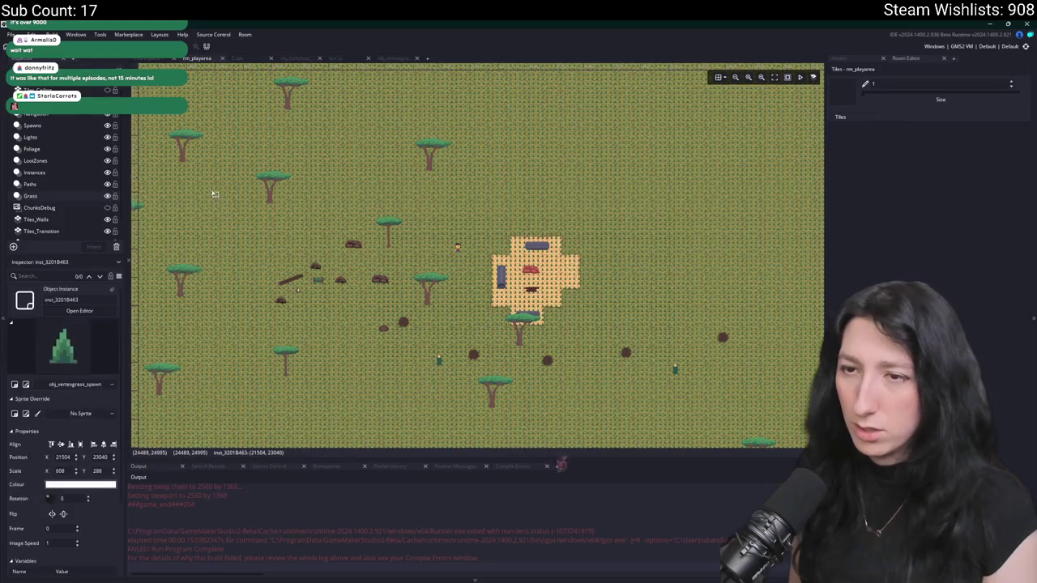
scroll(81, 486, down, 2)
scroll(480, 342, down, 5)
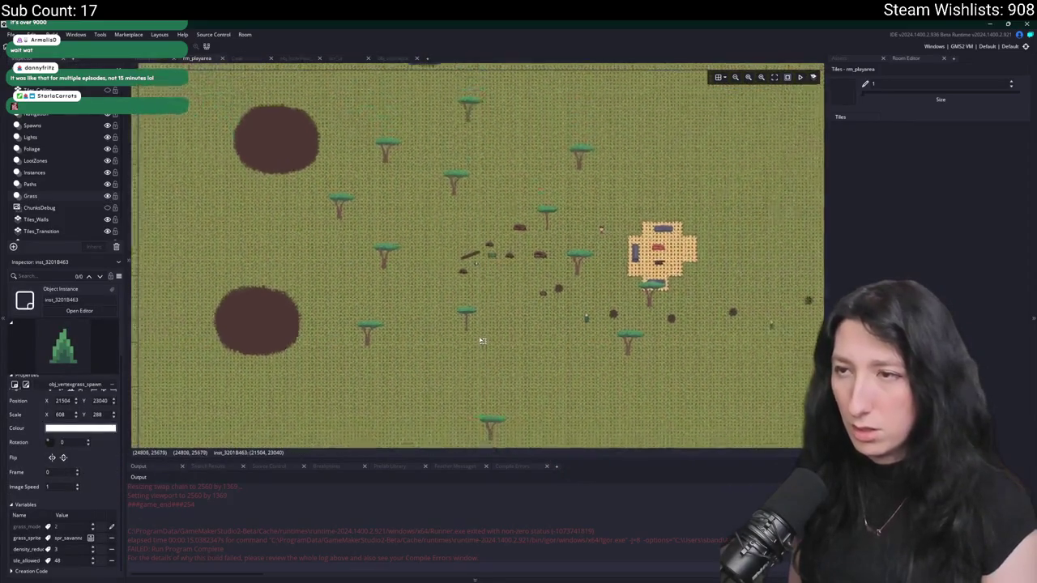
scroll(482, 341, down, 3)
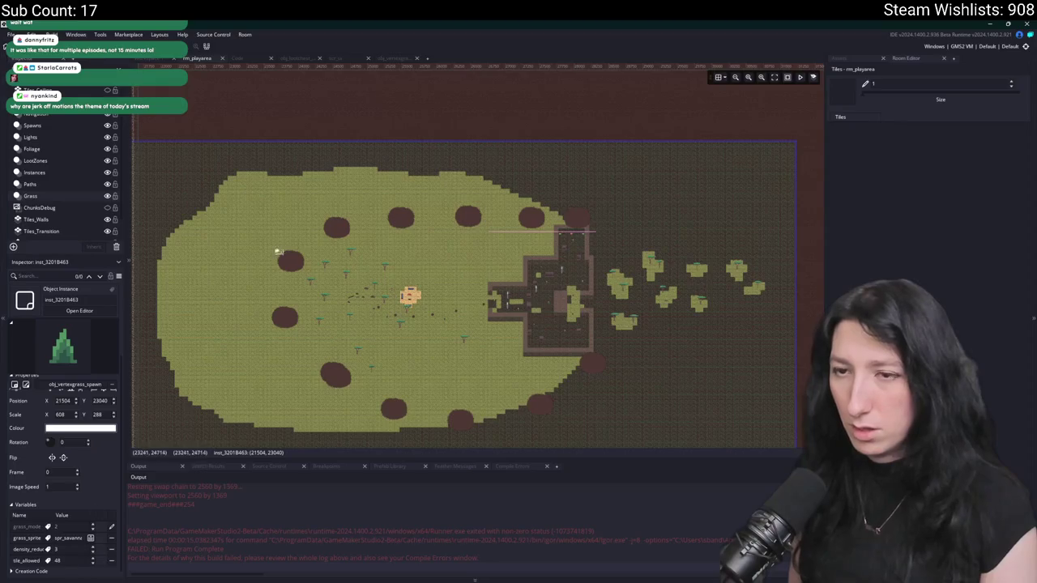
scroll(262, 251, up, 4)
scroll(518, 348, down, 2)
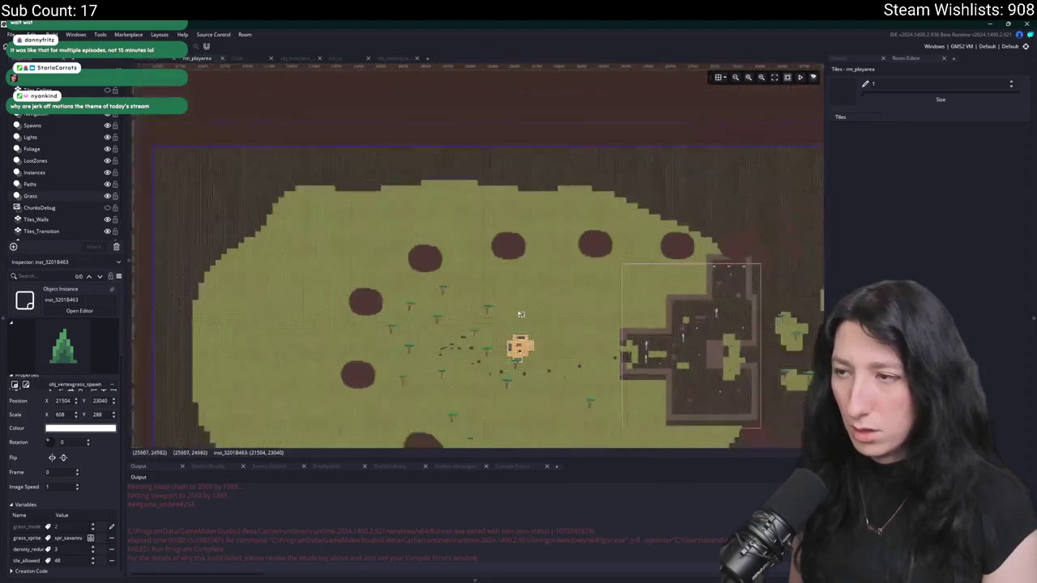
click(519, 350)
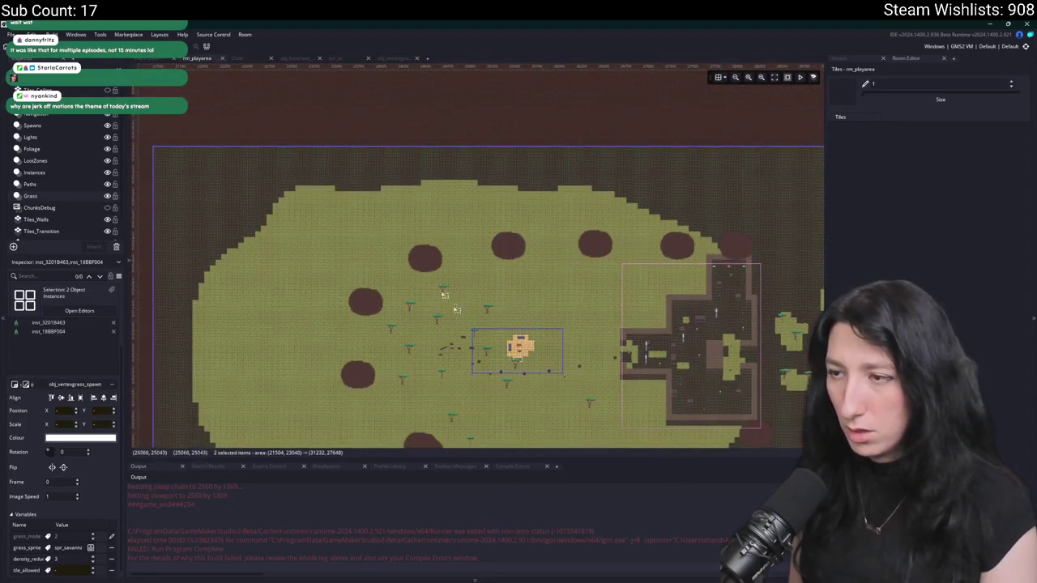
- Change the spawner's grass_sprite from mesh_grass to the sand grass sprite
click(75, 549)
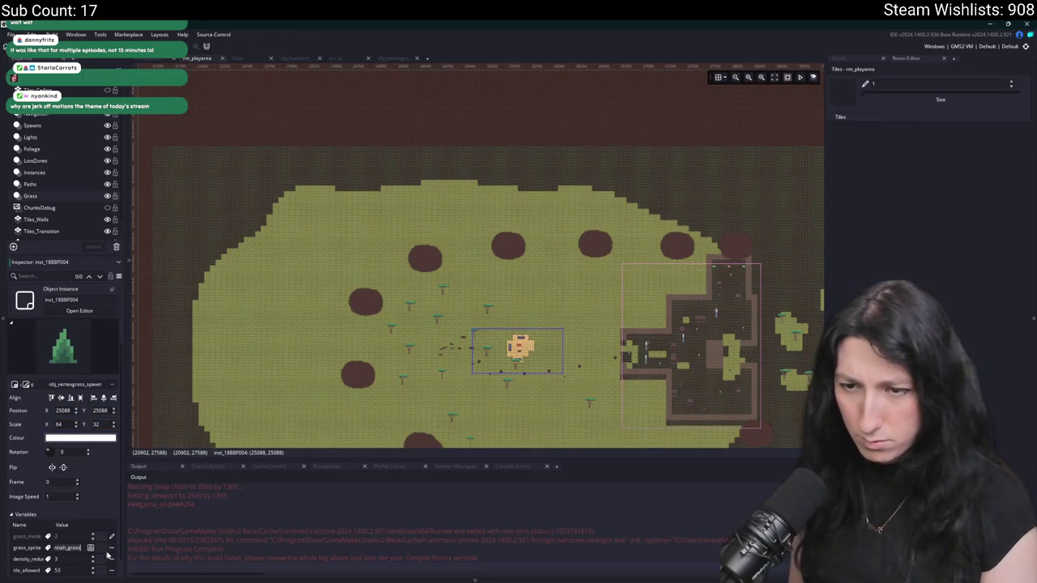
click(90, 547)
text(grassb)
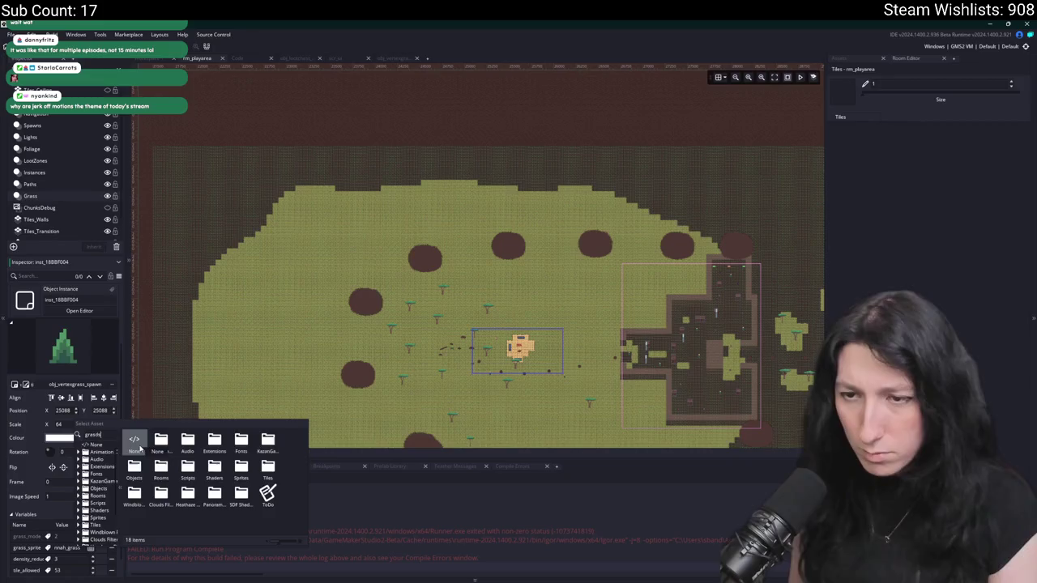
key(BackSpace)
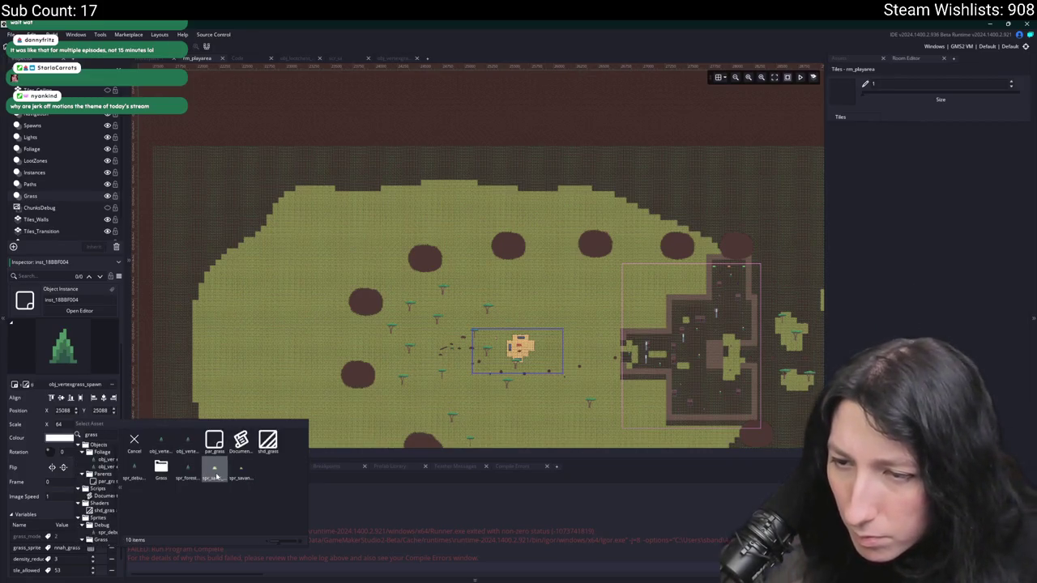
click(213, 455)
- Hide the Grass layer and pan across the island to view it
drag(278, 402, 357, 222)
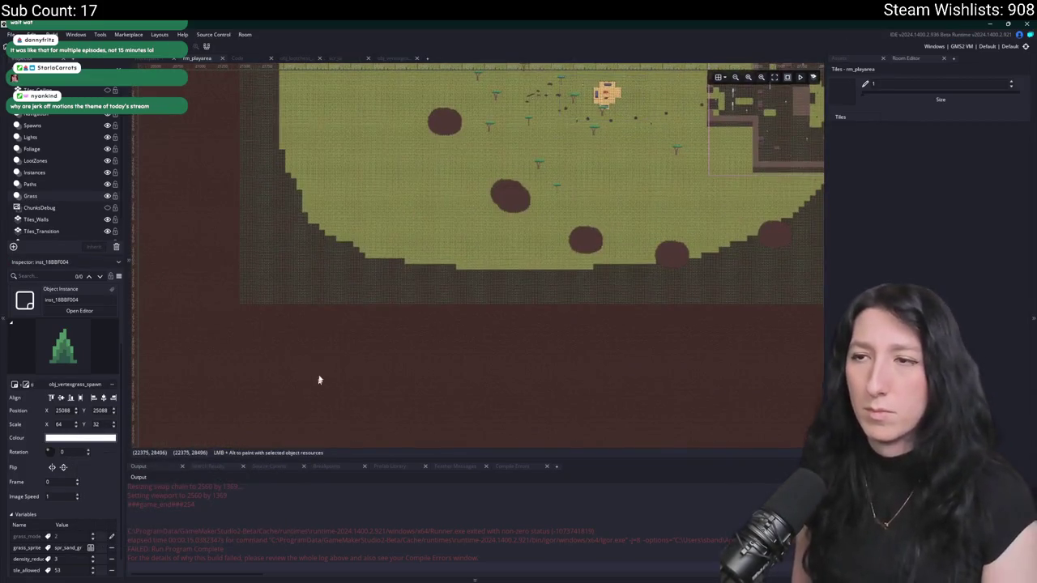
click(108, 196)
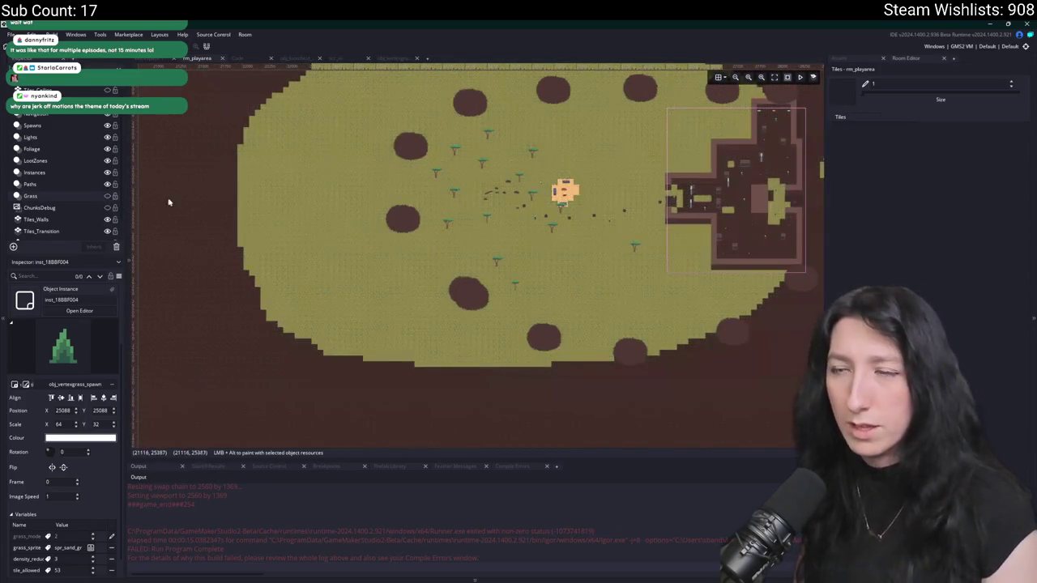
drag(370, 190, 241, 289)
drag(275, 222, 153, 259)
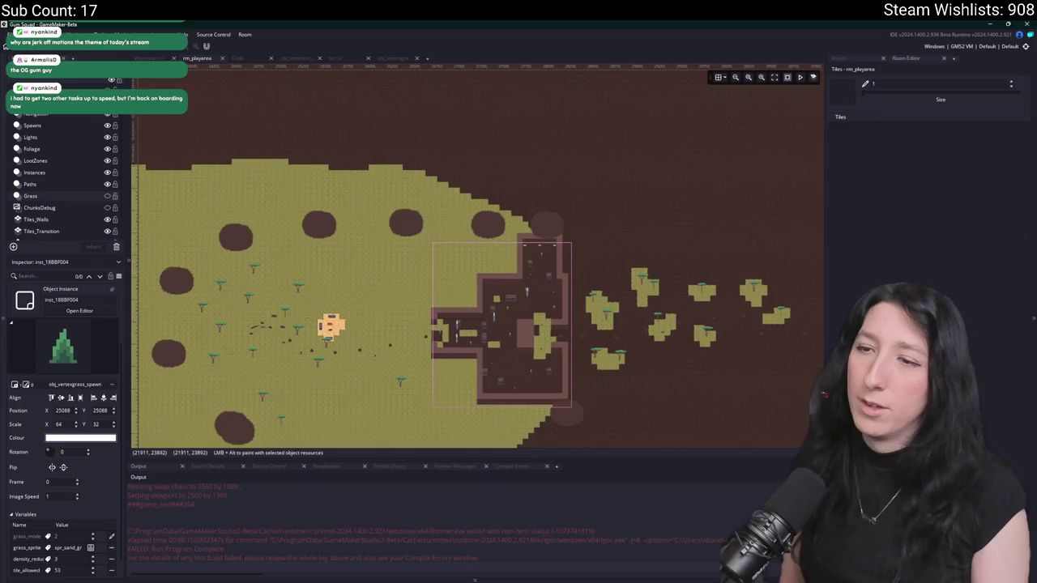
scroll(514, 265, up, 2)
scroll(513, 265, up, 5)
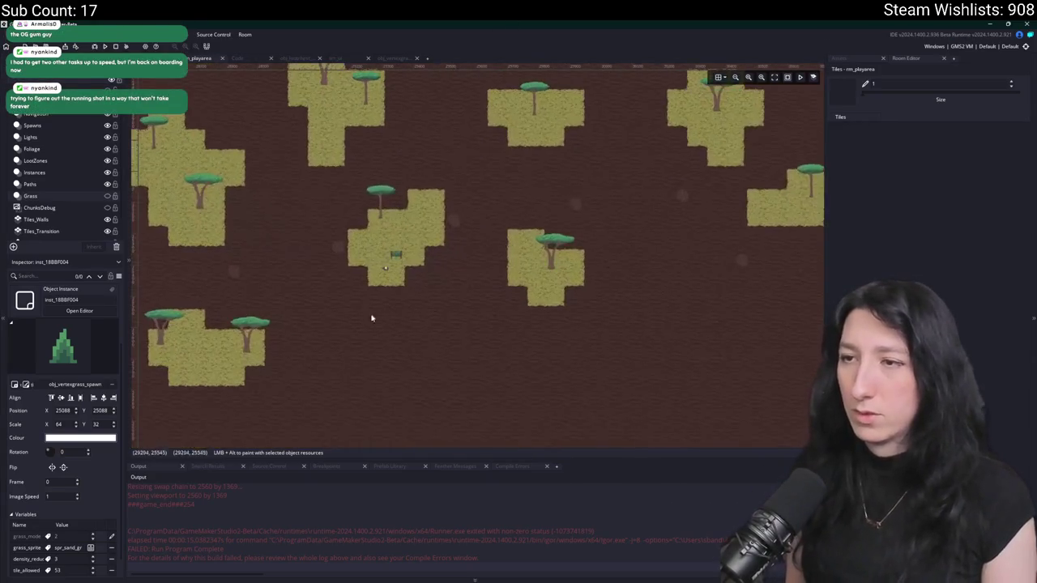
scroll(426, 234, down, 5)
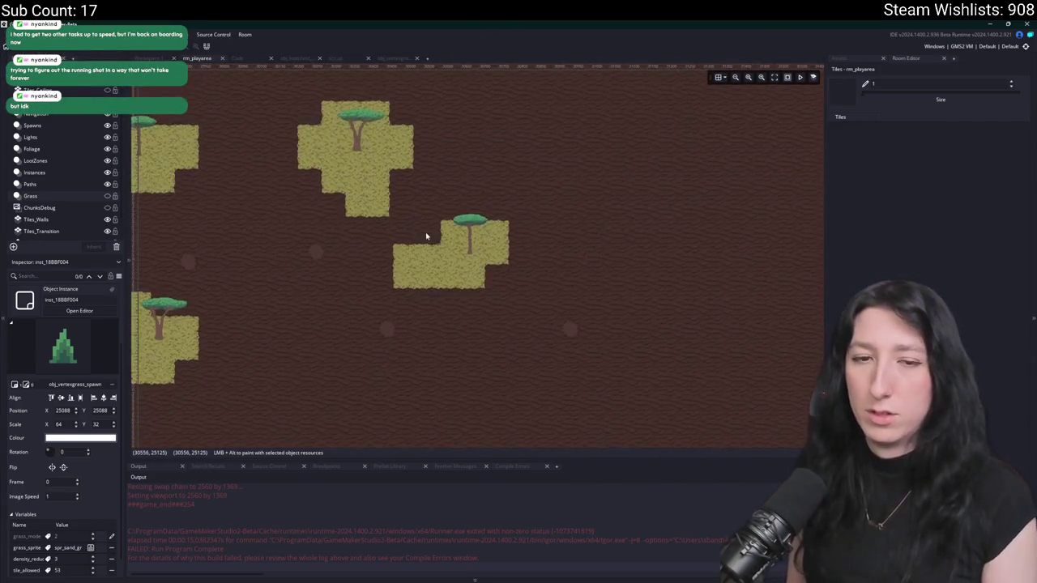
scroll(431, 215, up, 4)
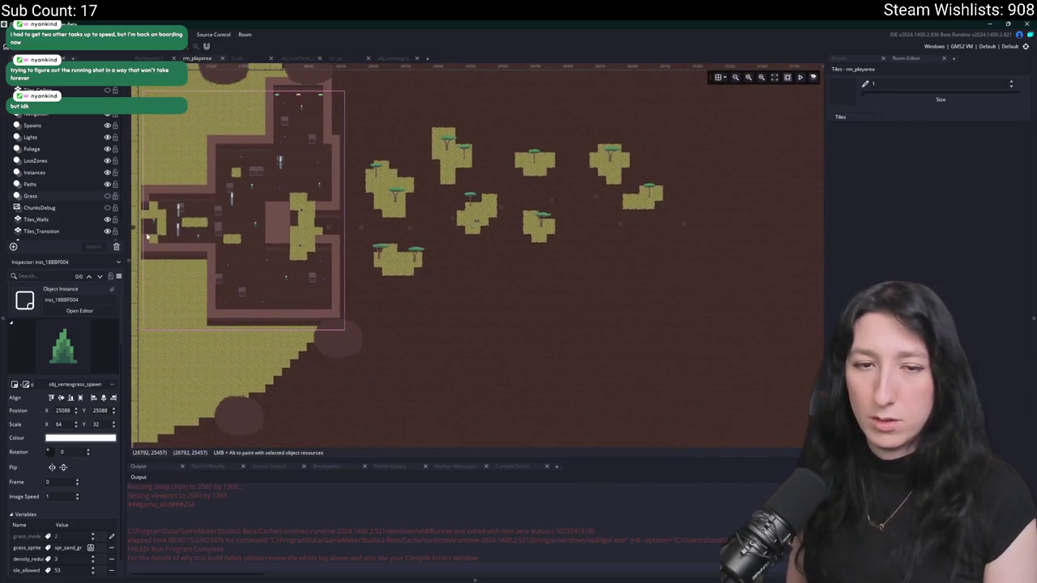
scroll(432, 215, up, 1)
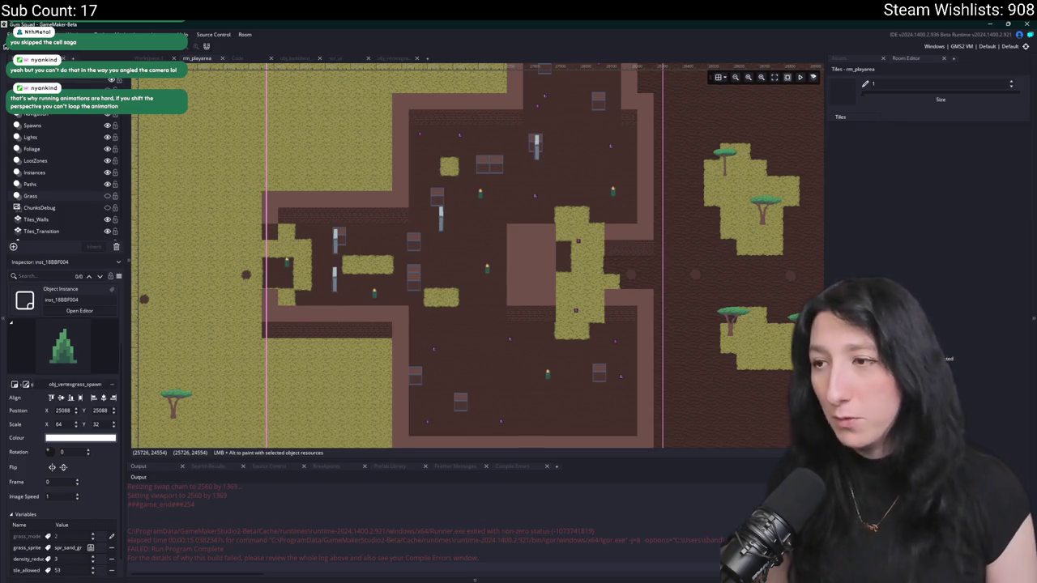
- Pan and zoom over the grass patches and right-side trees in the room, then switch to Aseprite
scroll(494, 191, down, 5)
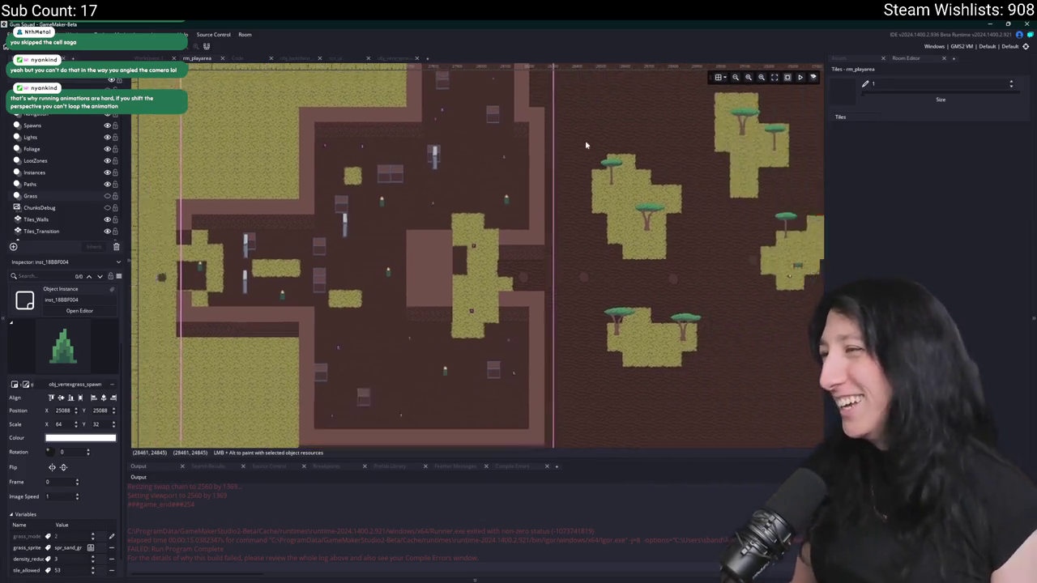
scroll(494, 191, up, 5)
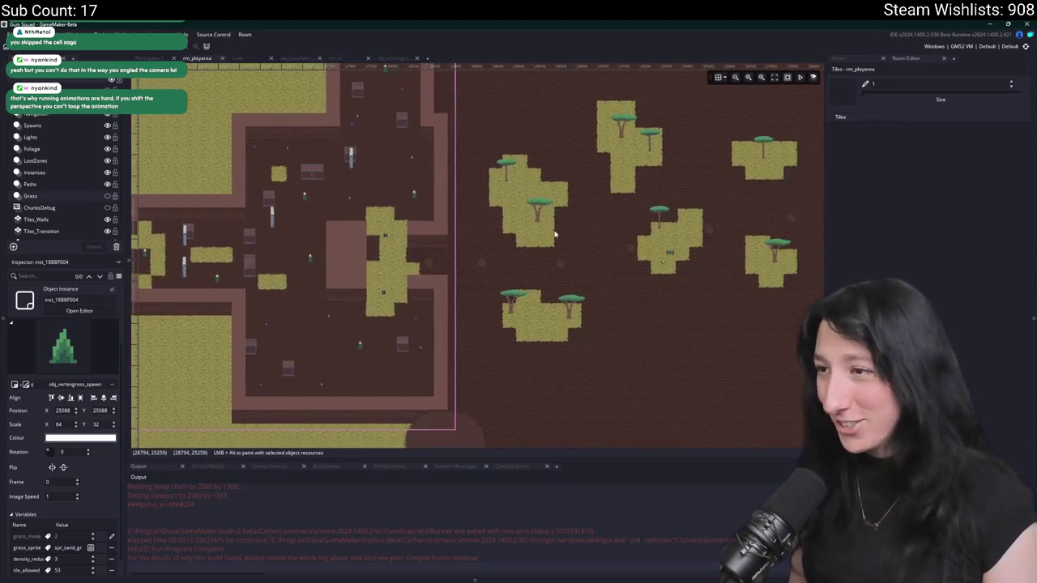
drag(555, 296, 252, 228)
scroll(428, 239, up, 5)
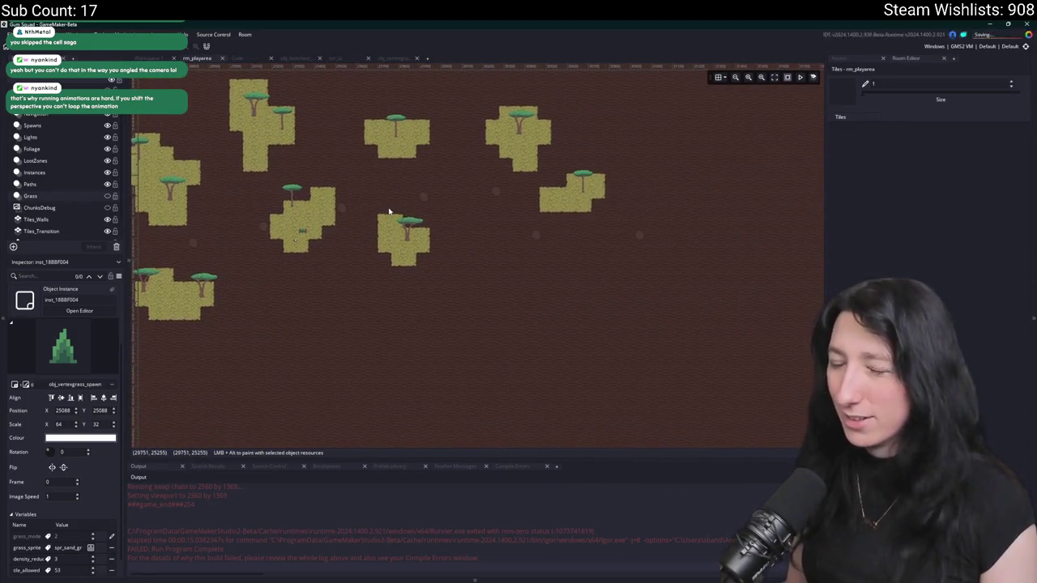
scroll(462, 267, up, 6)
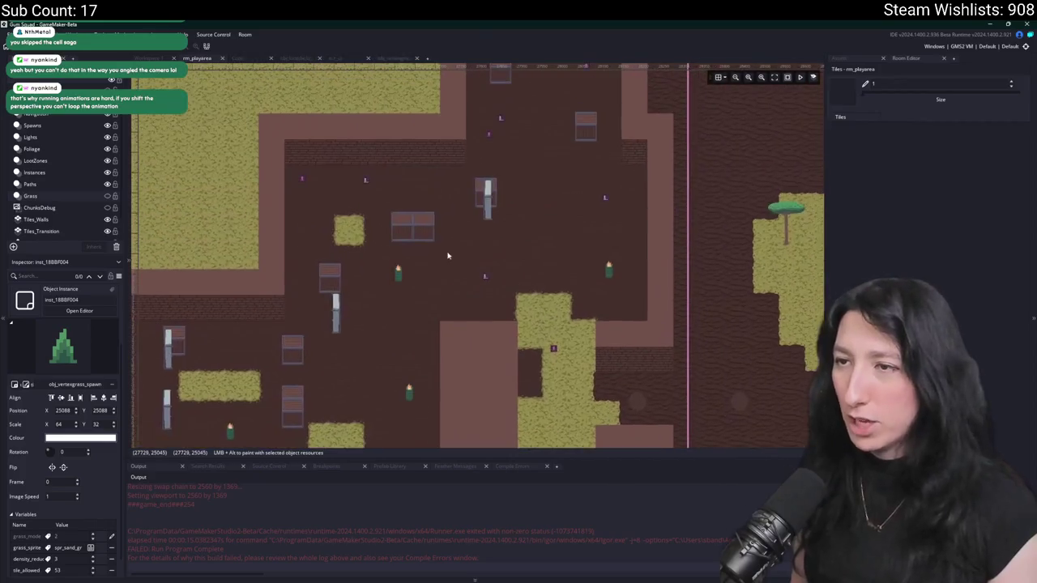
scroll(422, 220, down, 3)
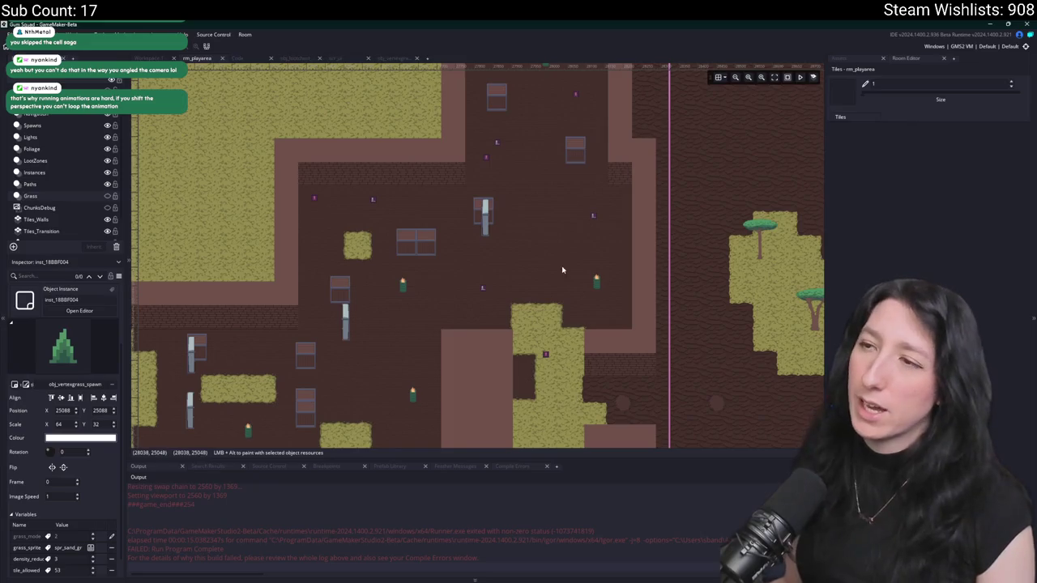
drag(478, 256, 421, 290)
key(alt+Tab)
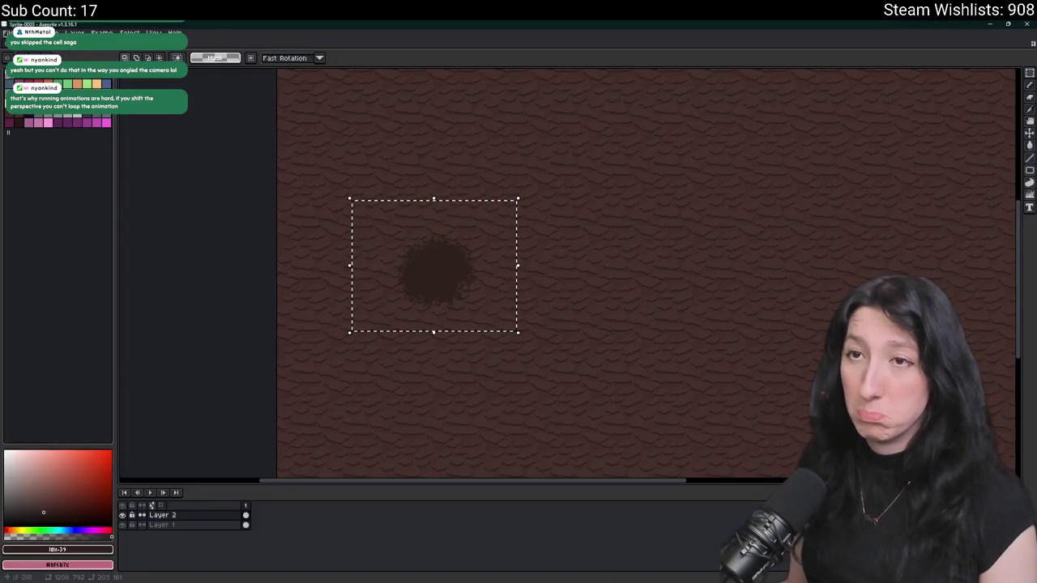
- Open VariousProps.aseprite from the recent files and view its map mockup and props
key(ctrl+Tab)
click(9, 32)
mouse_move(24, 62)
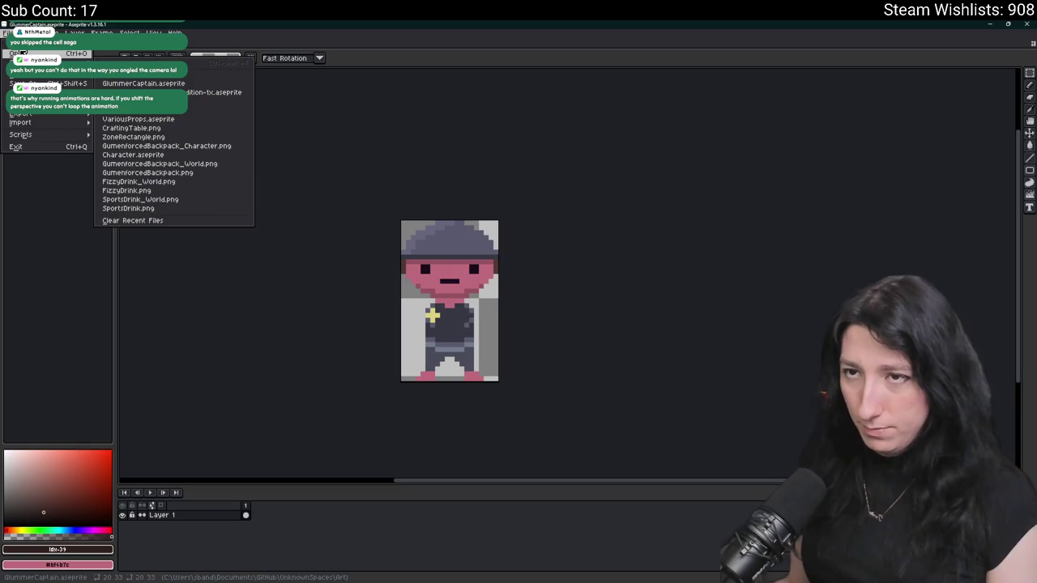
click(138, 119)
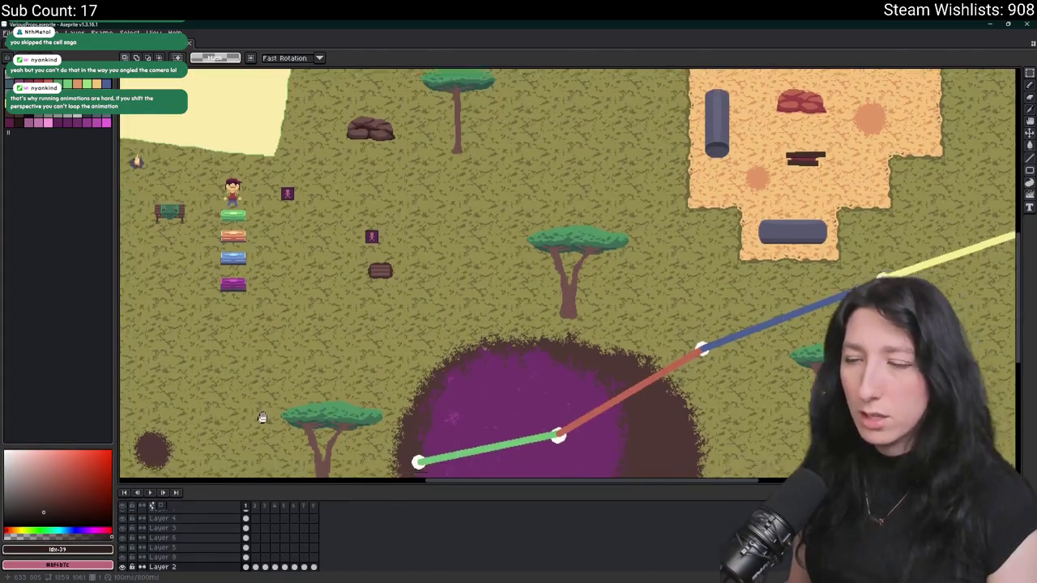
scroll(123, 378, down, 3)
scroll(123, 377, up, 3)
mouse_move(123, 377)
mouse_down()
mouse_move(178, 326)
mouse_move(191, 430)
mouse_move(167, 455)
mouse_up()
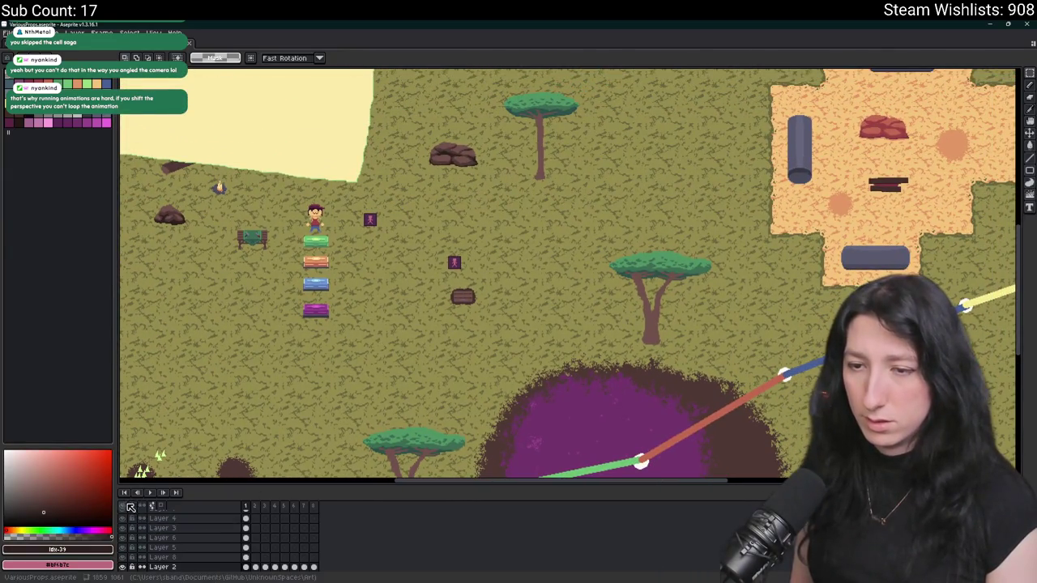
- Open IndoorProps.aseprite from the Art folder, look it over, then return to GameMaker
click(8, 33)
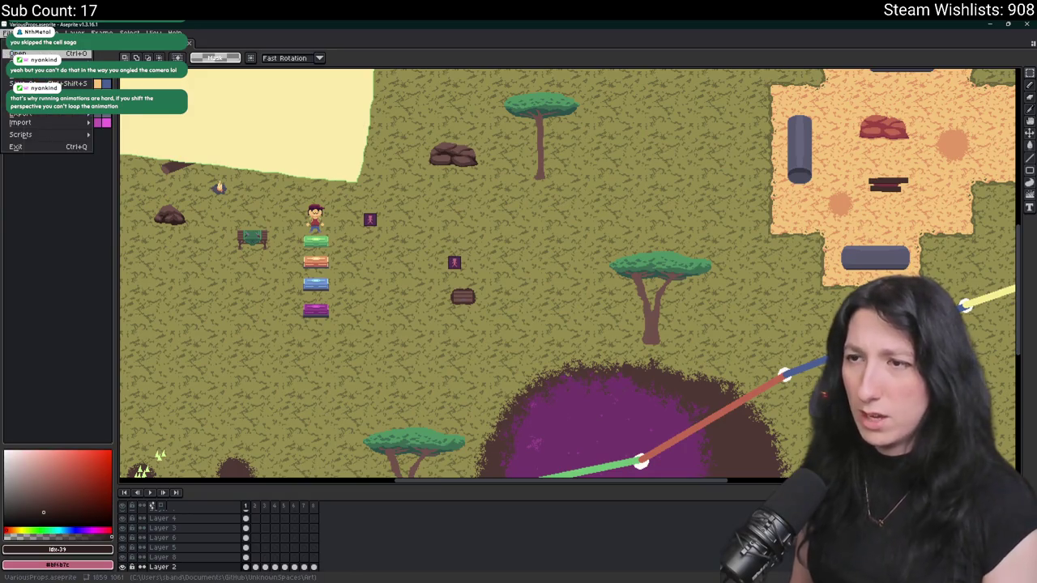
click(25, 54)
scroll(272, 164, down, 3)
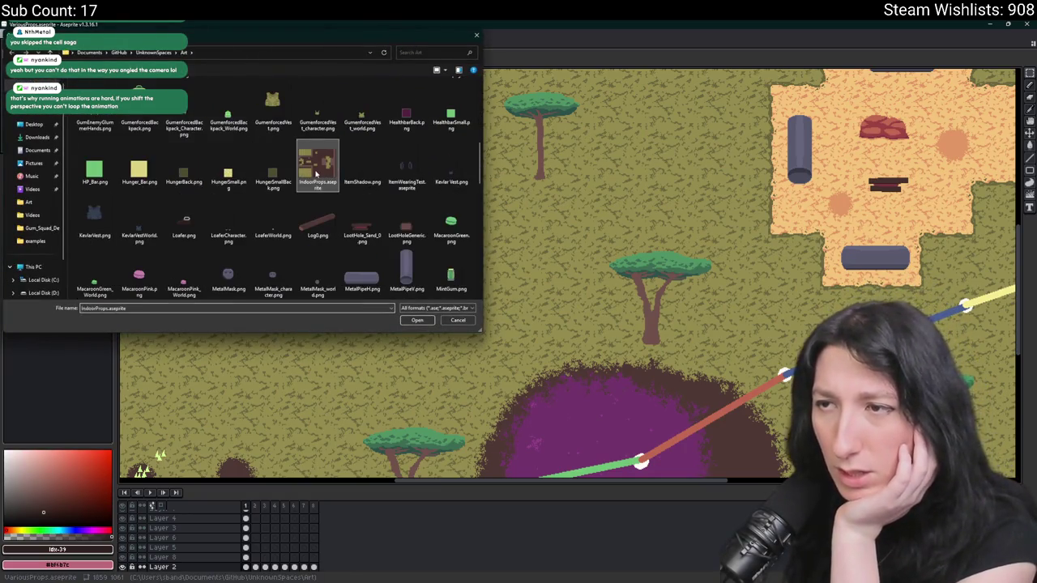
double_click(316, 219)
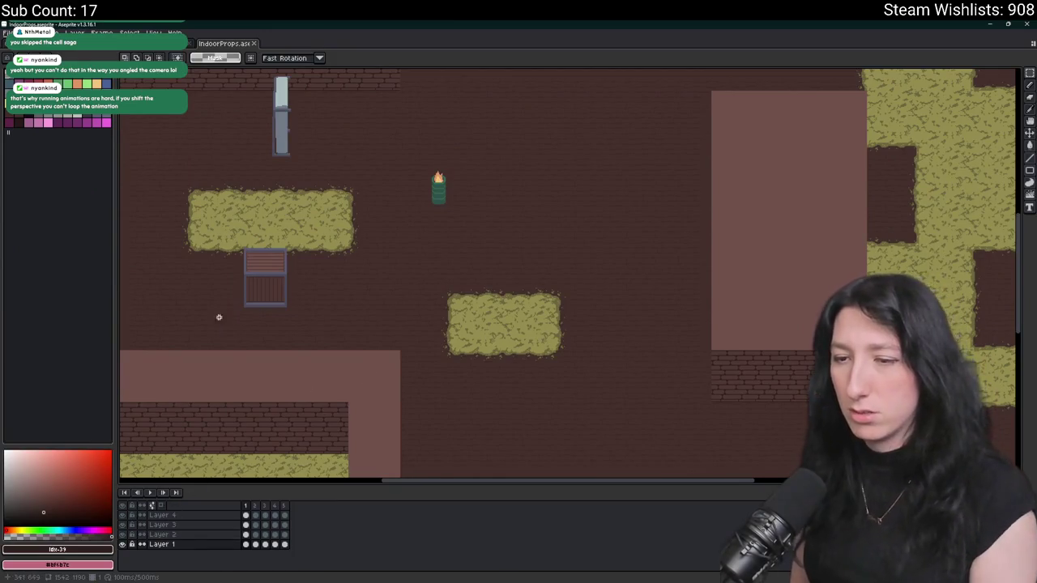
scroll(444, 339, down, 2)
scroll(444, 339, up, 2)
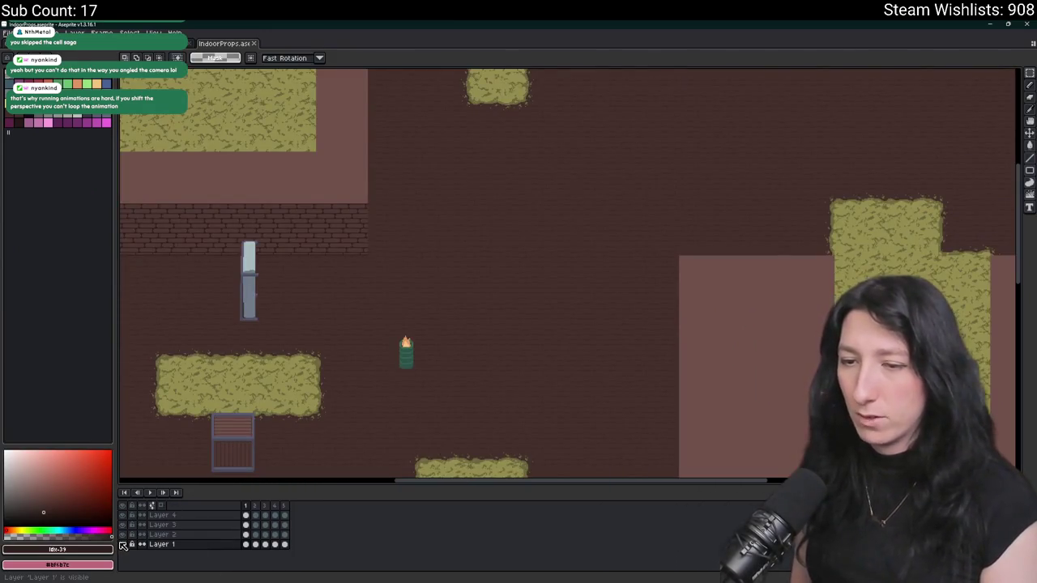
key(alt+Tab)
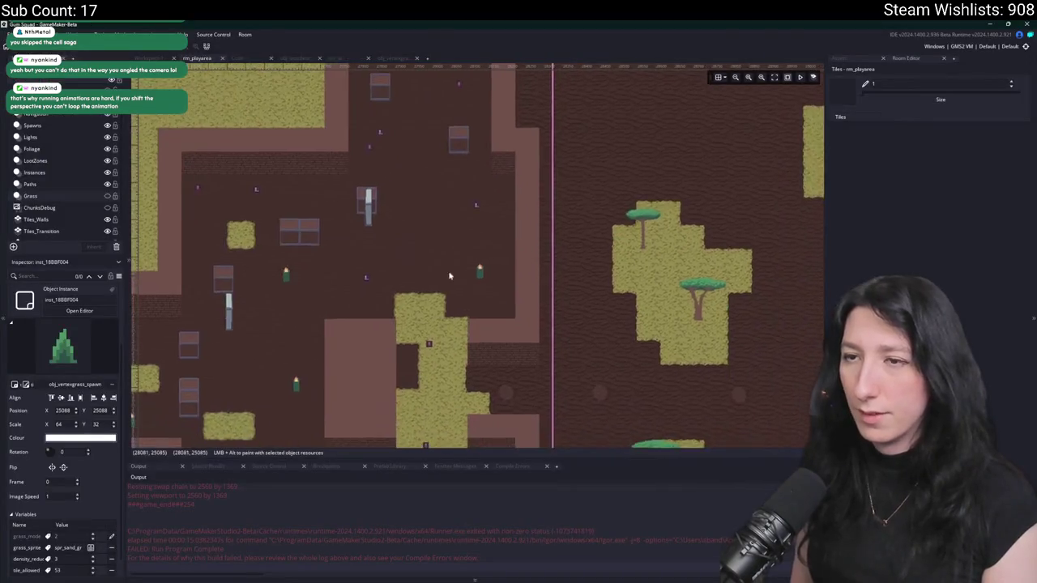
- On the Instances layer, move three trash-fire barrel instances right among the grass islands
click(40, 171)
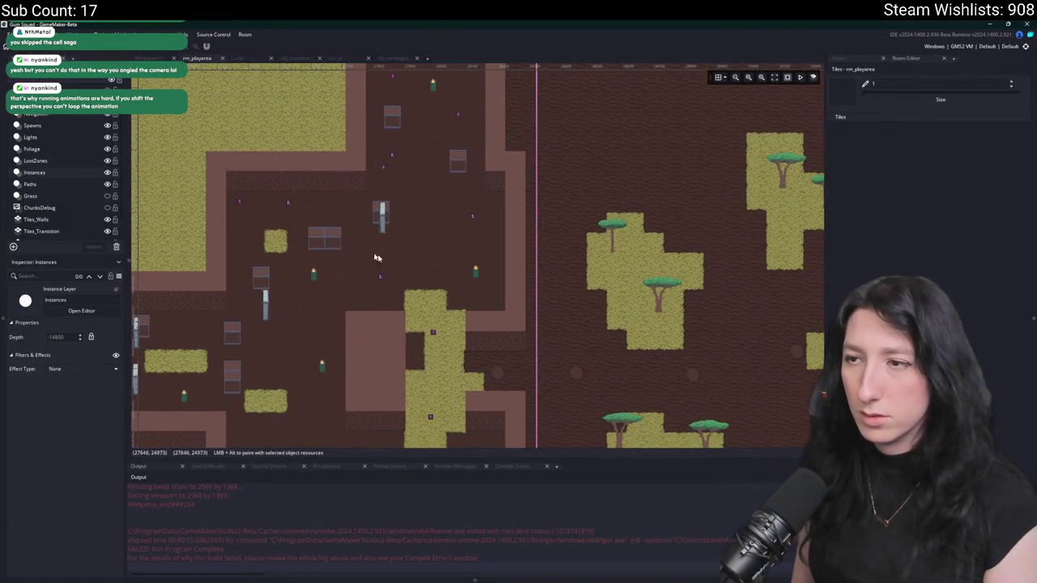
click(475, 273)
drag(671, 351, 407, 270)
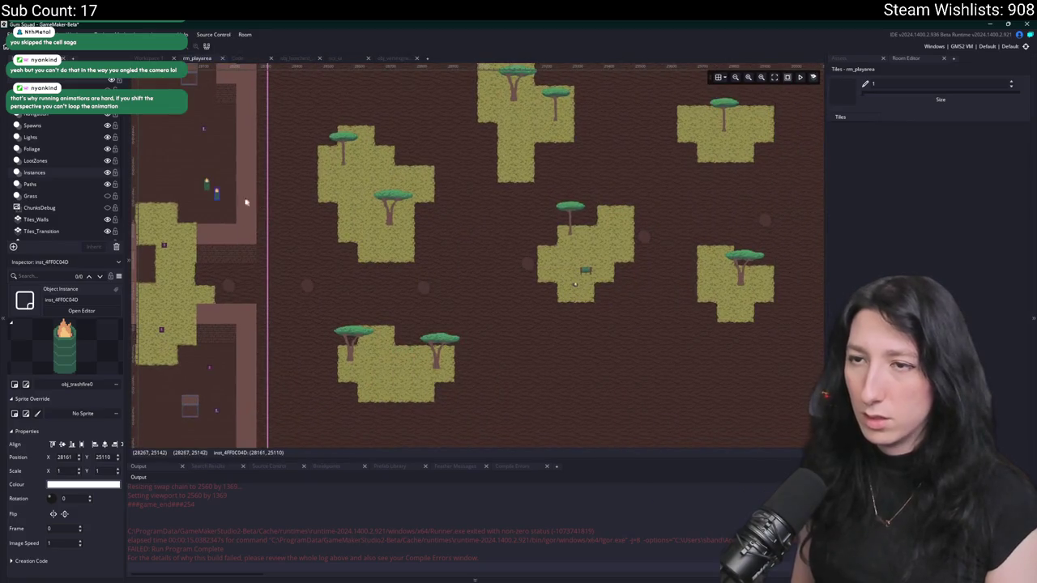
mouse_move(212, 192)
mouse_down()
mouse_move(494, 329)
mouse_move(501, 306)
mouse_move(415, 307)
mouse_up()
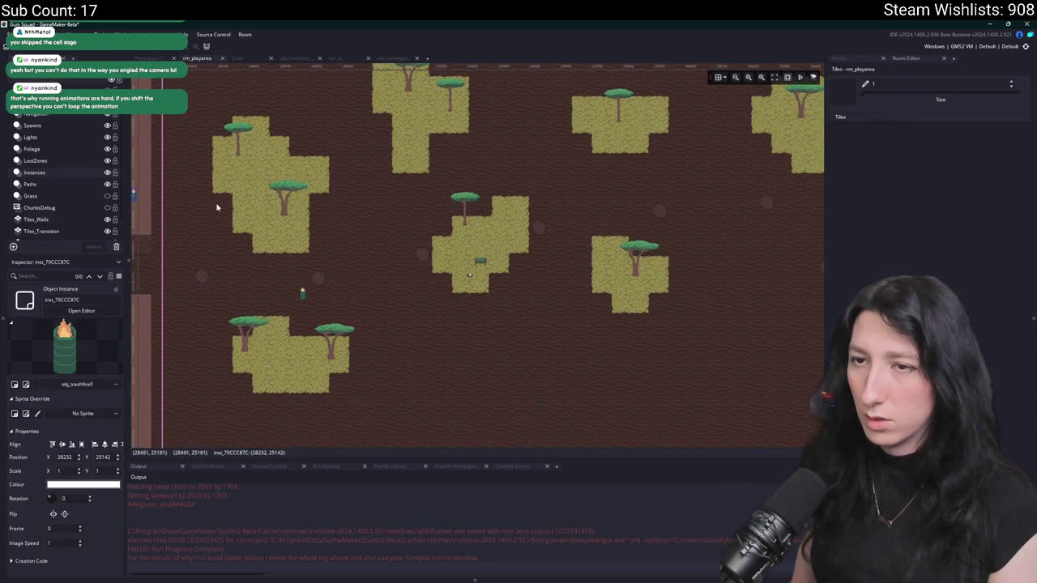
click(177, 194)
drag(178, 194, 763, 187)
scroll(572, 254, down, 5)
click(178, 228)
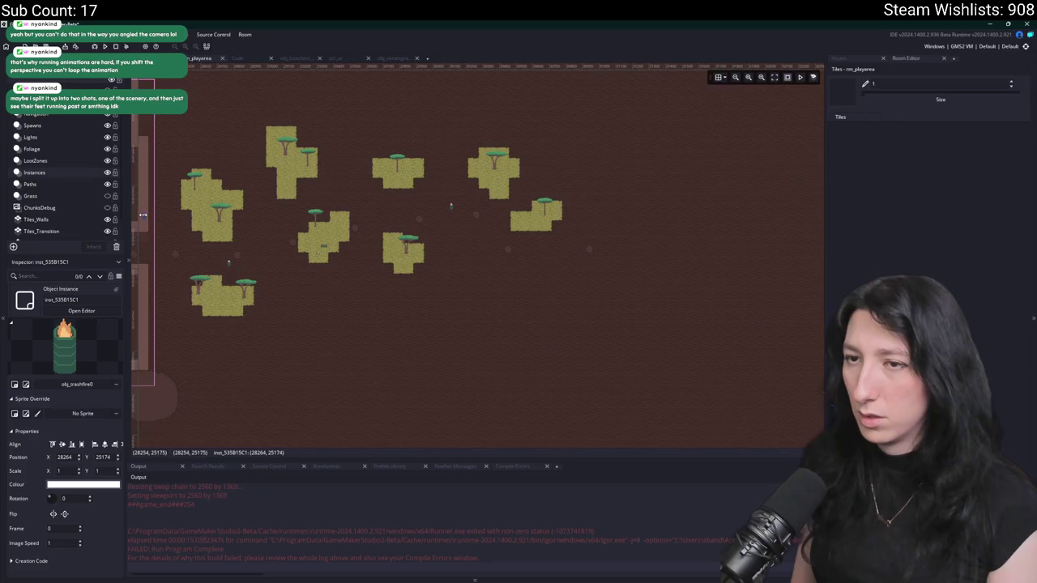
mouse_move(143, 215)
mouse_down()
mouse_move(582, 258)
mouse_move(579, 235)
mouse_up()
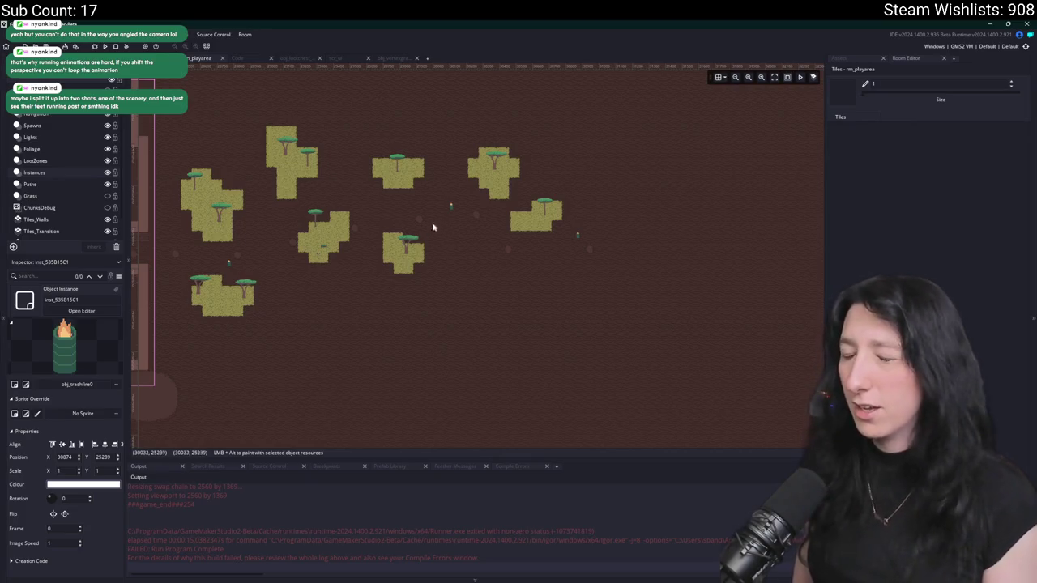
- Pan across the islands on the room's right side, then switch to the IndoorProps sprite in Aseprite
scroll(438, 229, left, 3)
scroll(380, 234, up, 2)
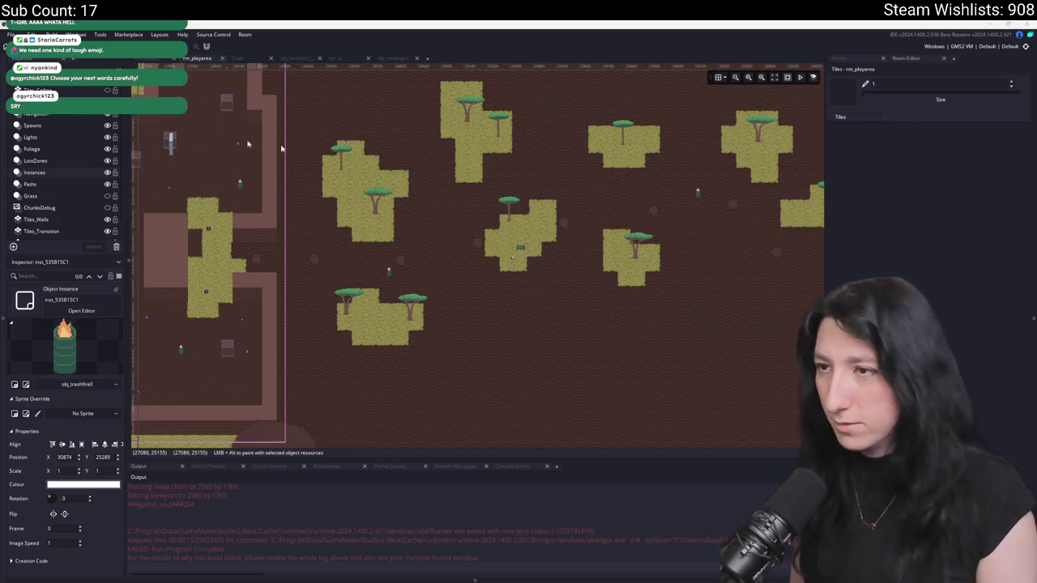
drag(648, 185, 579, 195)
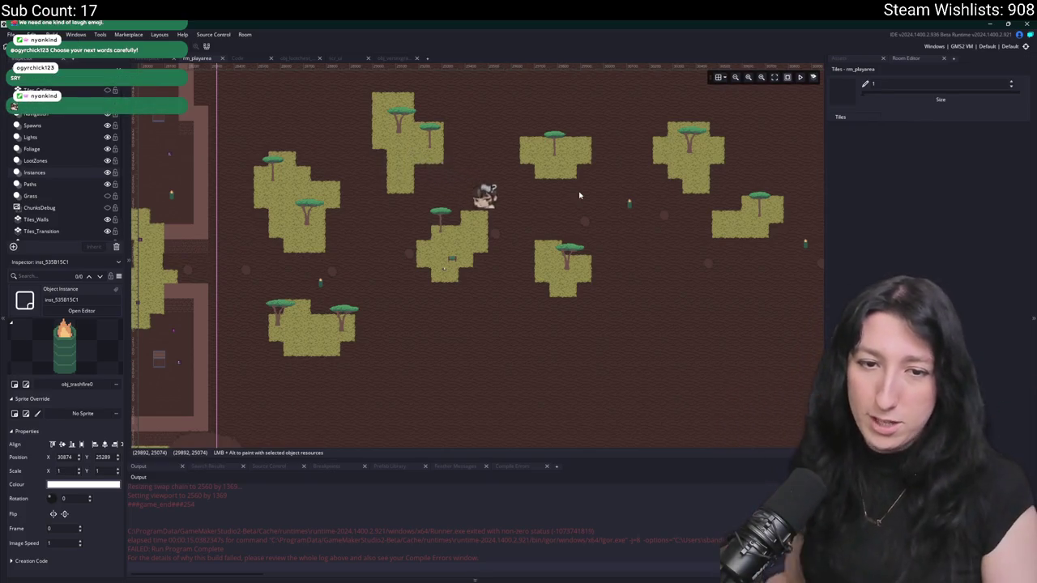
drag(751, 261, 562, 278)
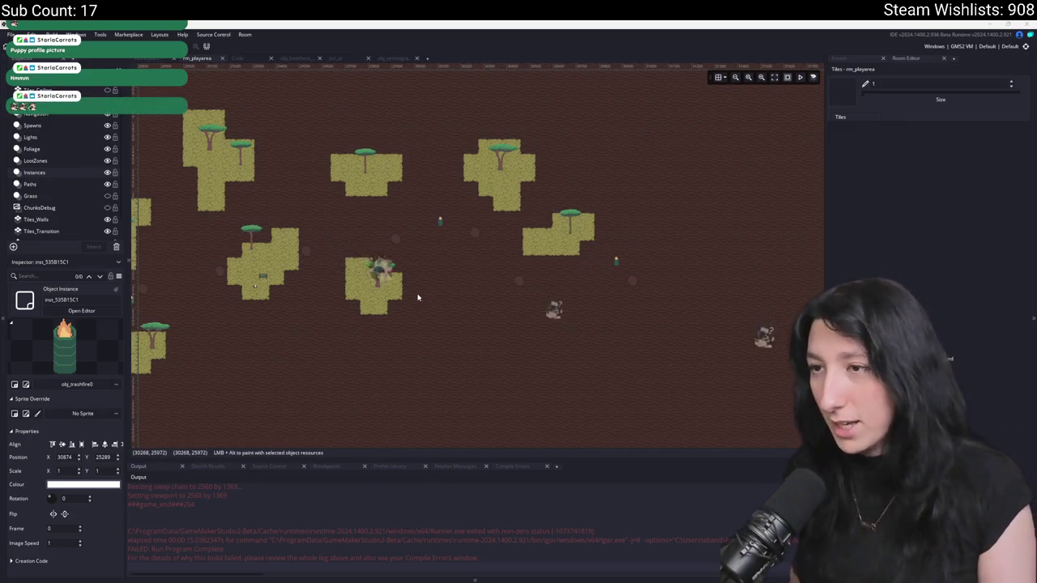
scroll(481, 326, down, 4)
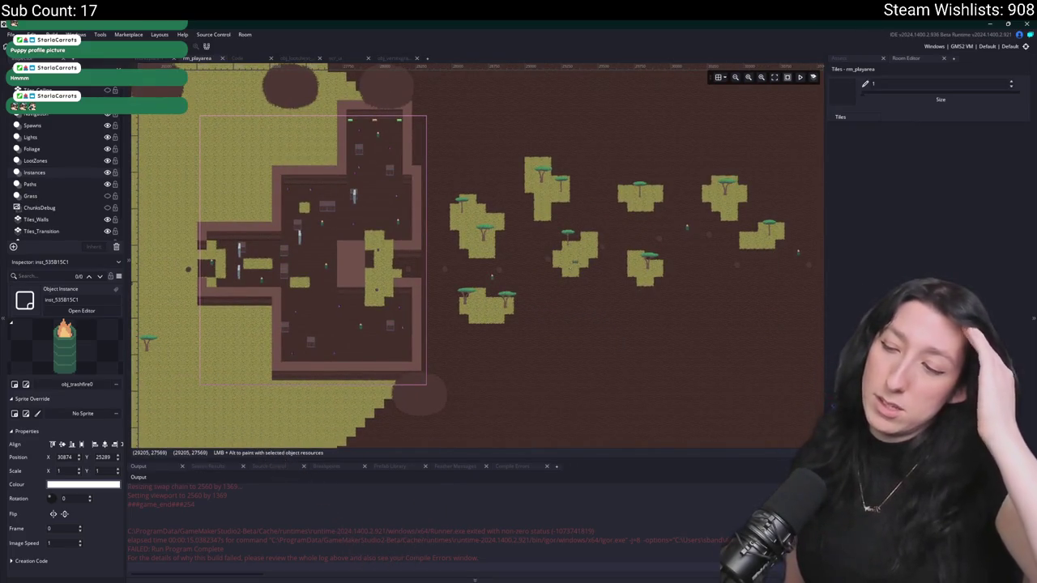
key(alt+Tab)
scroll(502, 377, right, 5)
scroll(502, 377, up, 3)
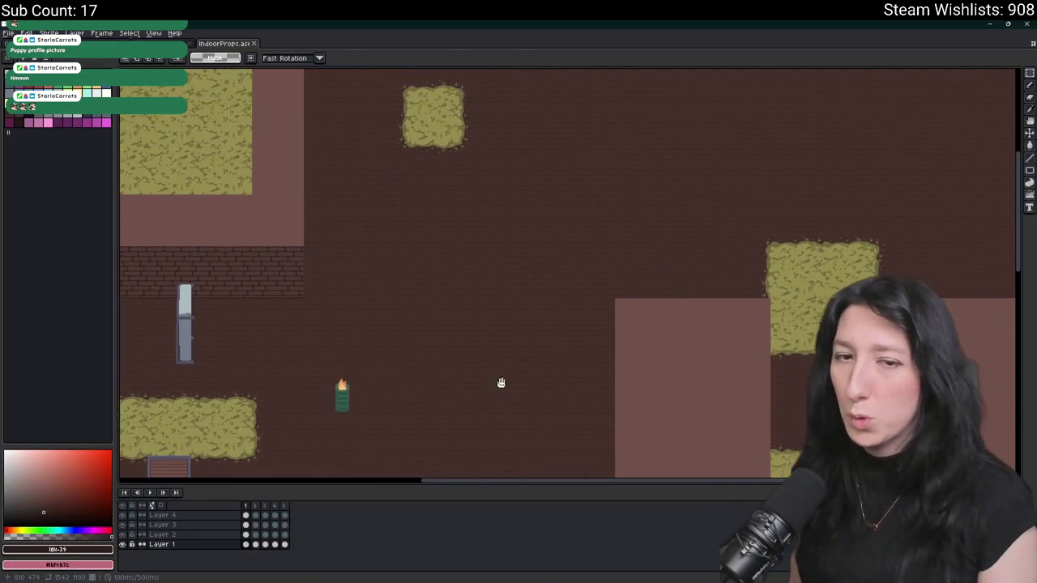
- Draw a rectangular marquee selection in the middle of the canvas
key(b)
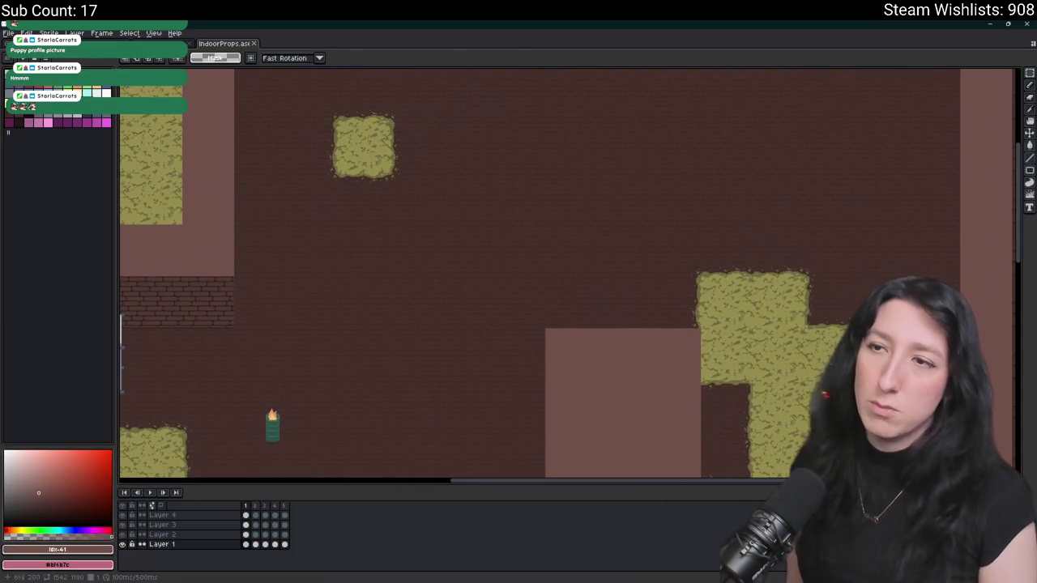
scroll(435, 313, up, 4)
key(ctrl+z)
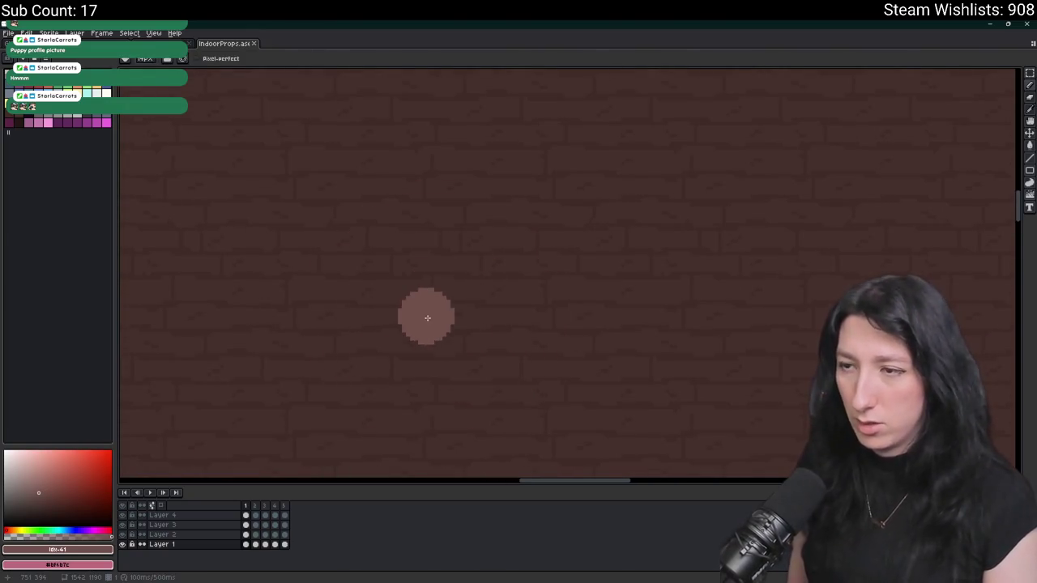
key(m)
mouse_move(387, 228)
mouse_down()
mouse_move(695, 306)
mouse_move(627, 354)
mouse_move(613, 416)
mouse_up()
key(g)
scroll(547, 355, down, 1)
scroll(547, 354, up, 1)
key(v)
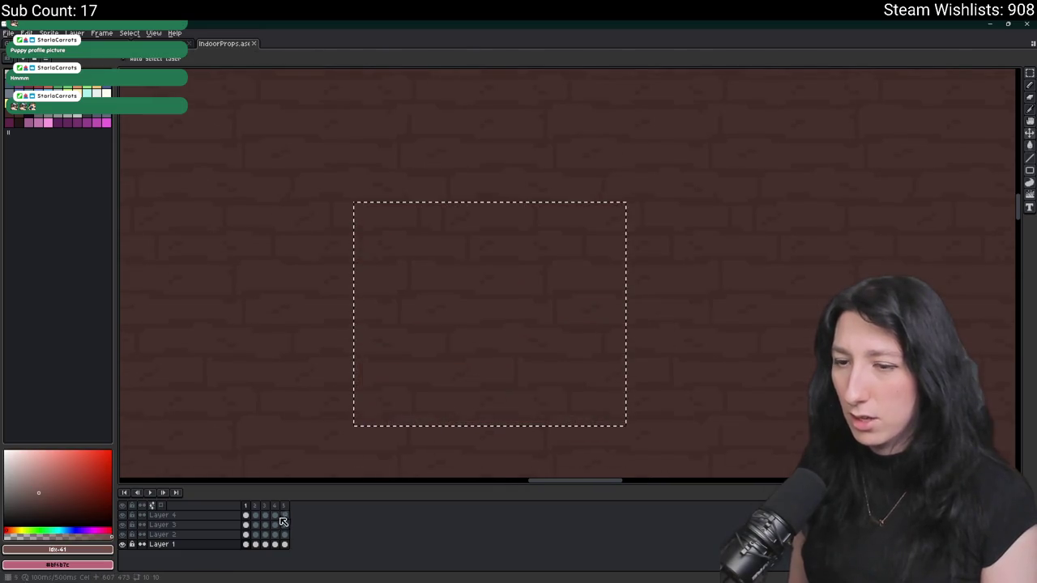
- On a new Layer 5, fill the selection pink-brown, move it higher, deselect, and open File Explorer
click(192, 534)
key(shift+ctrl+n)
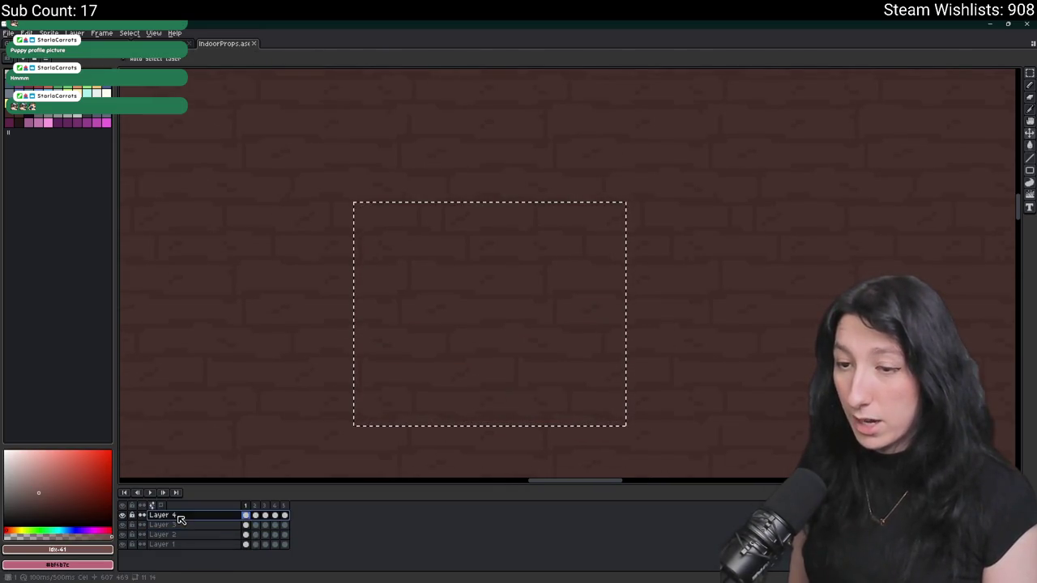
key(g)
scroll(432, 360, up, 1)
click(429, 360)
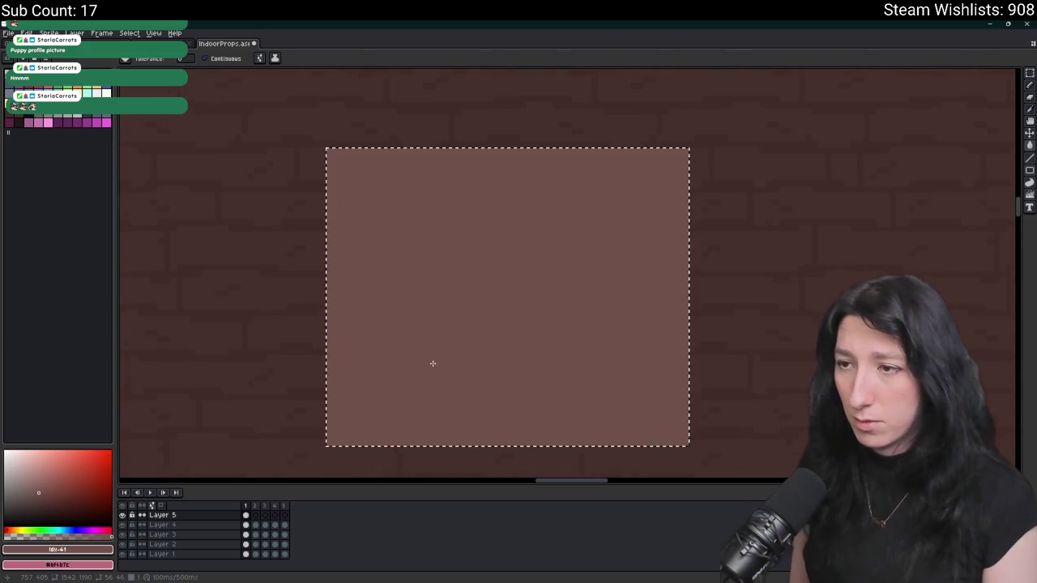
drag(433, 364, 444, 284)
key(ctrl+d)
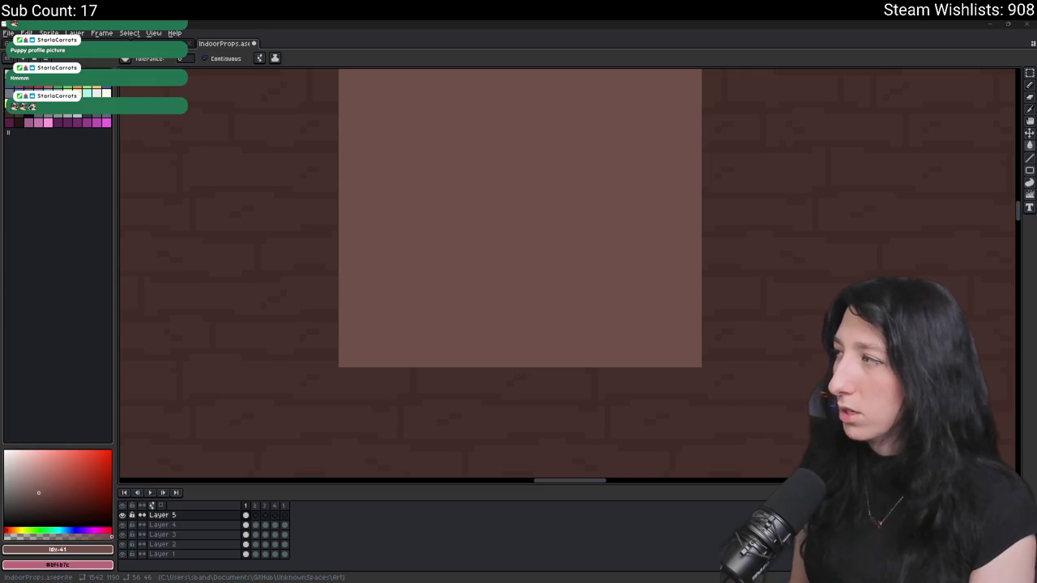
key(super+e)
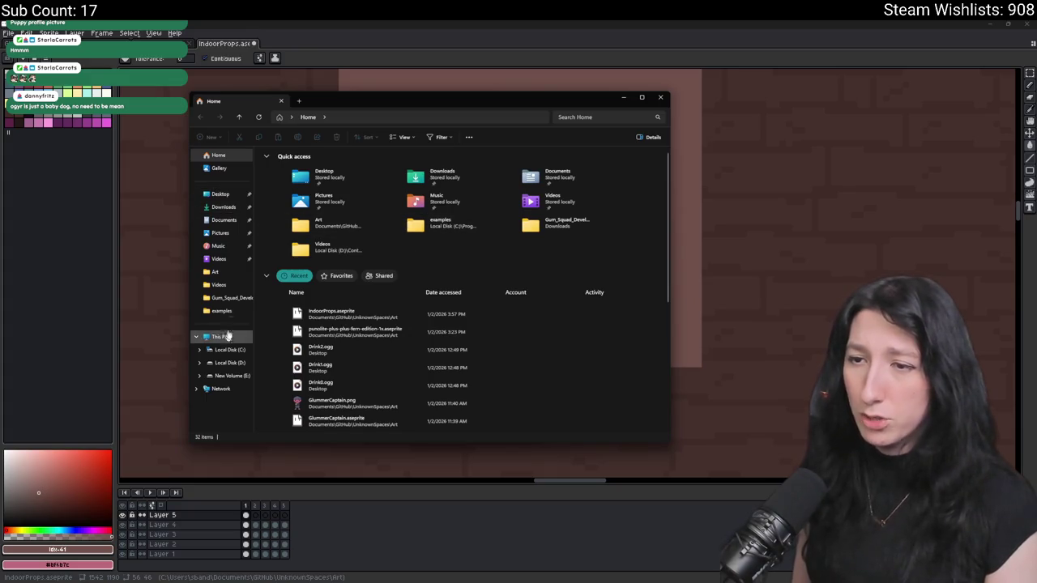
- Go to Desktop > UnknownSpaces > Art and scroll through its subfolders and PNG sprites
click(219, 195)
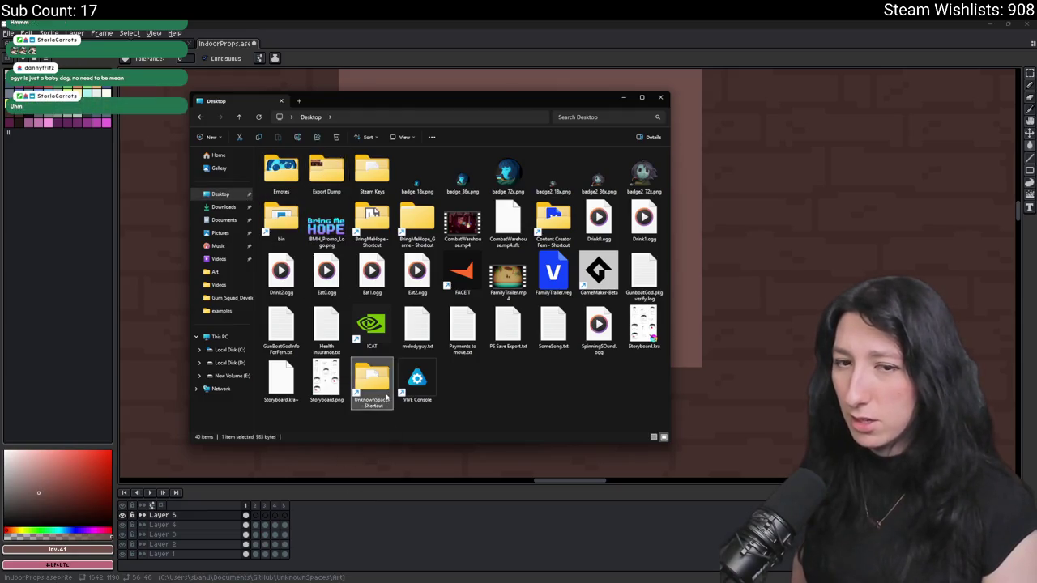
double_click(386, 396)
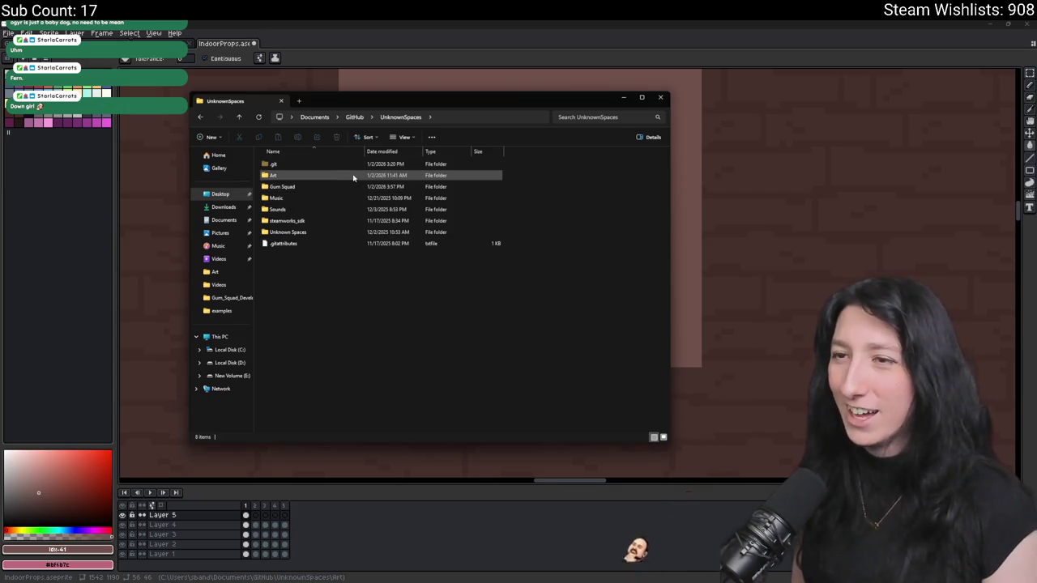
double_click(335, 177)
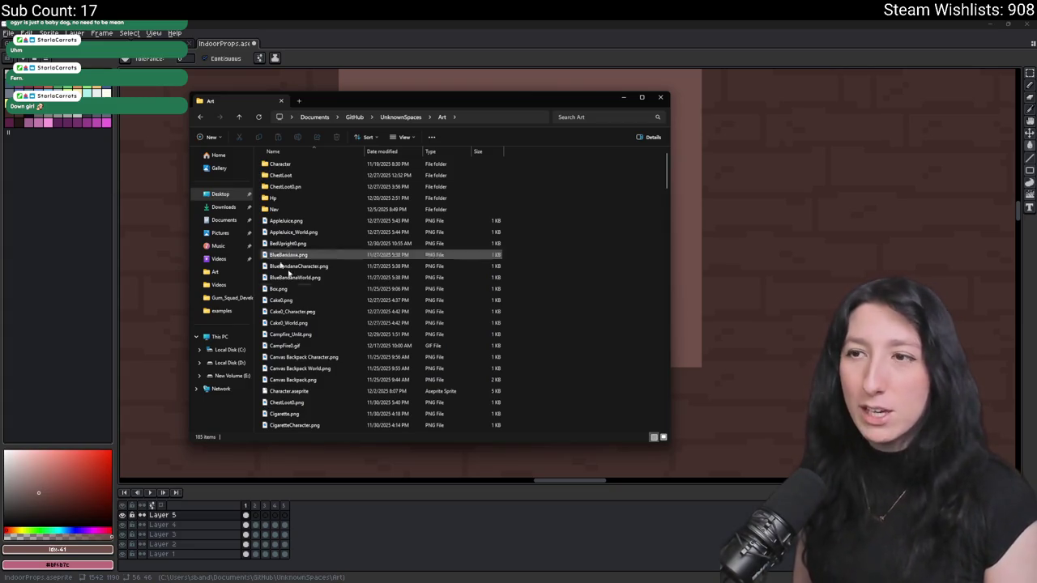
scroll(470, 300, down, 10)
scroll(470, 303, down, 15)
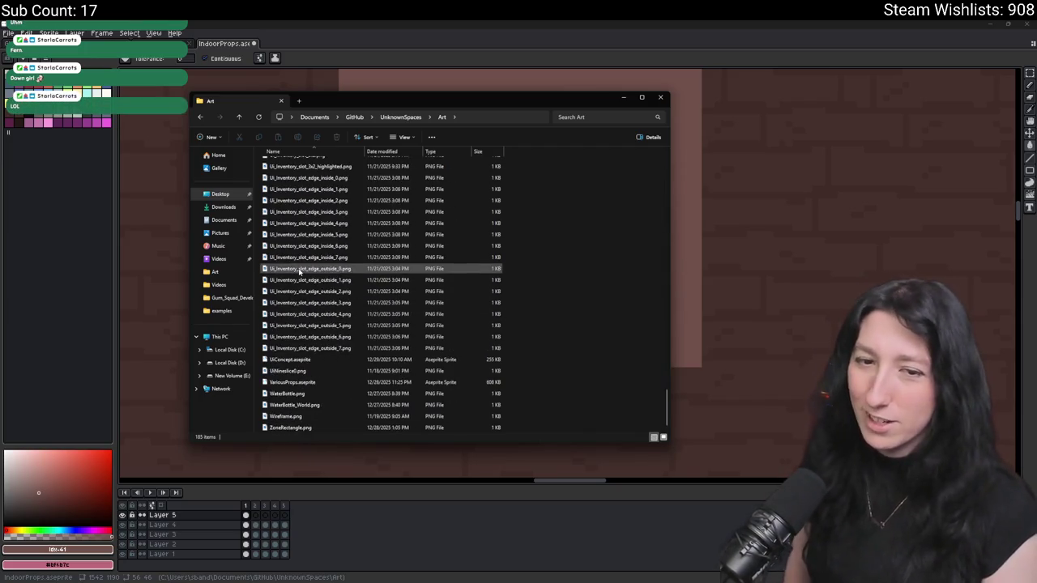
scroll(451, 315, up, 20)
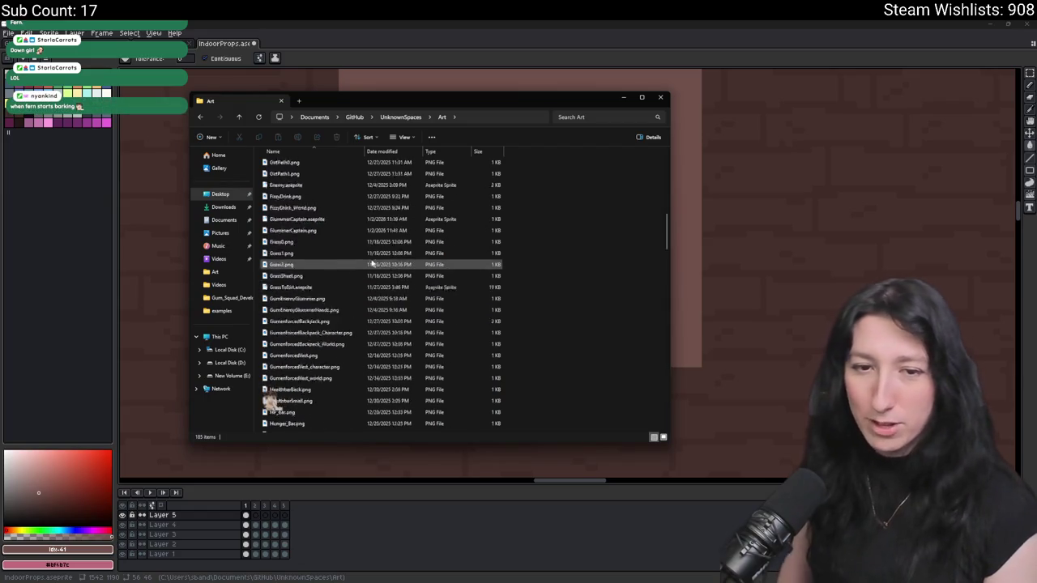
scroll(364, 263, up, 5)
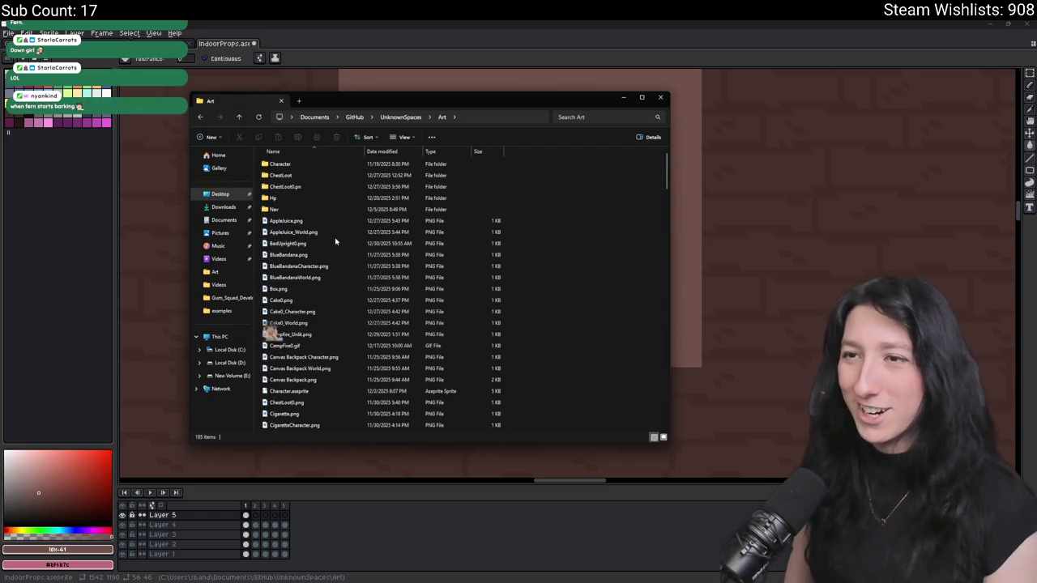
- Browse C:\GitHub\BringMeHope\Game Art\Environment Exports\Sand City Props, peeking into Building 1 and Building 2
click(356, 117)
click(229, 349)
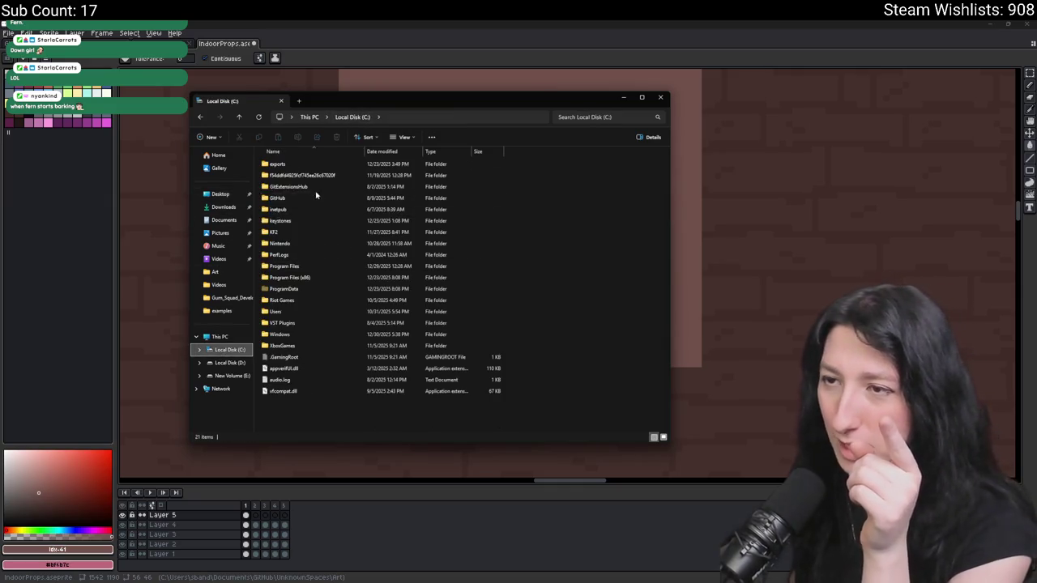
double_click(316, 197)
double_click(312, 198)
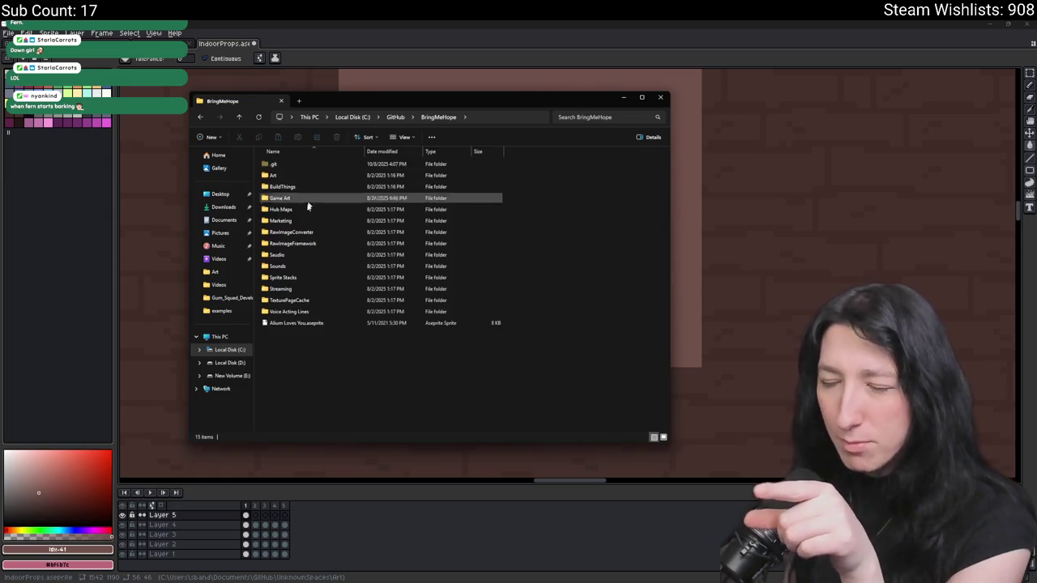
double_click(308, 199)
double_click(302, 209)
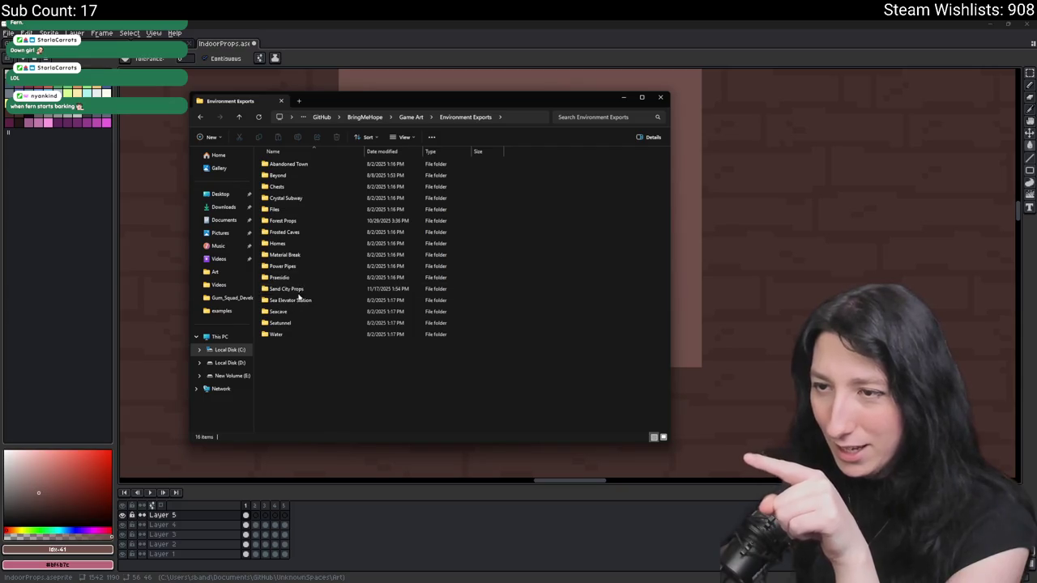
click(301, 289)
double_click(302, 289)
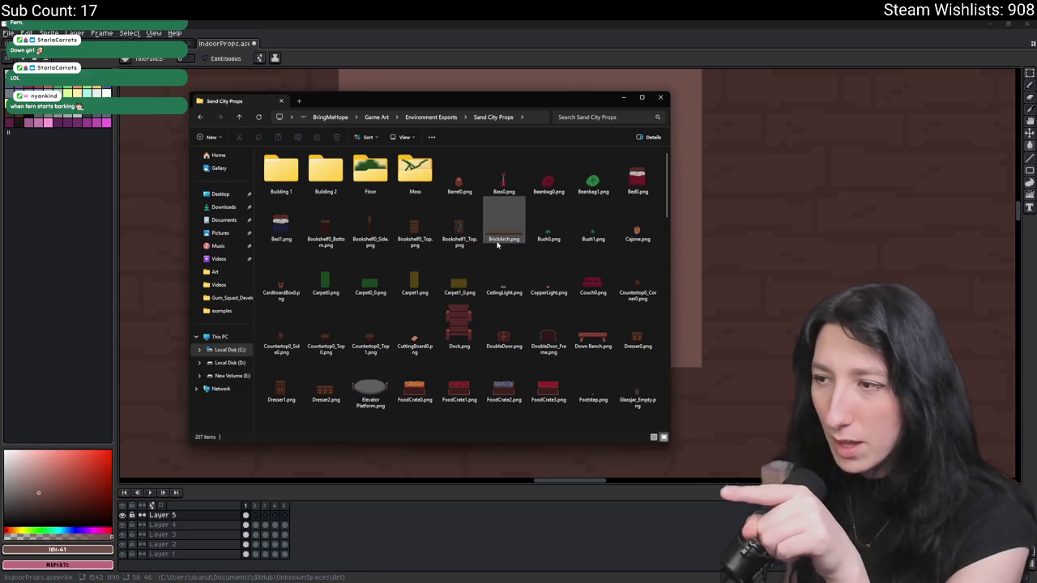
double_click(281, 172)
click(441, 117)
double_click(326, 172)
click(441, 117)
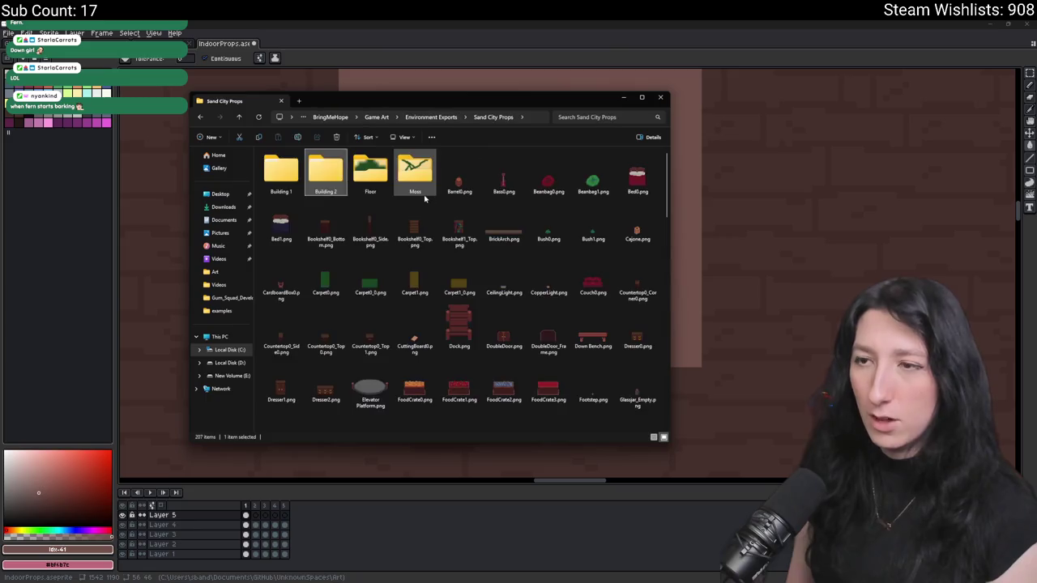
- Search the Sand City Props folder for 'pal', then close the search results
scroll(424, 206, down, 10)
scroll(484, 226, down, 15)
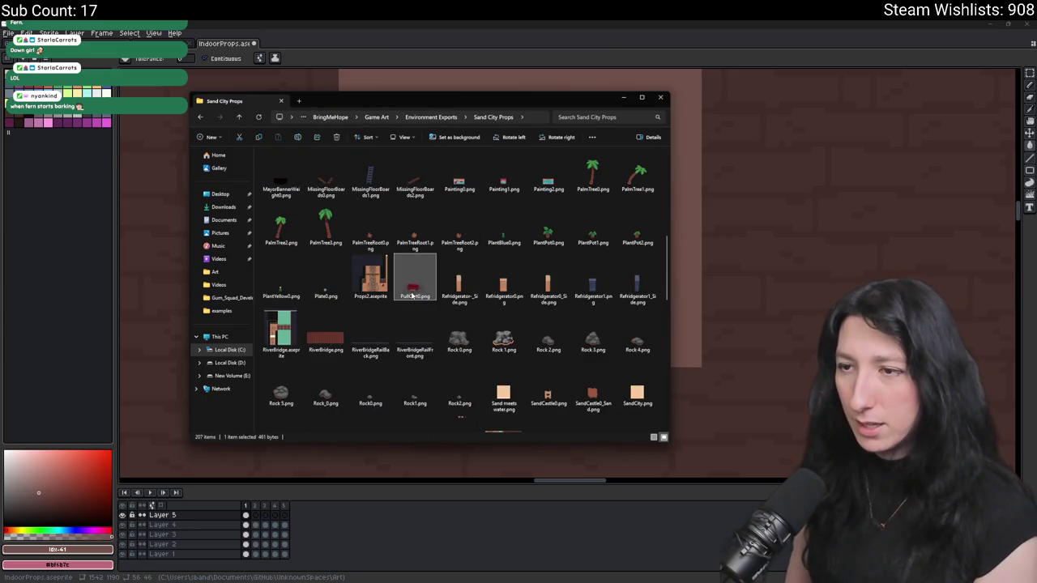
scroll(503, 316, up, 12)
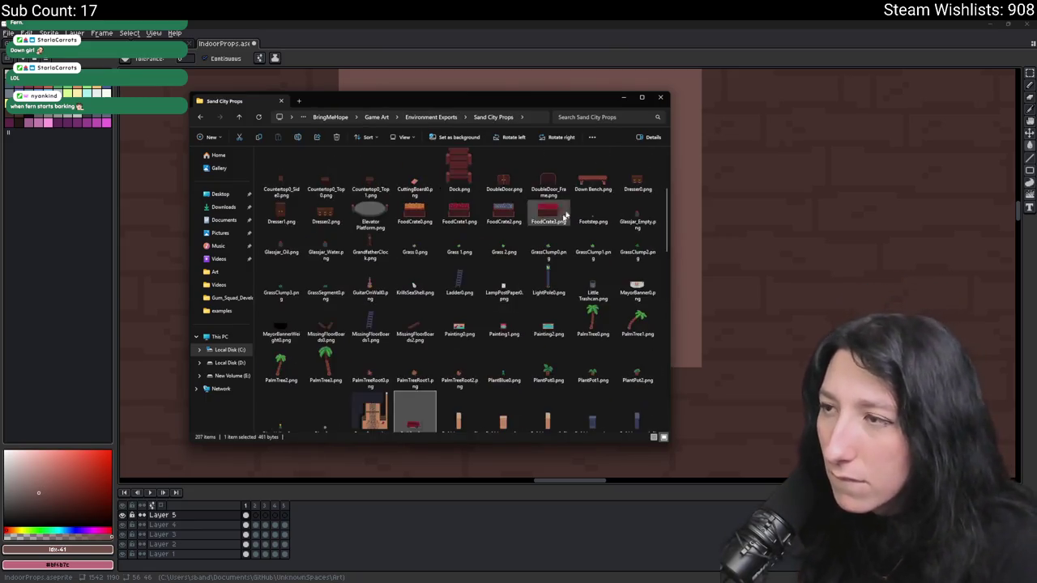
click(615, 116)
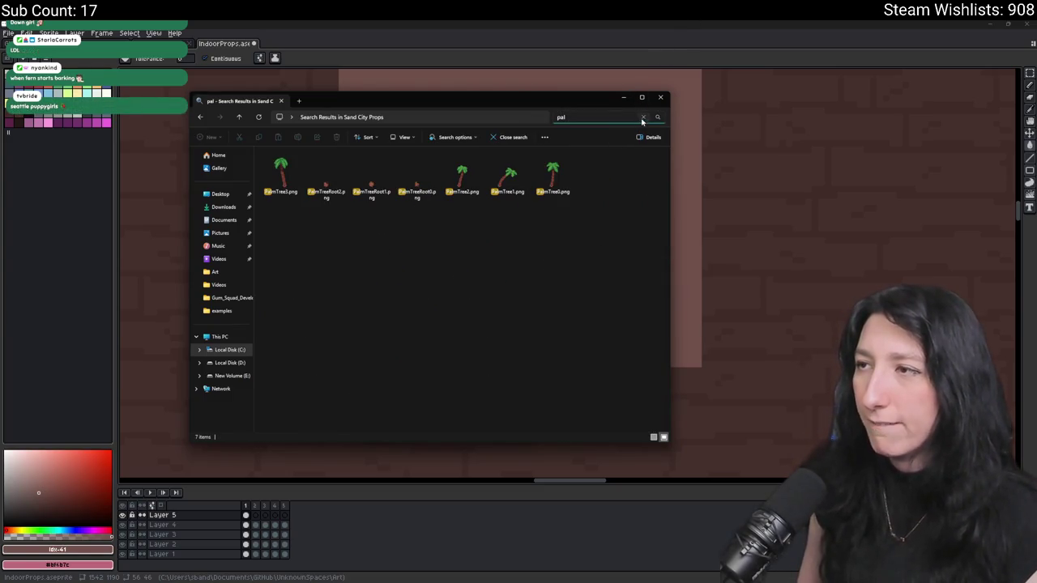
key(alt+Left)
key(alt+Left)
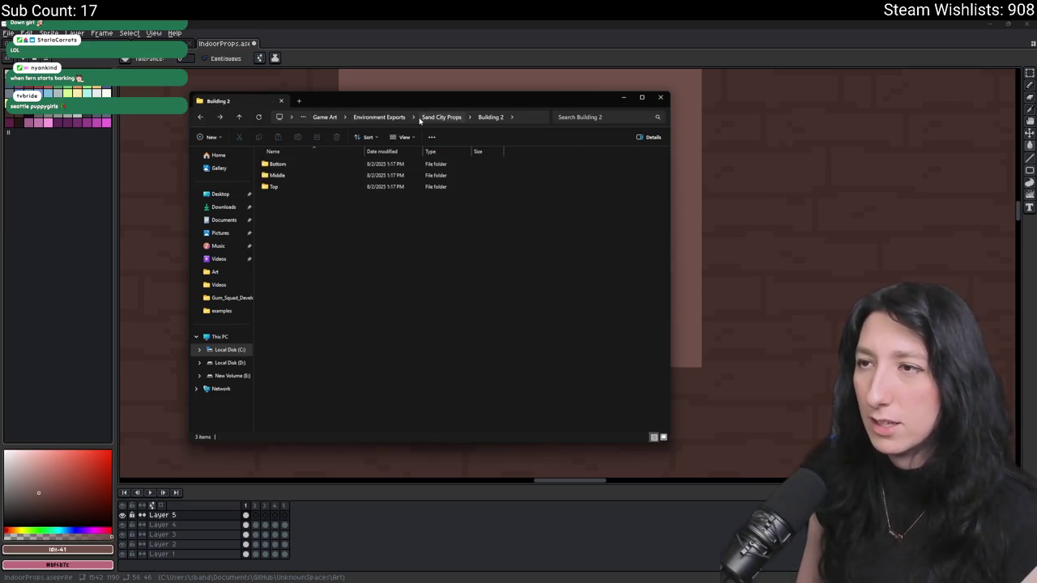
- Search the Game Art folder for 'pal', review the results, clear the search, and close Explorer
click(436, 118)
click(429, 118)
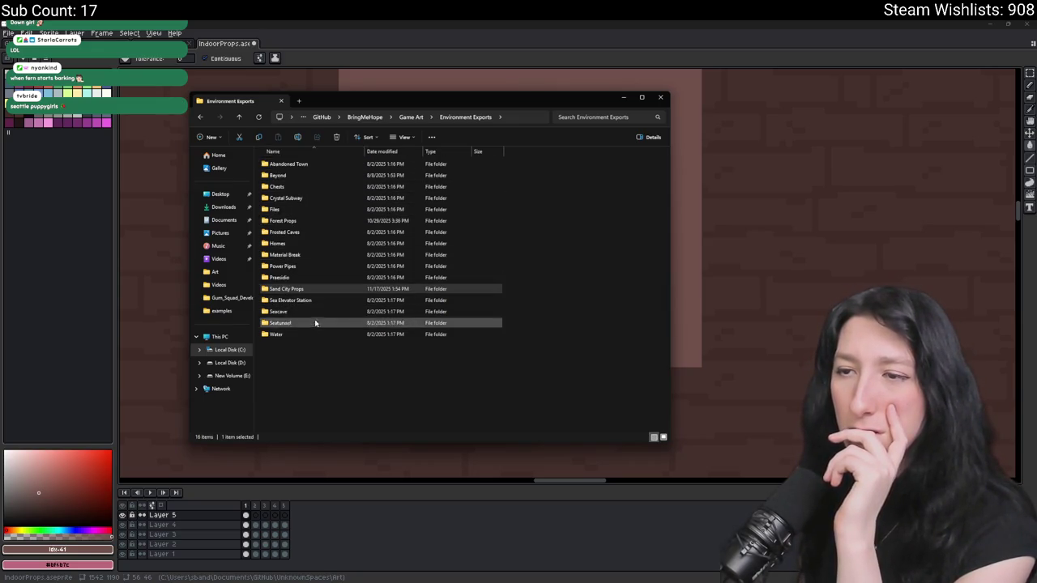
click(416, 117)
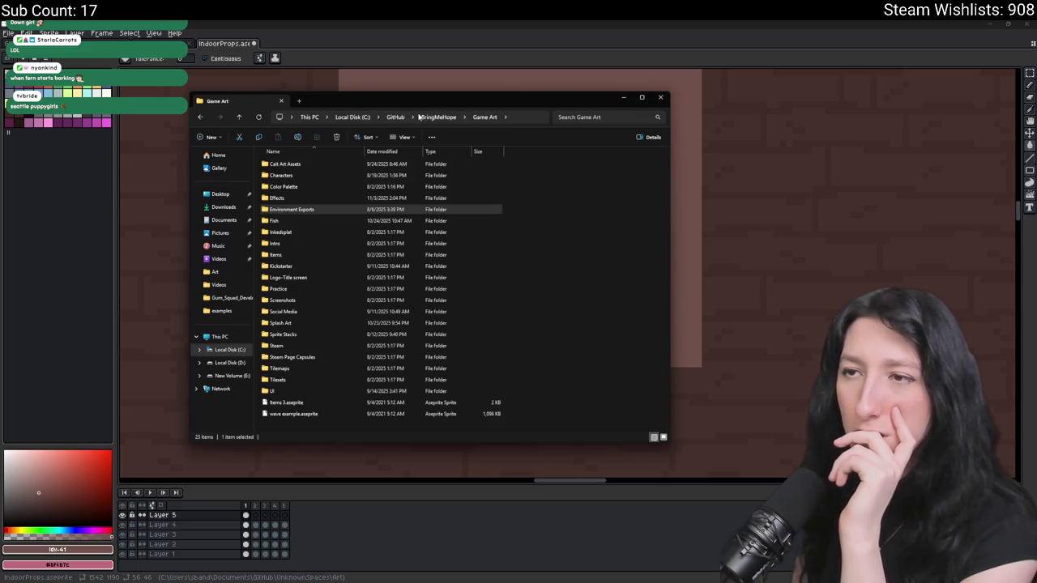
click(557, 116)
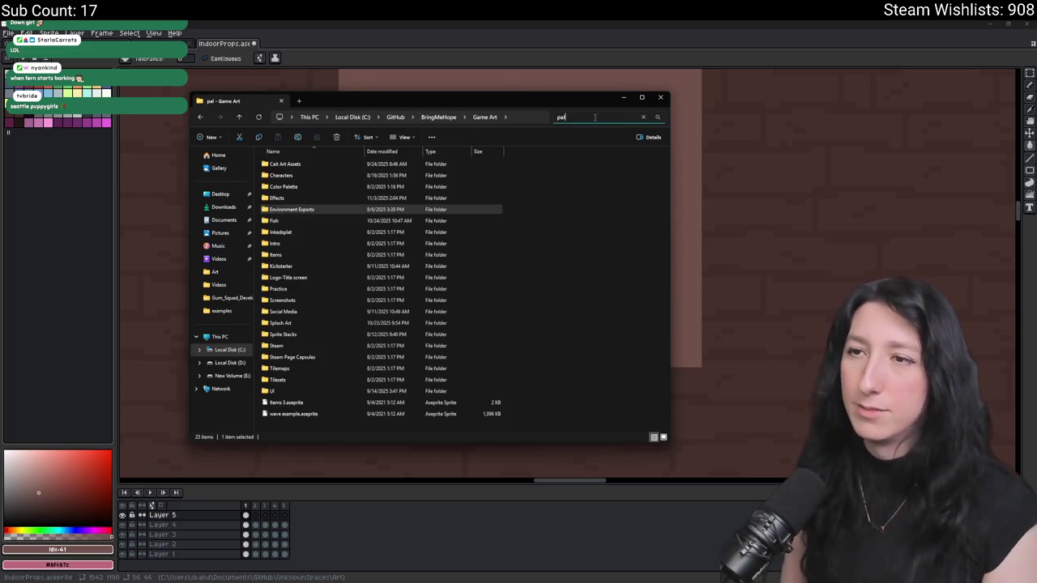
scroll(359, 255, down, 3)
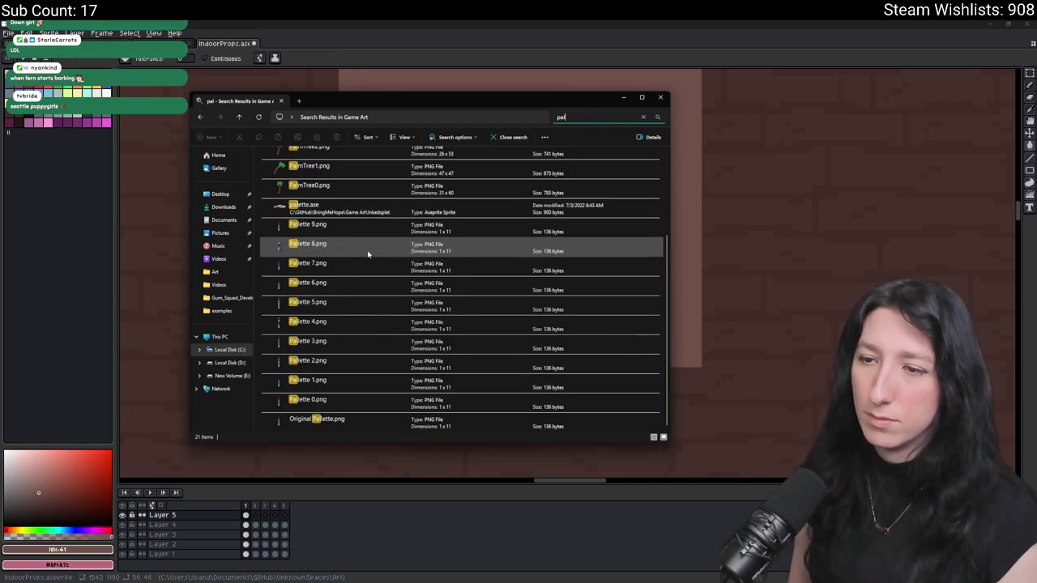
scroll(367, 254, up, 3)
scroll(527, 186, down, 3)
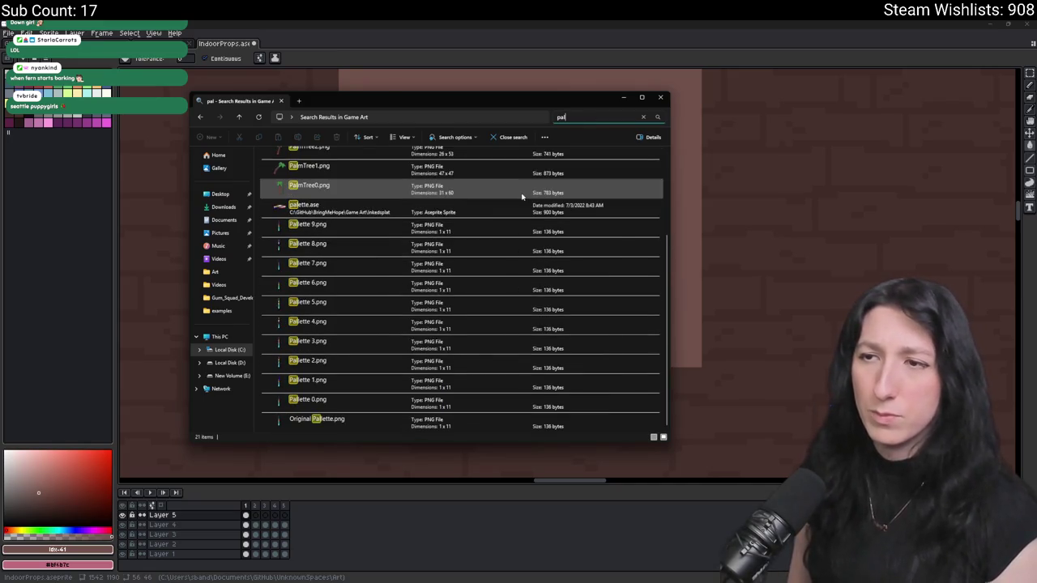
key(Escape)
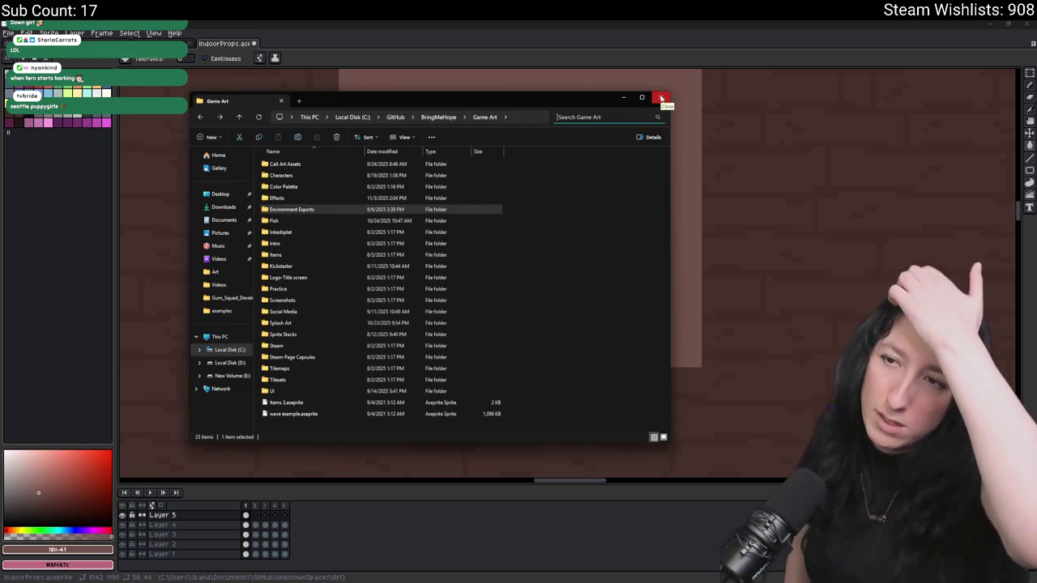
click(661, 98)
- Switch to GameMaker, check its File menu, and open a new File Explorer window at Home
key(alt+Tab)
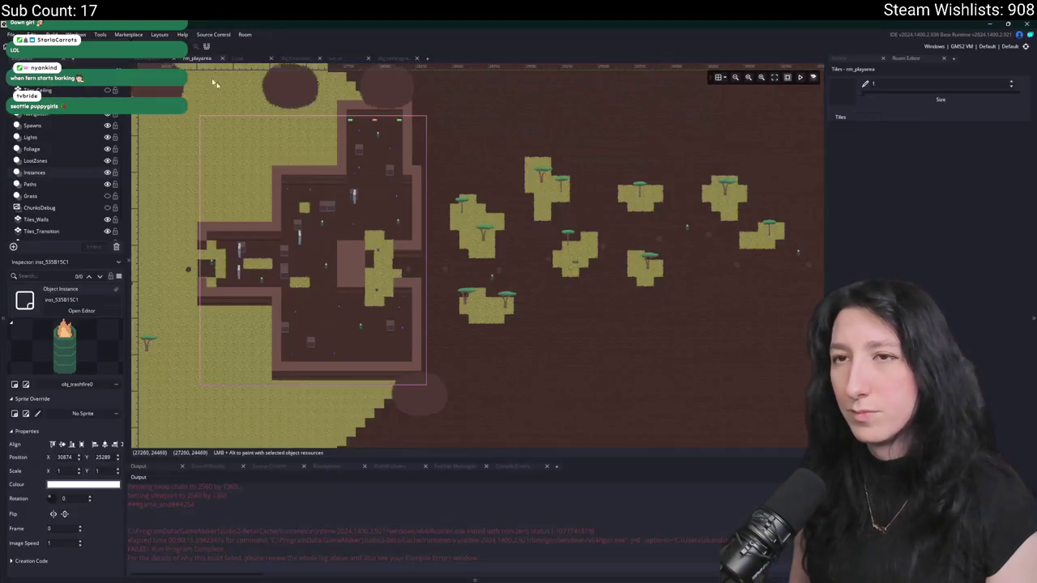
click(12, 34)
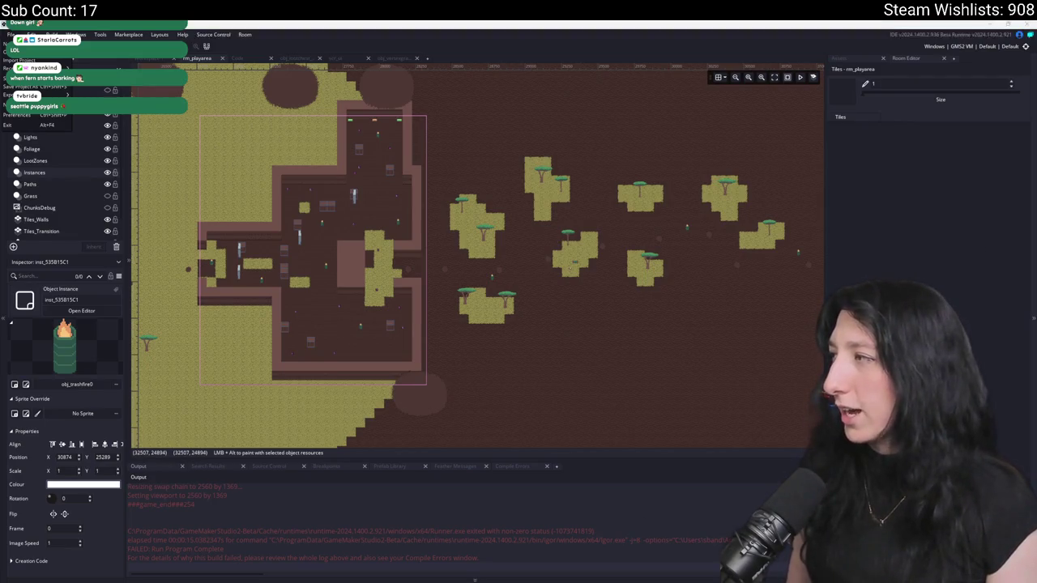
key(super+e)
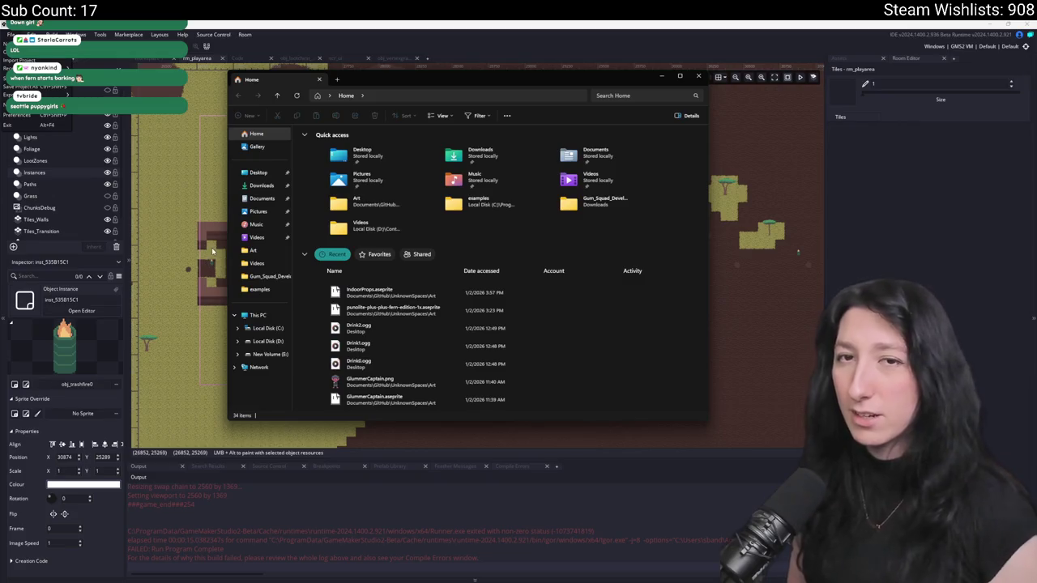
- Navigate to C:\GitHub\BringMeHope_Game\Bring Me Hope\sprites in File Explorer
click(258, 172)
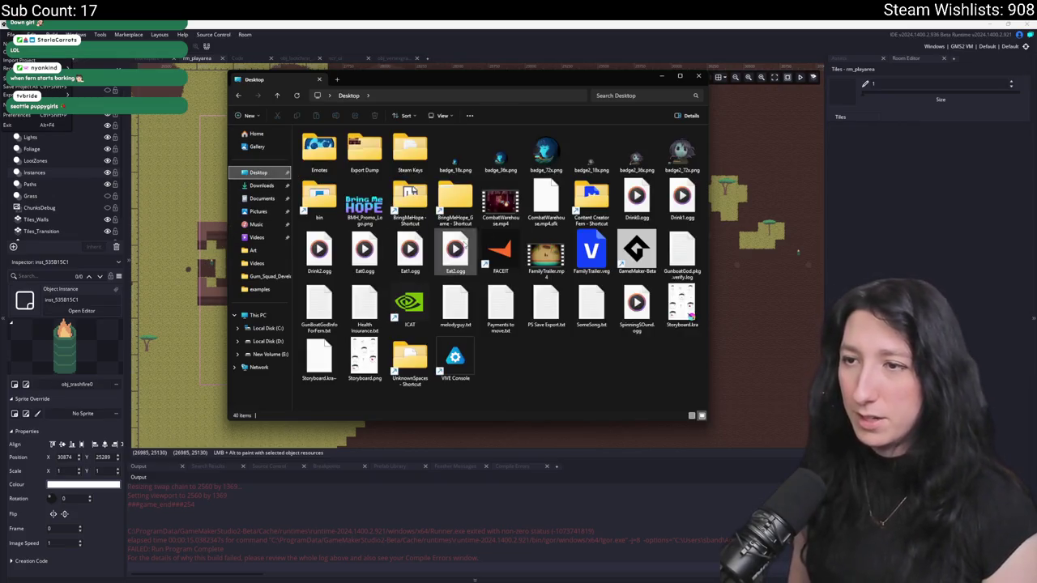
double_click(408, 181)
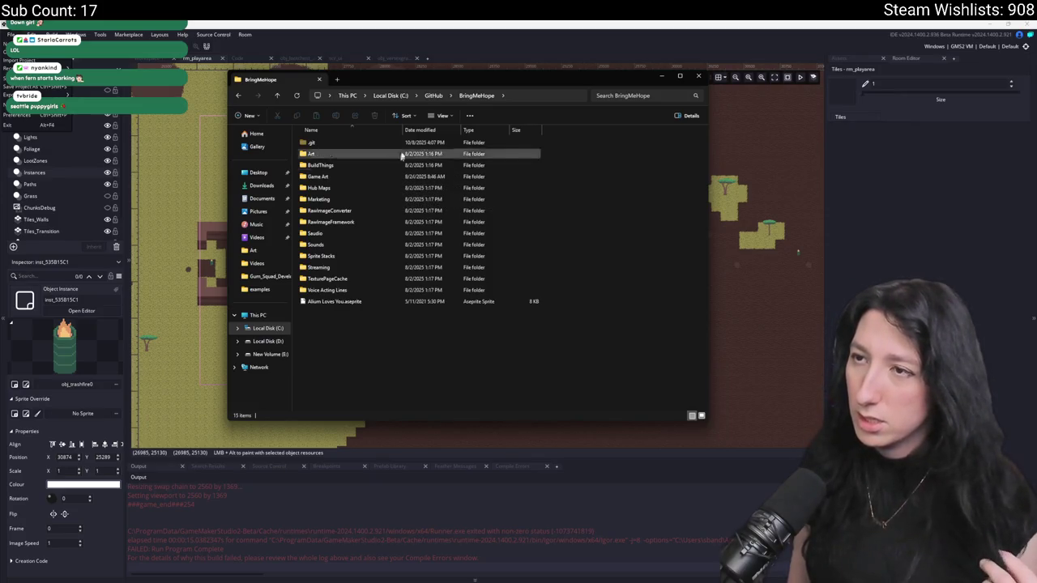
click(434, 97)
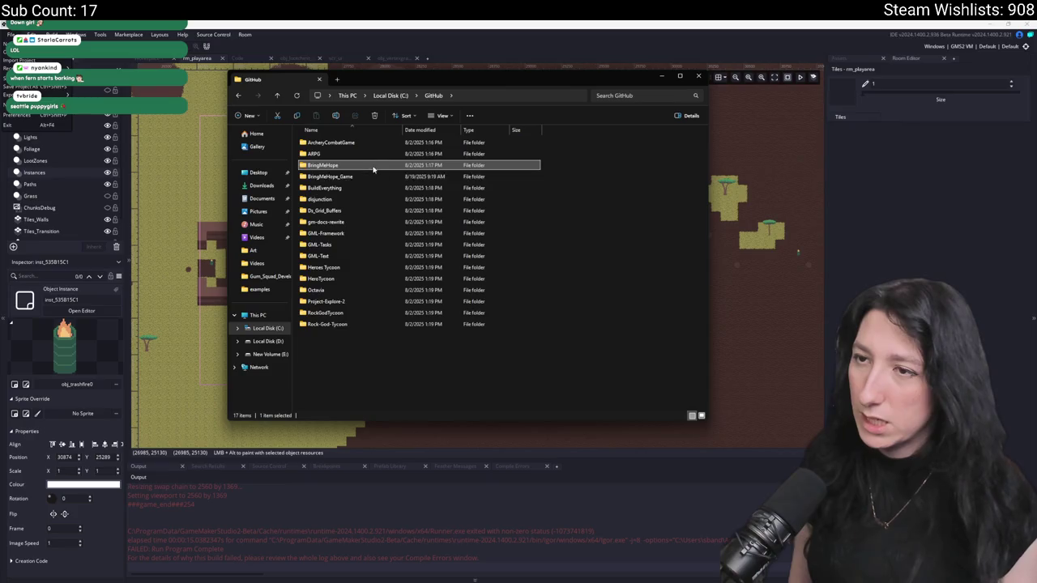
double_click(370, 176)
click(369, 166)
double_click(369, 168)
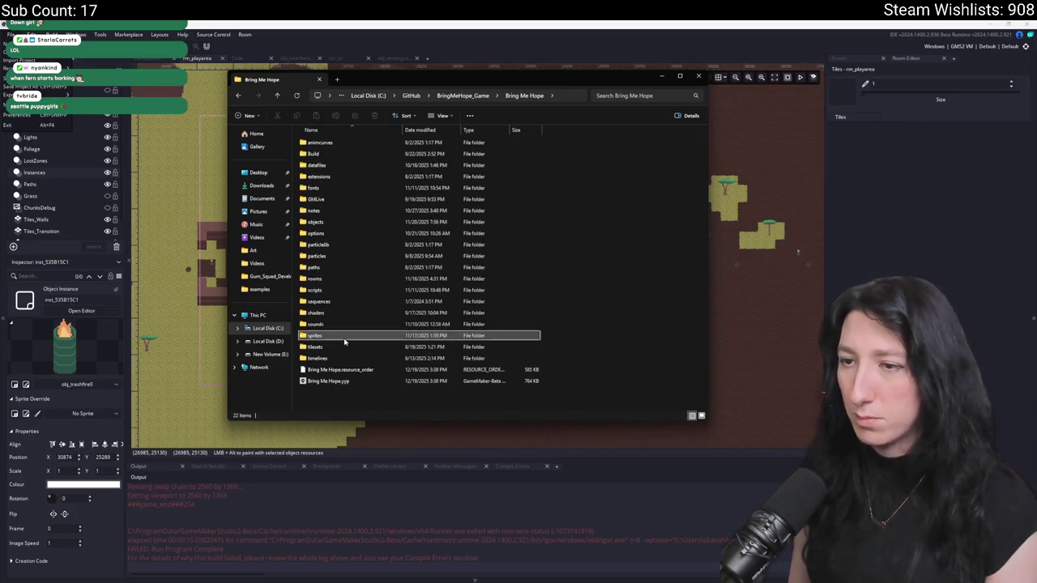
double_click(343, 340)
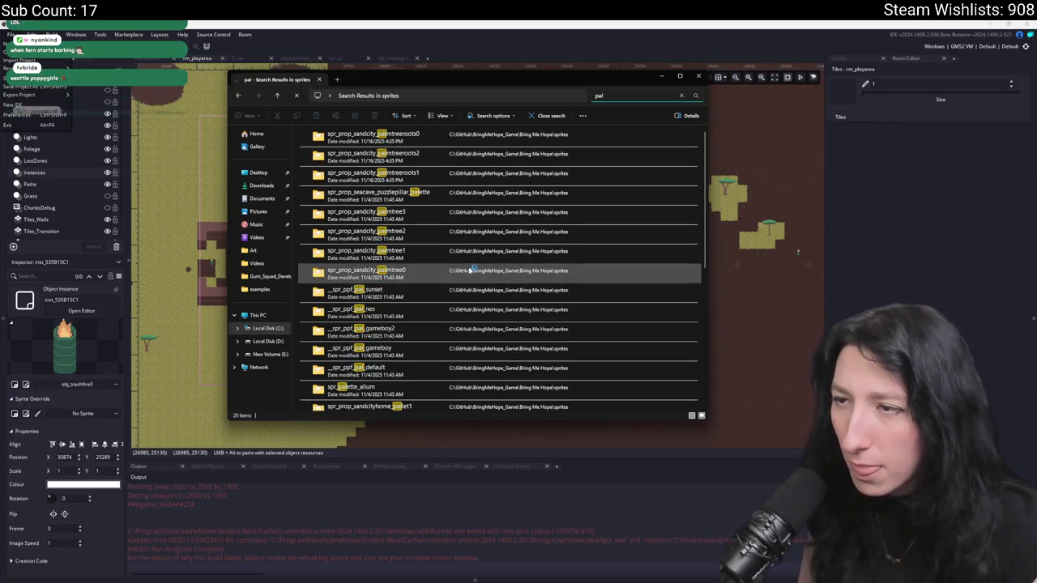
- Open the spr_prop_sandcityhome_pallet0 folder and open its pallet PNG in the image viewer
scroll(441, 340, down, 1)
double_click(425, 378)
click(421, 154)
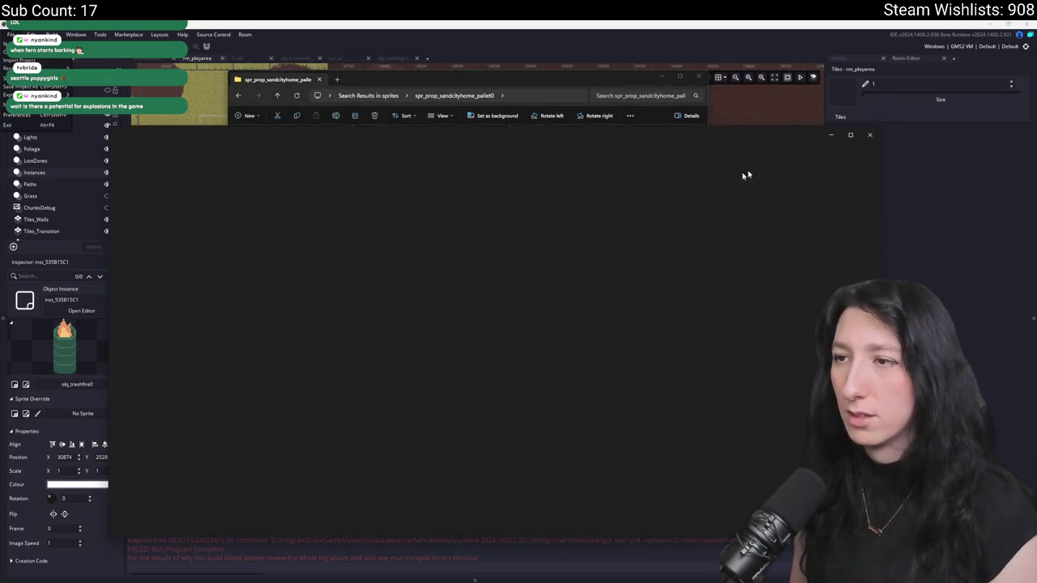
click(871, 135)
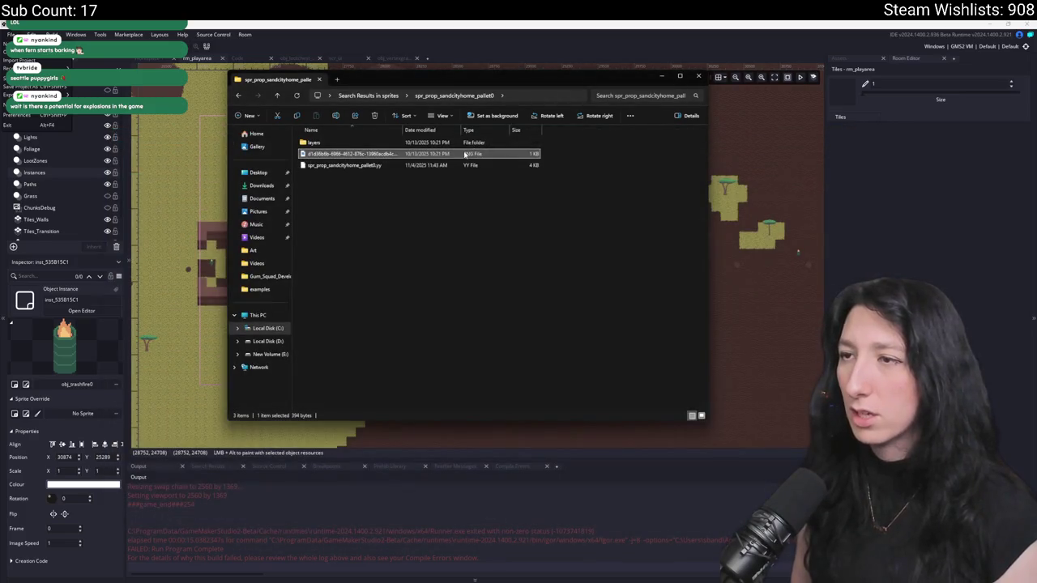
right_click(466, 154)
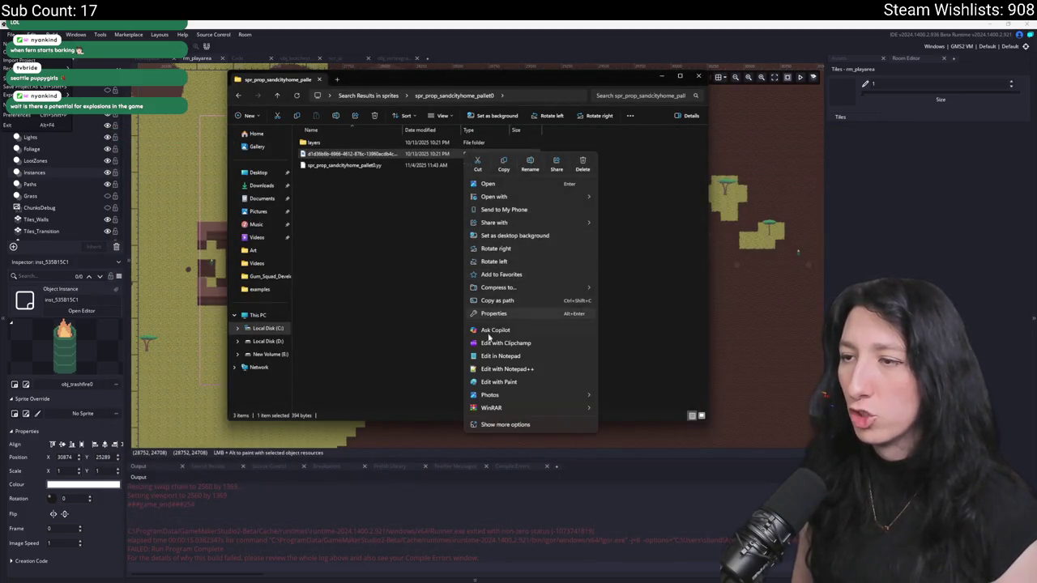
double_click(356, 154)
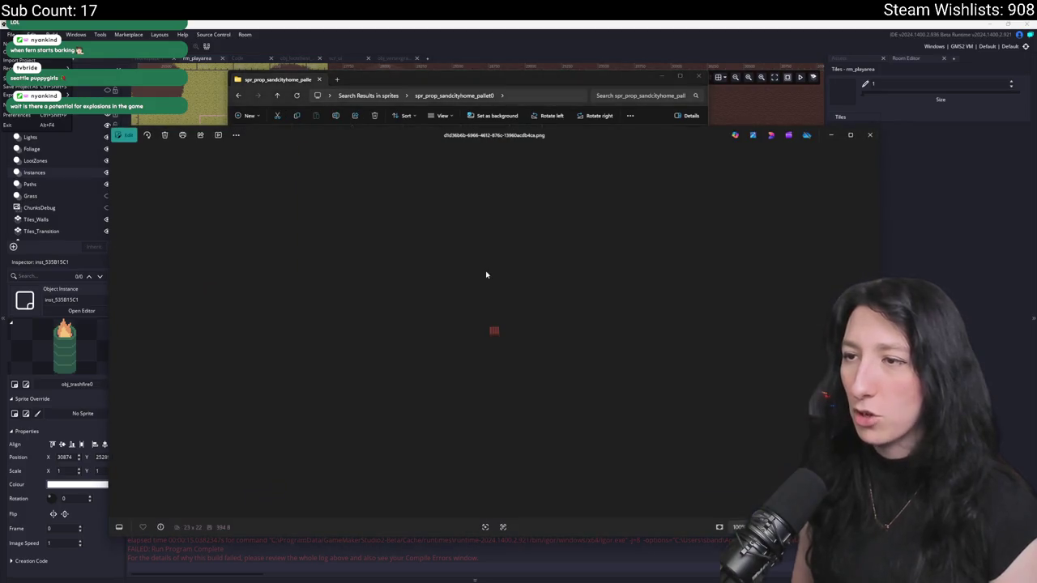
- Copy the pallet image from the viewer and paste it into IndoorProps in Aseprite
right_click(486, 273)
click(502, 306)
key(alt+Tab)
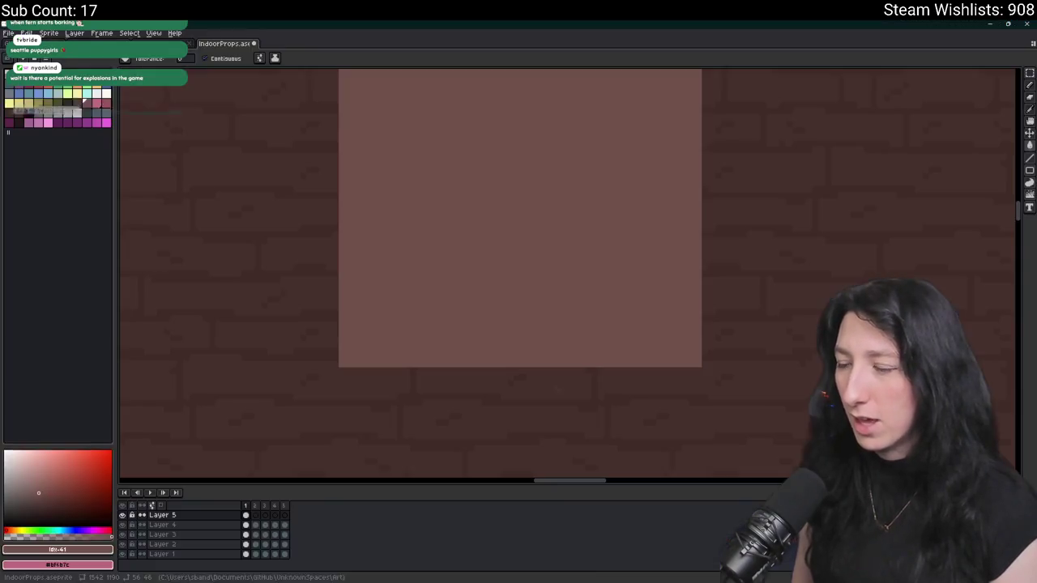
key(ctrl+z)
key(ctrl+v)
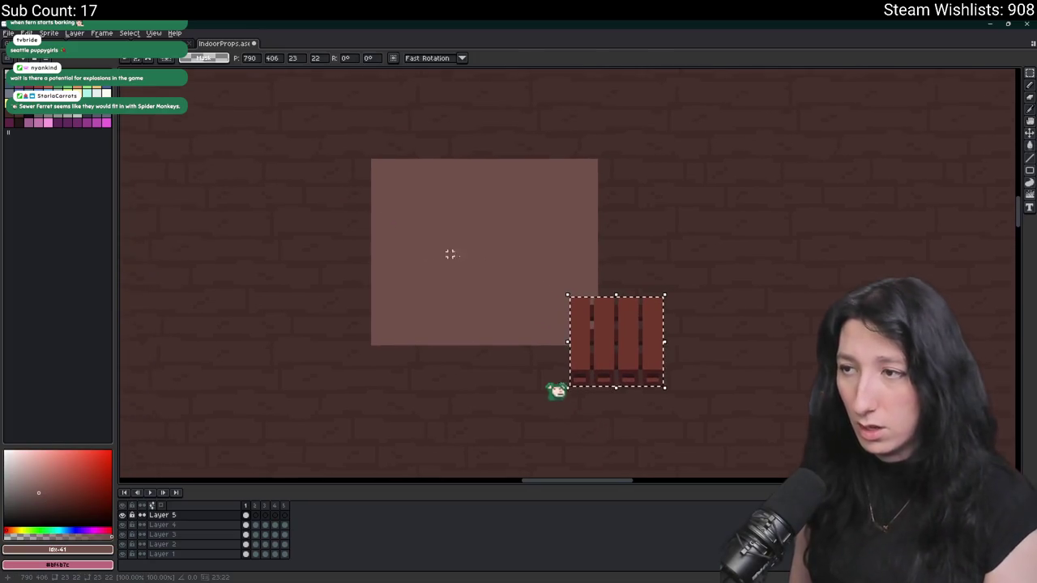
drag(604, 329, 647, 257)
scroll(648, 252, down, 4)
- Close the image viewer, then position the 23×22 pallet just right of the flaming barrel
key(alt+Tab)
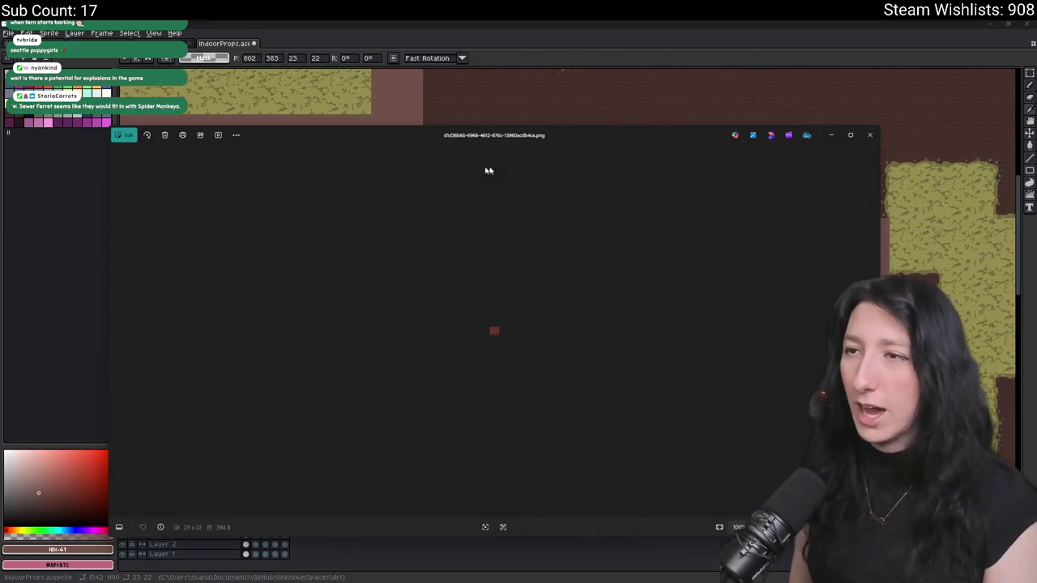
click(873, 141)
key(alt+Tab)
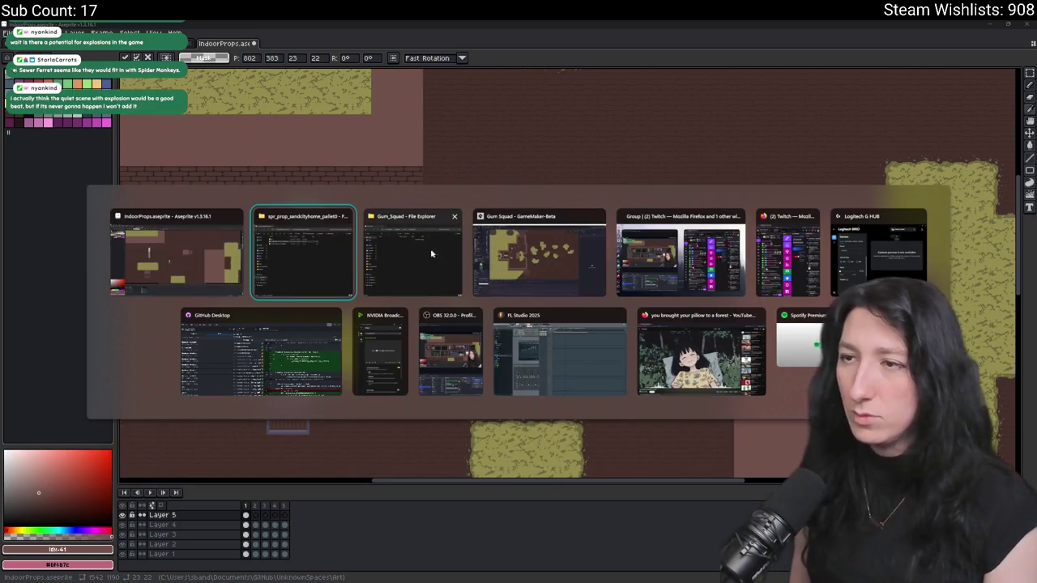
key(Escape)
scroll(527, 225, up, 4)
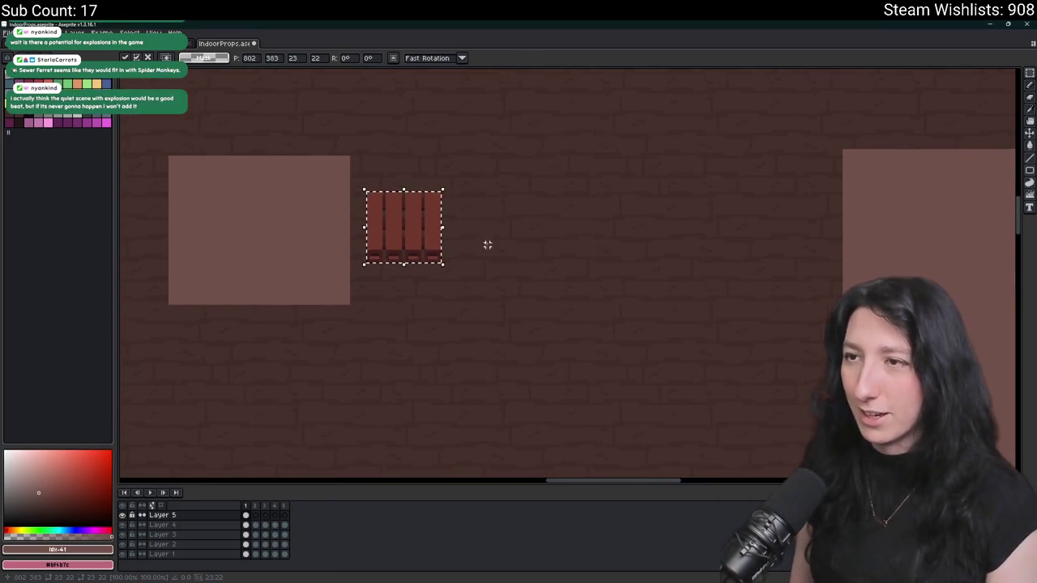
scroll(462, 237, down, 2)
scroll(534, 257, up, 1)
drag(534, 257, 318, 428)
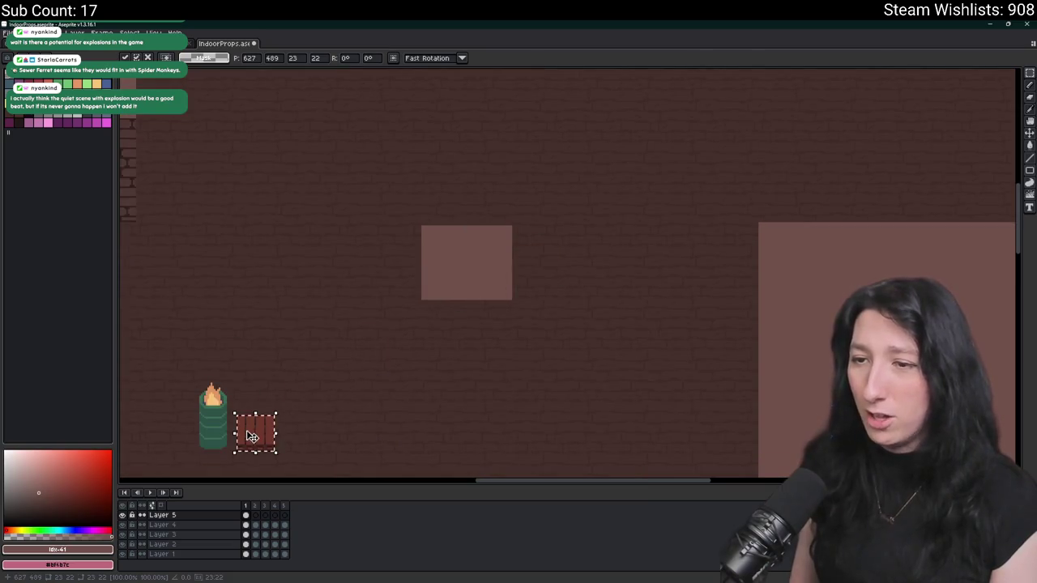
scroll(556, 368, down, 1)
scroll(556, 369, up, 1)
mouse_move(527, 294)
mouse_down()
mouse_move(486, 307)
mouse_move(604, 315)
mouse_up()
click(8, 33)
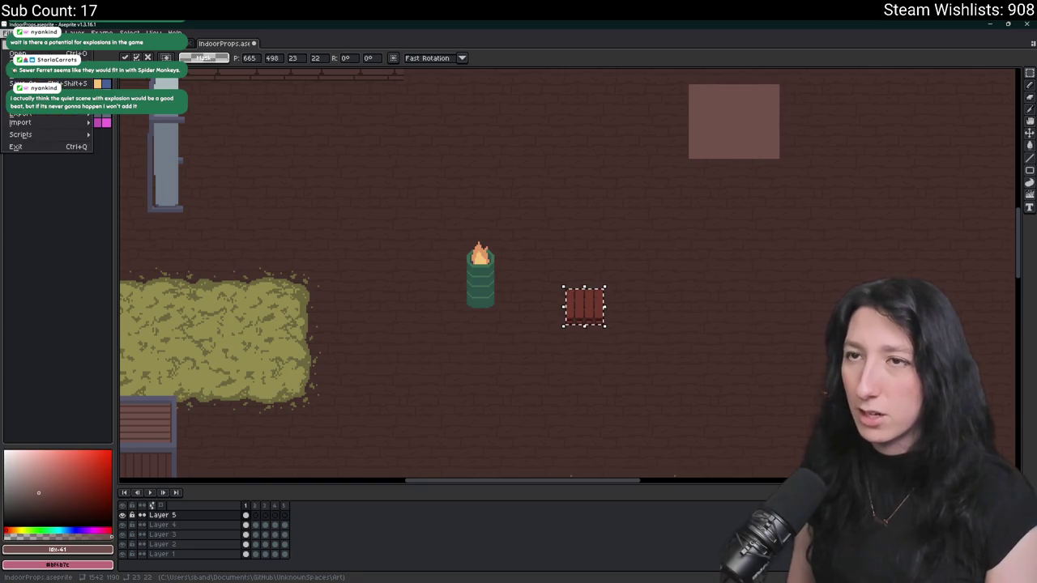
- Make a new sprite from the selected pallet and resize it to 200% (46×44)
key(ctrl+alt+n)
click(50, 32)
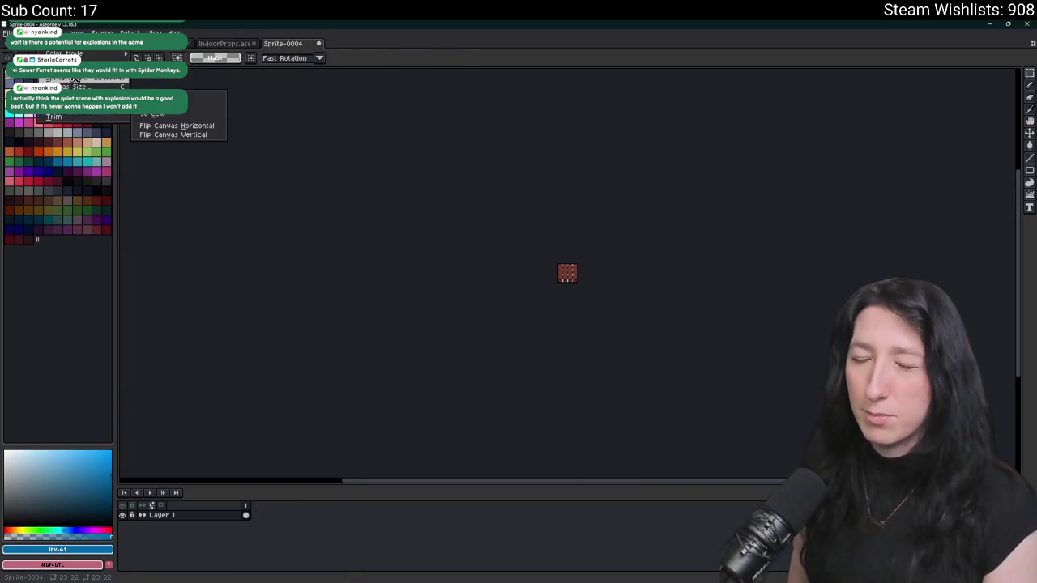
click(73, 79)
key(Tab)
text(200)
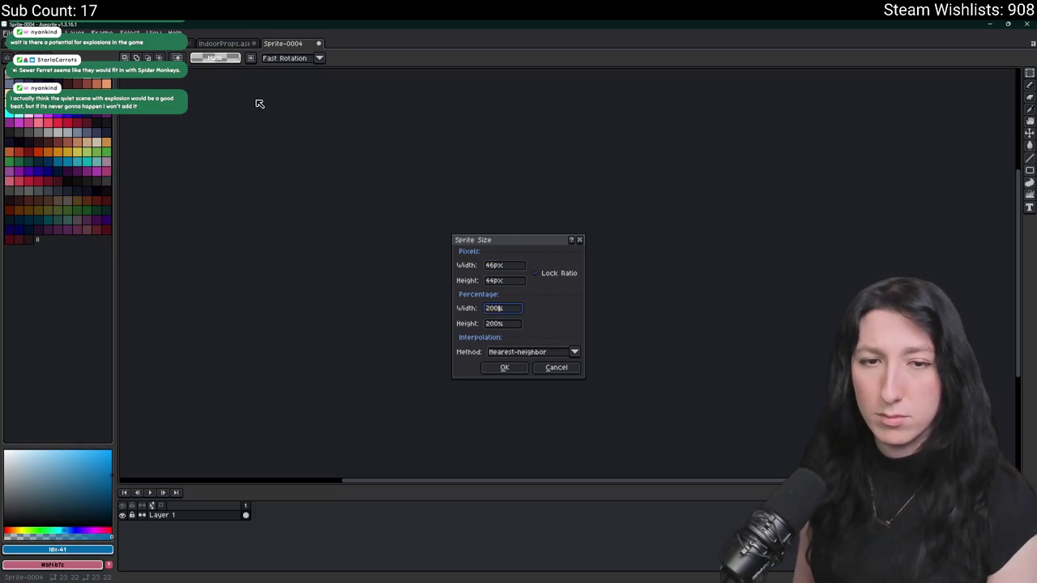
key(Return)
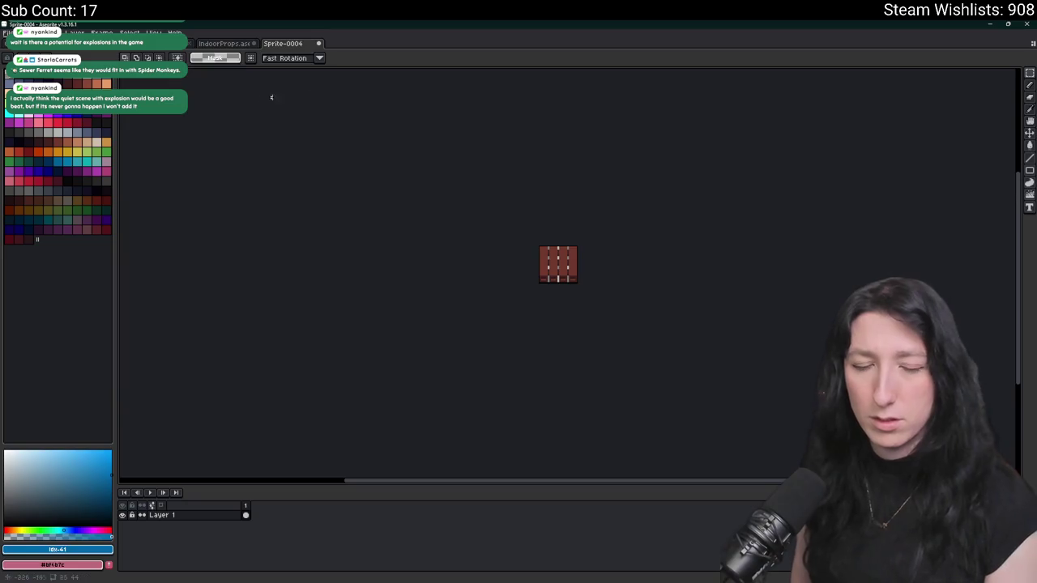
drag(520, 209, 446, 200)
scroll(490, 264, up, 2)
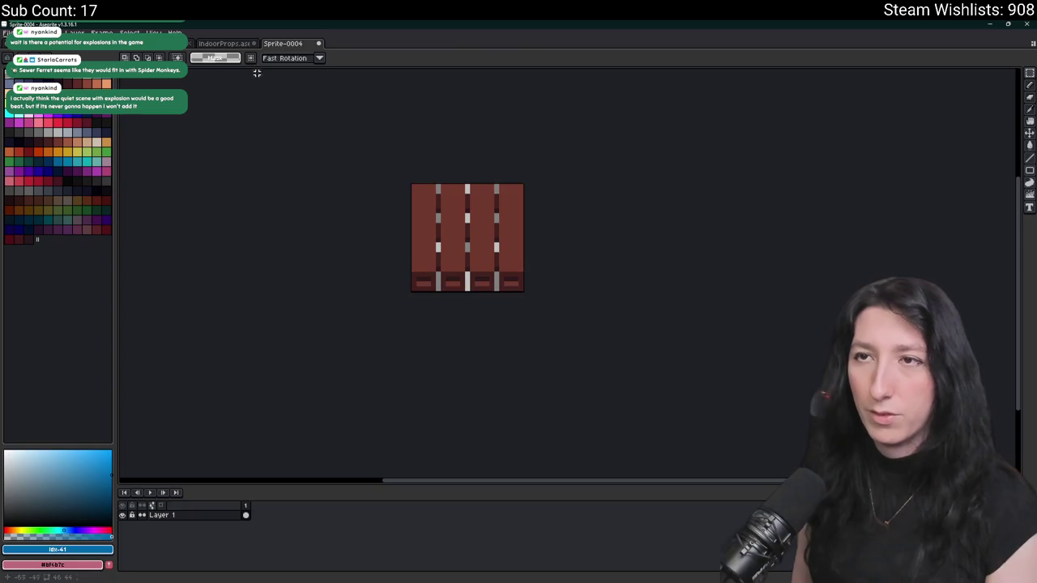
- Paste the enlarged pallet into IndoorProps and place it right of the flaming barrel
click(223, 43)
key(ctrl+v)
mouse_move(533, 264)
mouse_down()
mouse_move(576, 332)
mouse_move(546, 317)
mouse_up()
key(ctrl+x)
key(ctrl+v)
drag(575, 277, 562, 259)
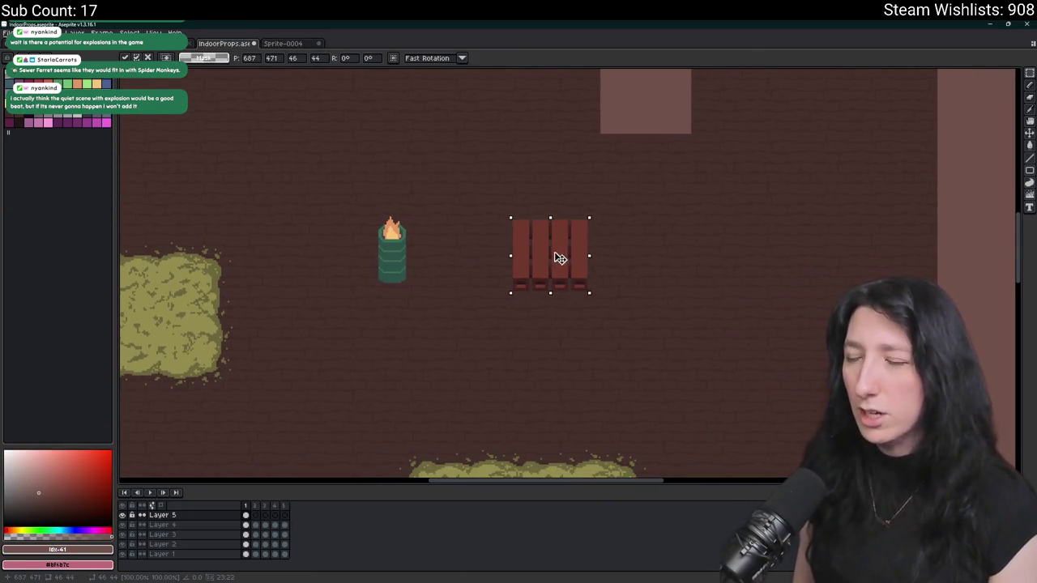
- Sample the dark drawer shade and plank red, then repaint the left drawer with a taller opening
key(i)
scroll(491, 308, up, 5)
click(423, 259)
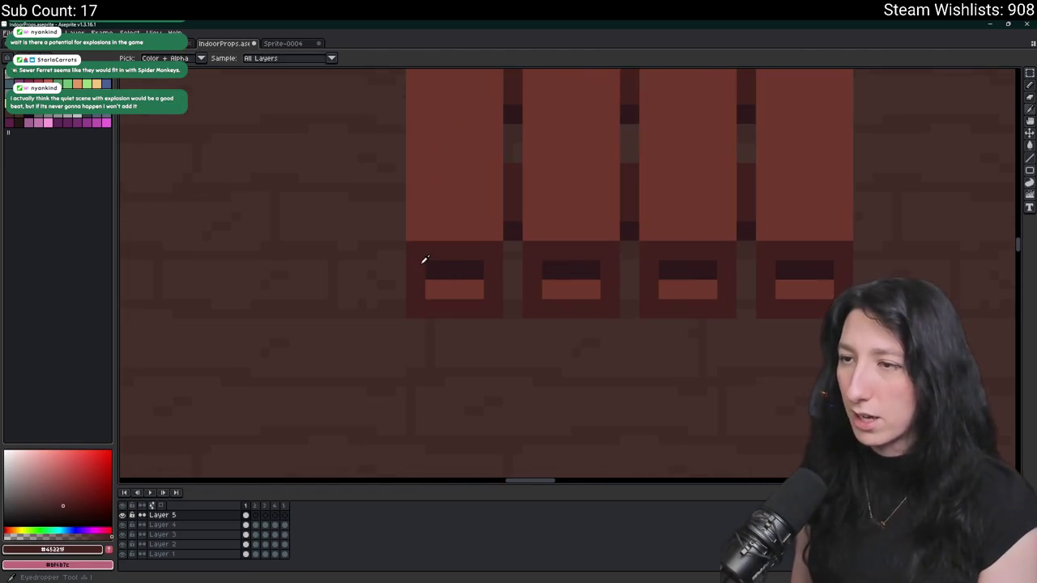
drag(423, 259, 397, 328)
click(433, 329)
right_click(432, 328)
scroll(407, 316, up, 2)
key(b)
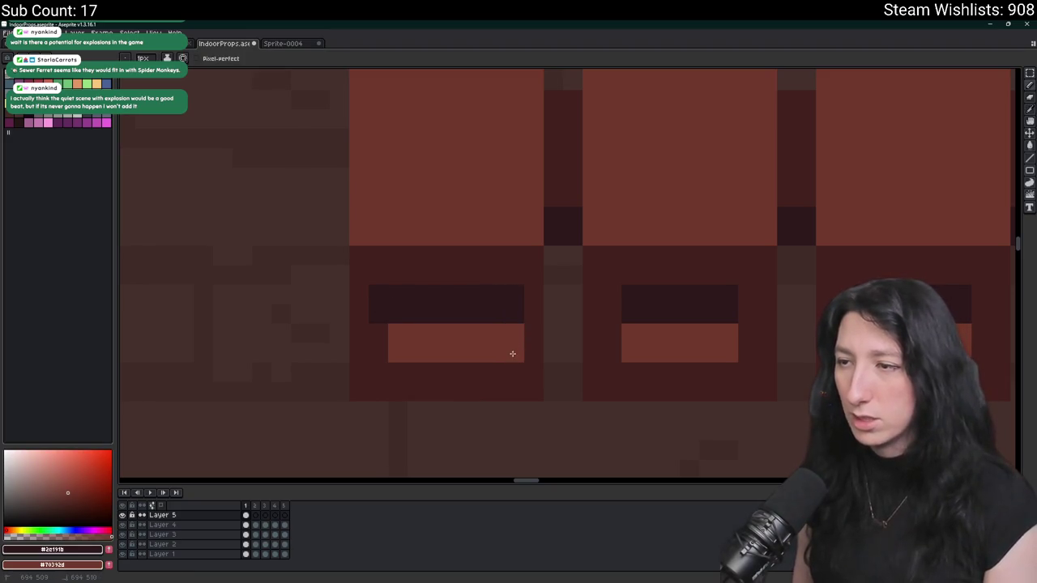
mouse_move(509, 371)
mouse_down()
mouse_move(394, 366)
mouse_move(375, 337)
mouse_move(465, 332)
mouse_up()
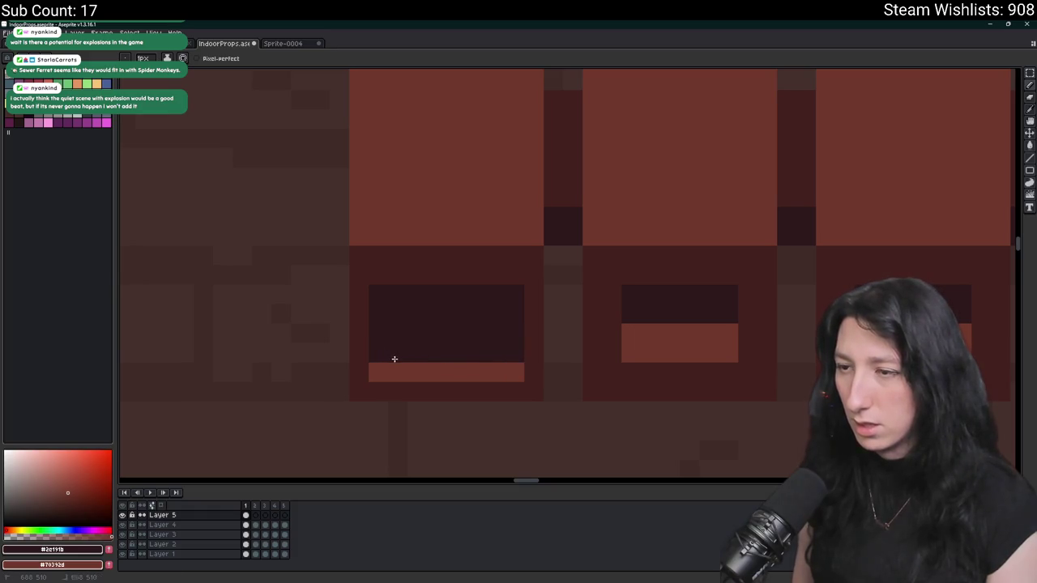
scroll(392, 358, down, 2)
key(Return)
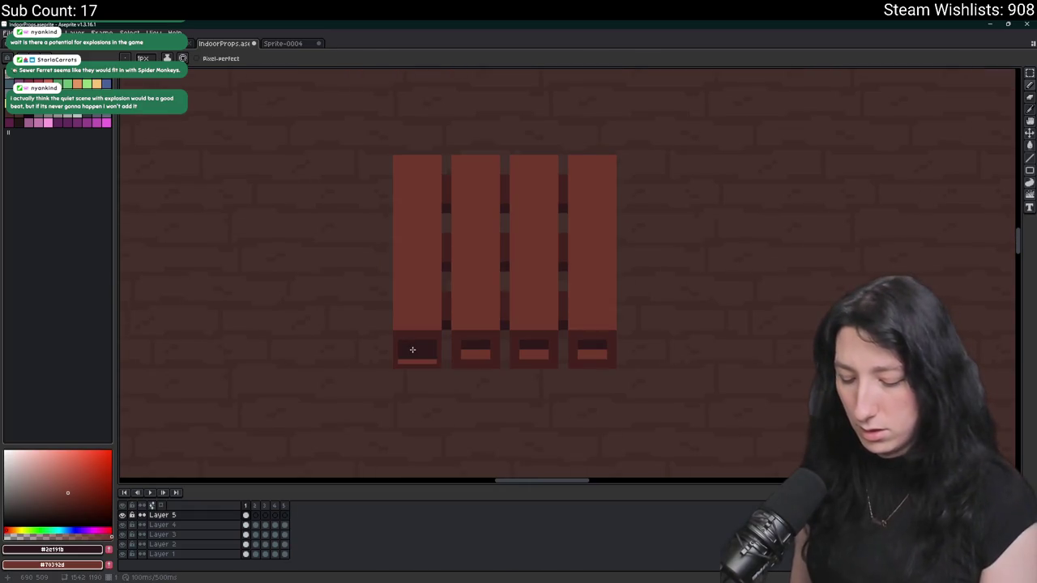
- Remove the base blocks under the three right planks and reselect the reworked left drawer
key(m)
scroll(415, 352, up, 2)
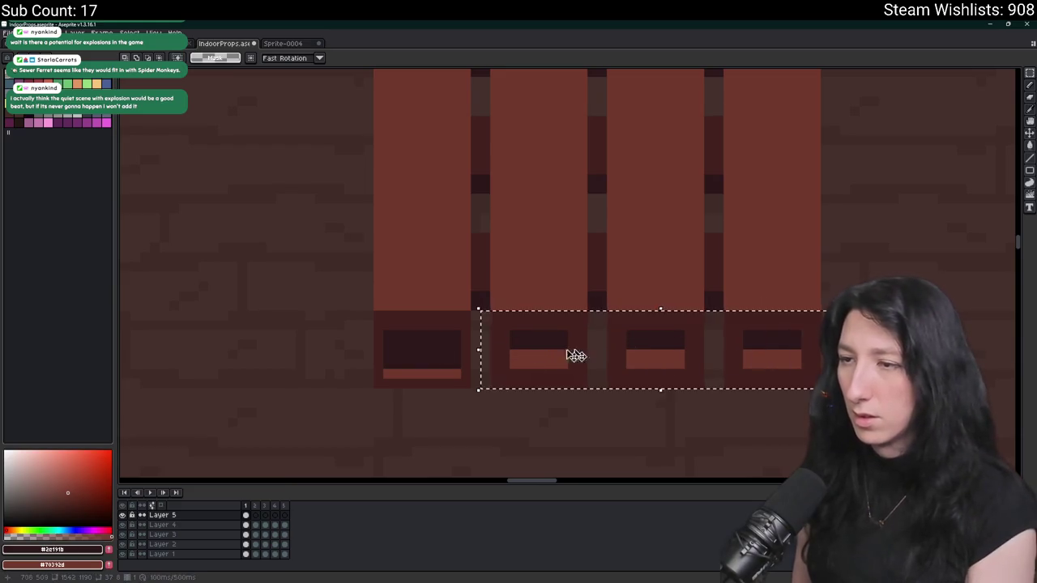
key(ctrl+x)
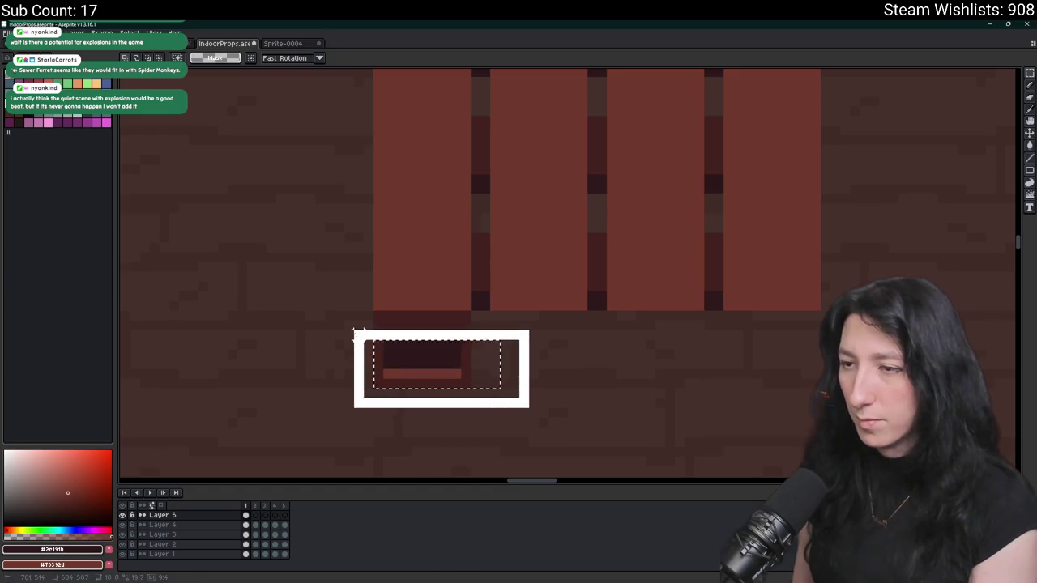
key(ctrl+v)
scroll(389, 371, right, 1)
click(286, 354)
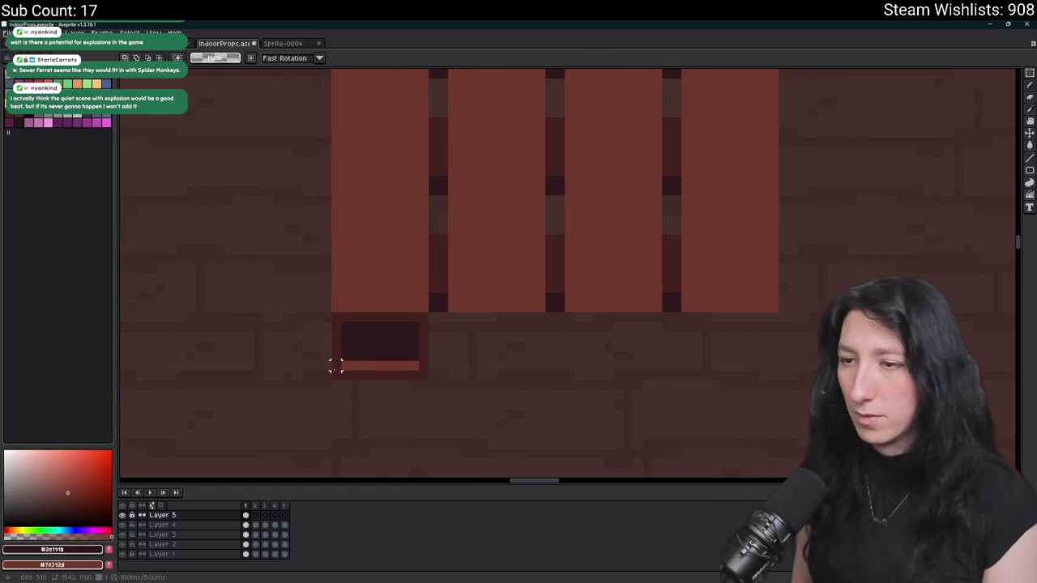
drag(486, 343, 294, 416)
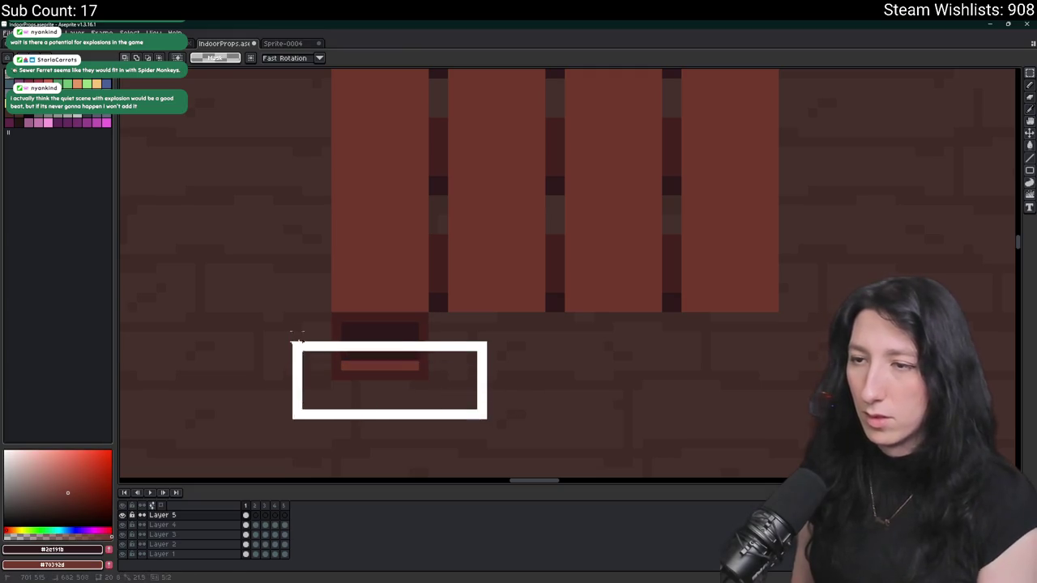
scroll(347, 405, down, 2)
scroll(347, 405, up, 2)
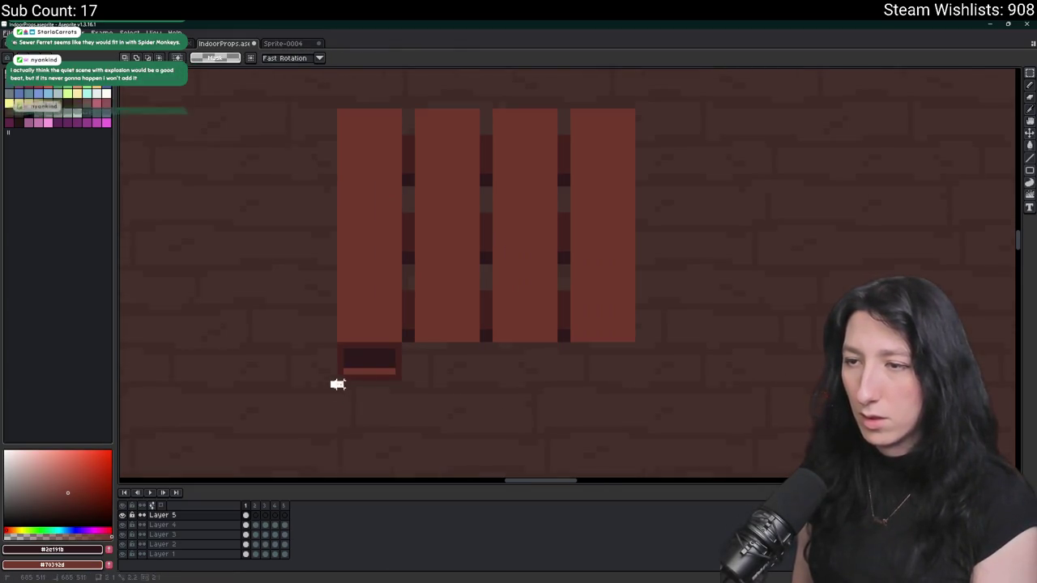
- Paste copies of the reworked drawer and position them under the remaining planks
key(ctrl+v)
scroll(347, 362, up, 2)
mouse_move(301, 392)
mouse_down()
mouse_move(453, 301)
mouse_move(495, 295)
mouse_up()
scroll(500, 300, right, 2)
key(ctrl+v)
mouse_move(283, 331)
mouse_down()
mouse_move(395, 371)
mouse_move(446, 352)
mouse_move(494, 352)
mouse_up()
scroll(346, 364, left, 2)
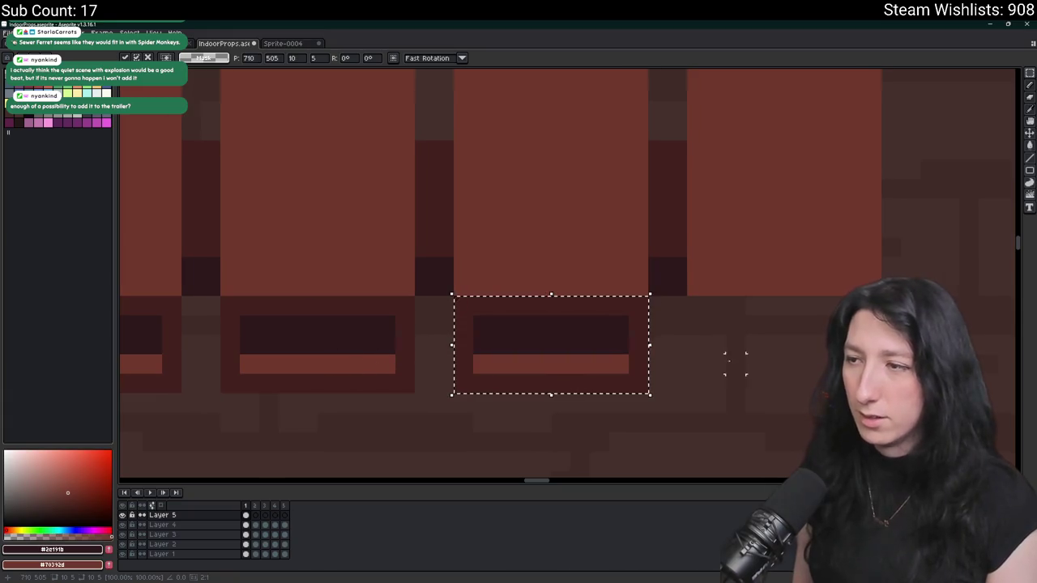
scroll(734, 364, left, 2)
drag(735, 364, 434, 340)
drag(545, 358, 597, 356)
scroll(655, 324, down, 3)
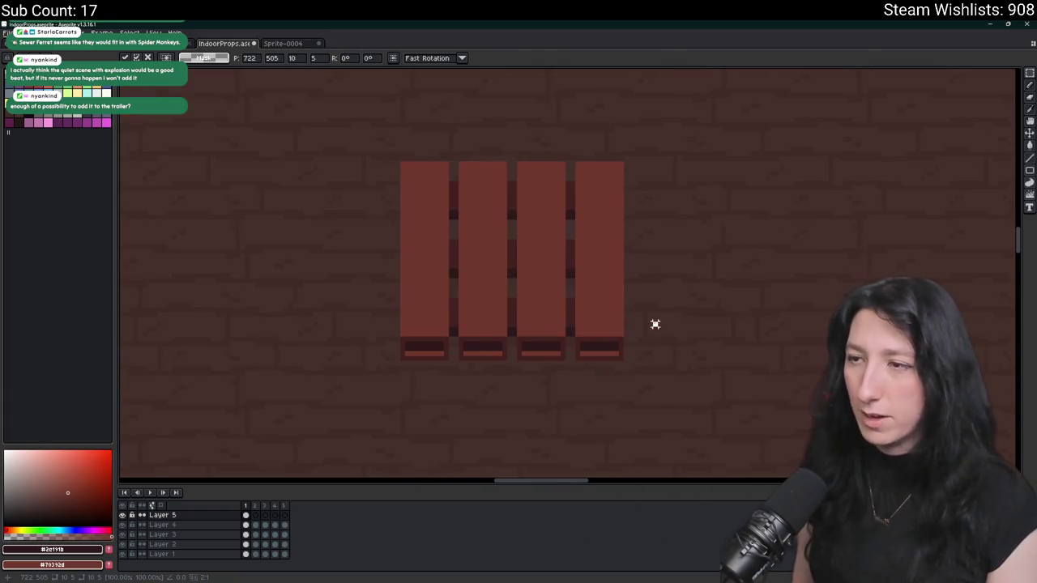
key(ctrl+d)
- Undo a stray eraser stroke on the pallet
scroll(440, 262, up, 2)
scroll(418, 235, down, 3)
scroll(387, 169, down, 1)
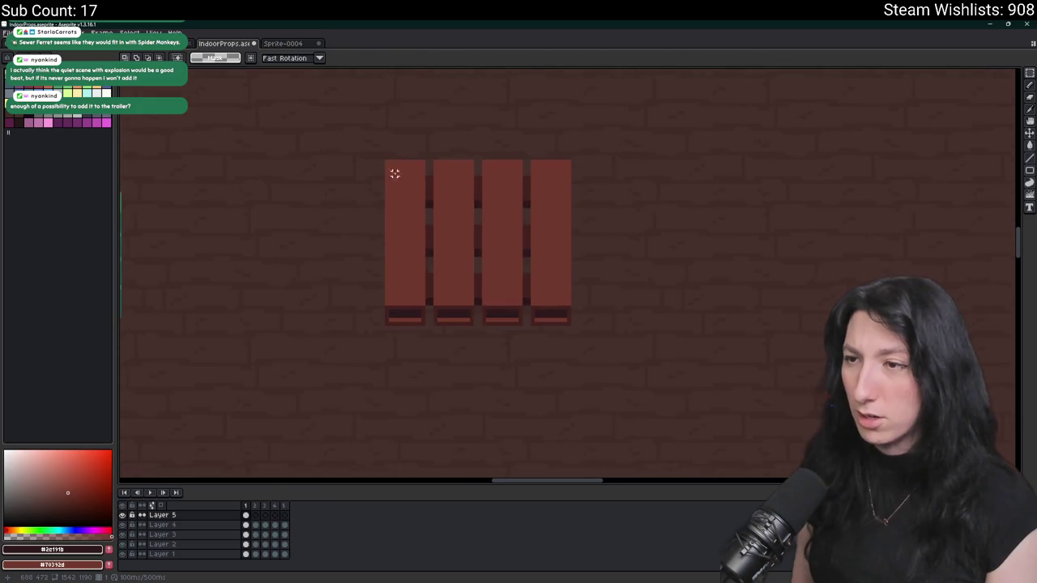
scroll(409, 254, up, 1)
scroll(383, 357, up, 3)
scroll(383, 357, up, 1)
key(e)
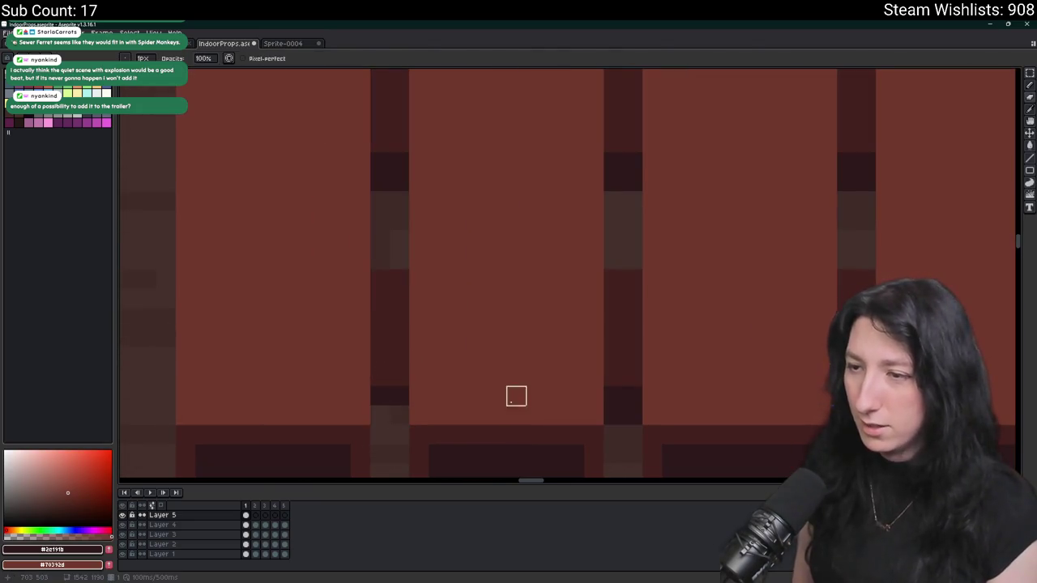
scroll(472, 415, right, 3)
scroll(470, 390, right, 2)
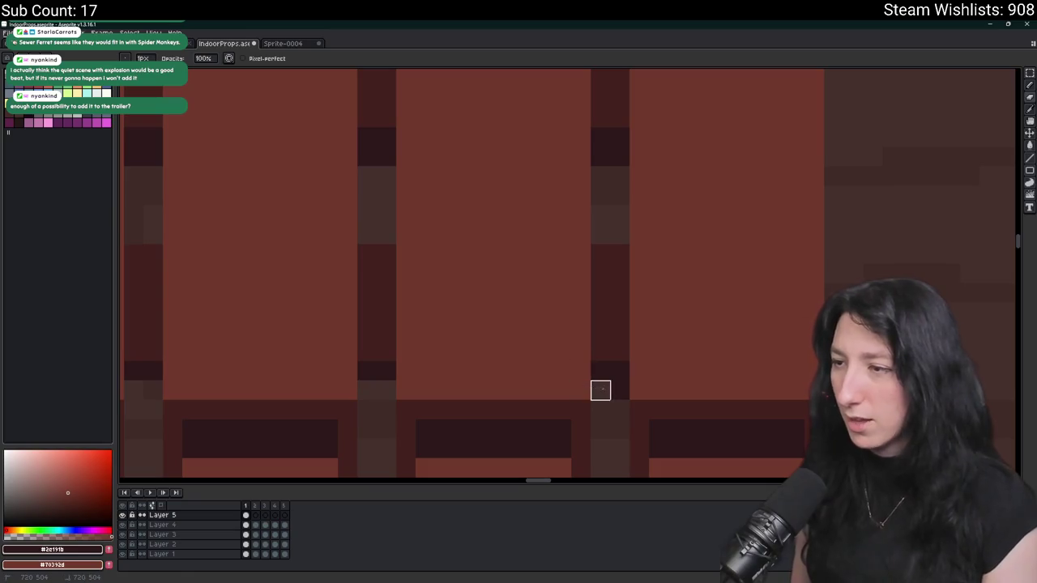
key(ctrl+z)
drag(309, 156, 480, 222)
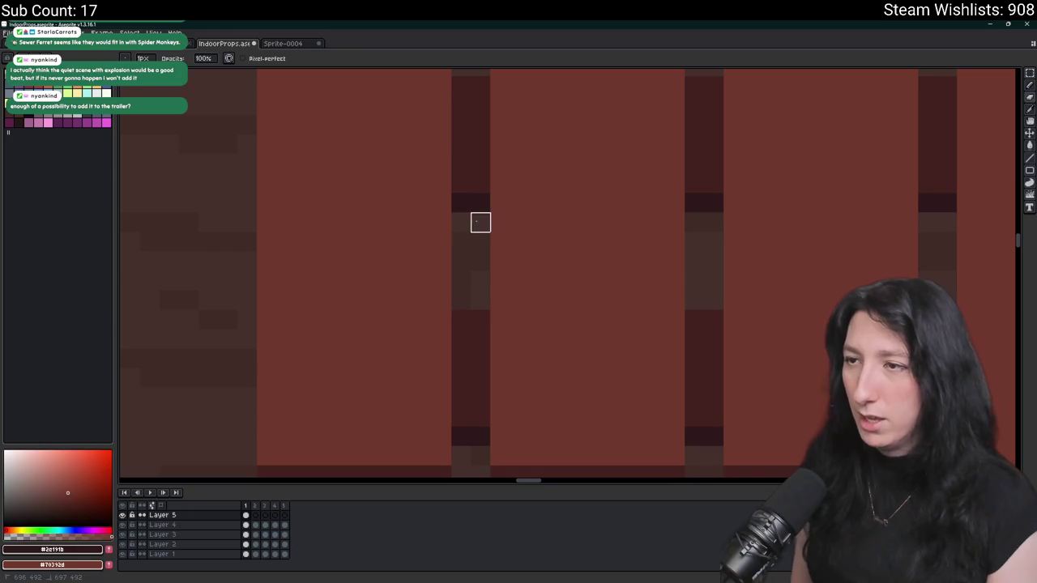
drag(480, 164, 387, 216)
scroll(386, 196, down, 3)
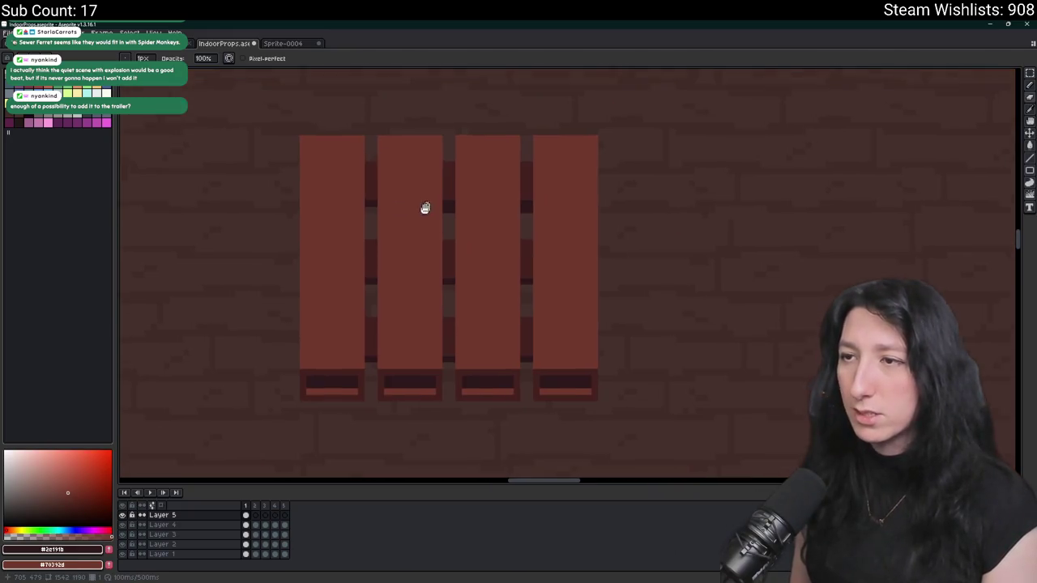
scroll(428, 199, up, 2)
- Select the whole pallet and move it beside the trash-fire barrel
key(m)
scroll(589, 226, down, 3)
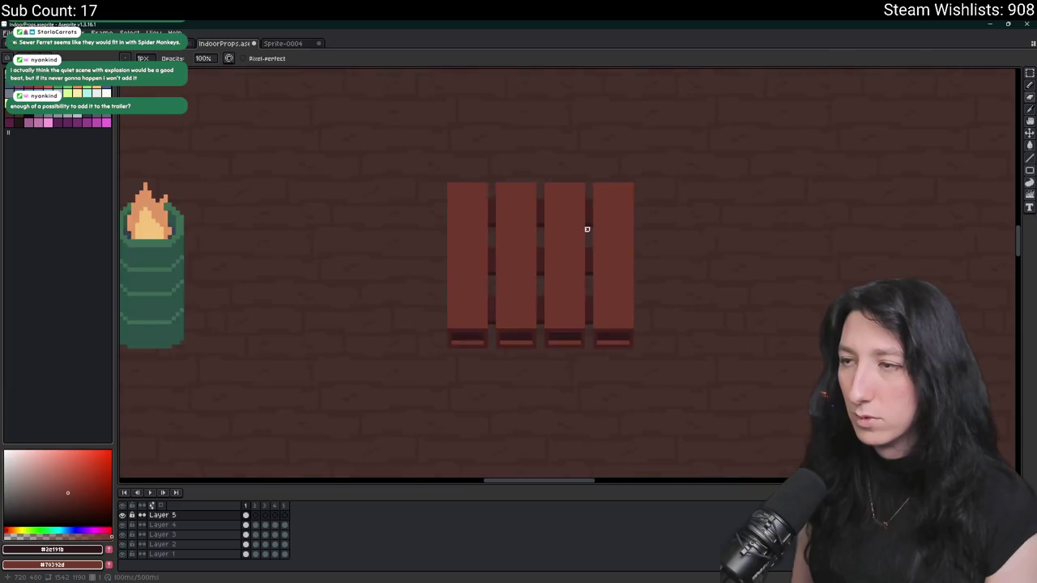
scroll(666, 164, down, 2)
drag(670, 158, 521, 283)
mouse_move(637, 201)
mouse_down()
mouse_move(502, 240)
mouse_move(639, 253)
mouse_up()
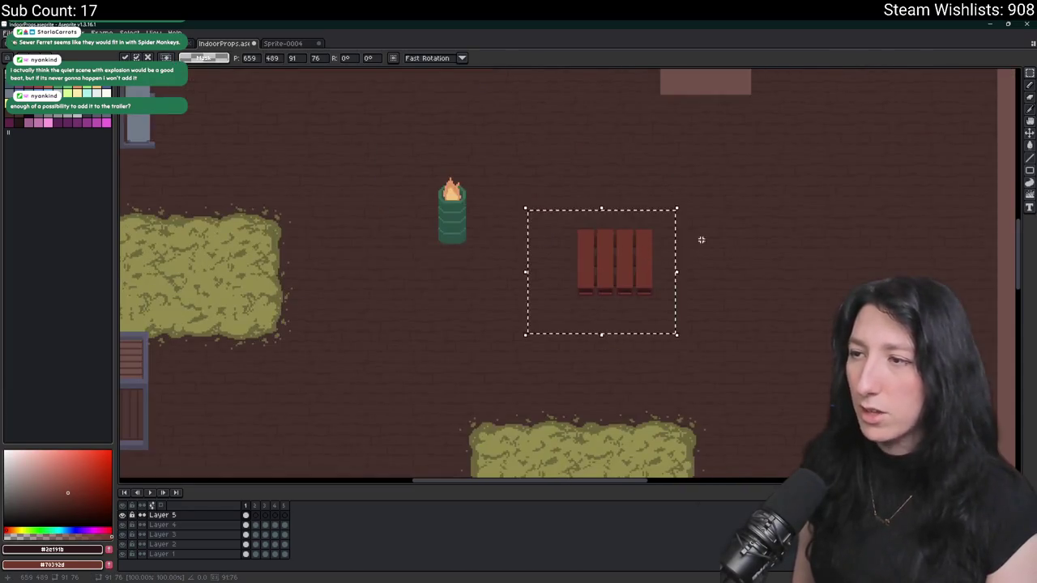
- Reselect the pallet and replace its dark plank shade #45221f using Replace Color
key(ctrl+d)
key(i)
scroll(629, 273, up, 3)
scroll(608, 273, down, 1)
scroll(356, 372, down, 1)
key(ctrl+shift+d)
scroll(373, 343, up, 2)
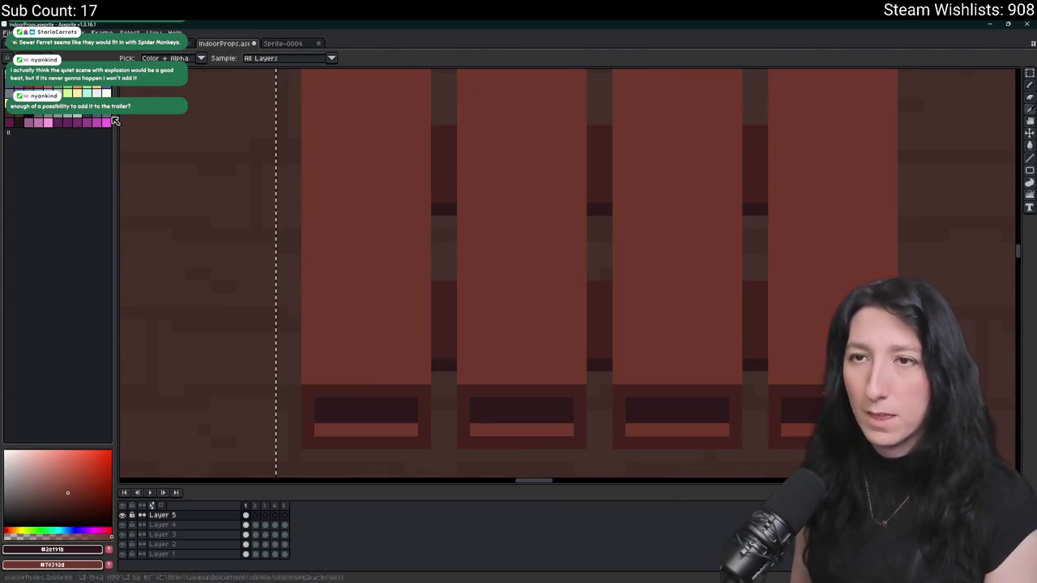
key(shift+r)
key(Escape)
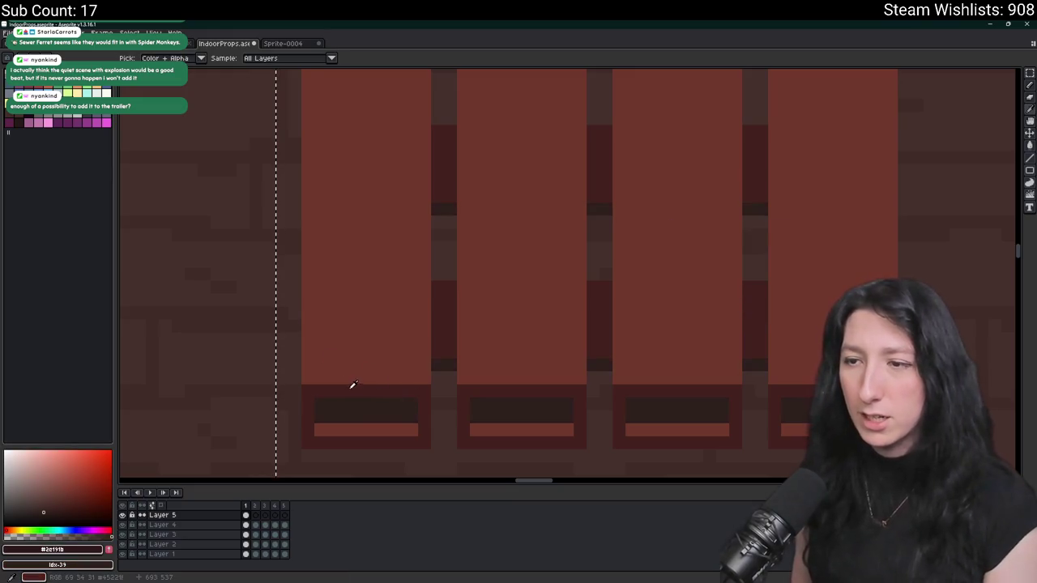
click(351, 383)
key(shift+r)
key(Return)
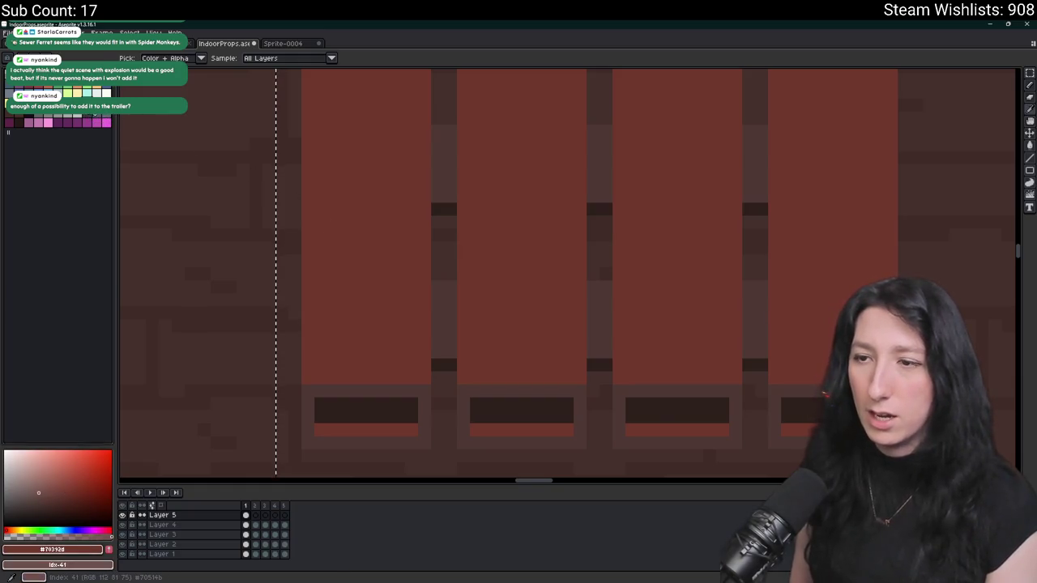
- Pick a muted palette brown, replace the plank colour #705148, then undo that recolour
scroll(495, 234, down, 3)
scroll(434, 286, up, 3)
scroll(435, 286, up, 1)
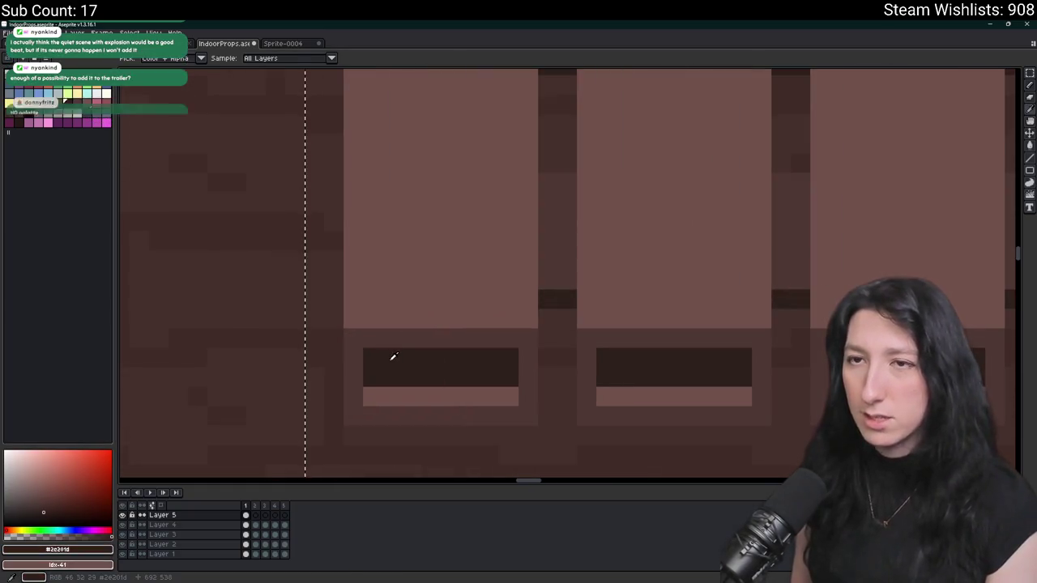
click(17, 123)
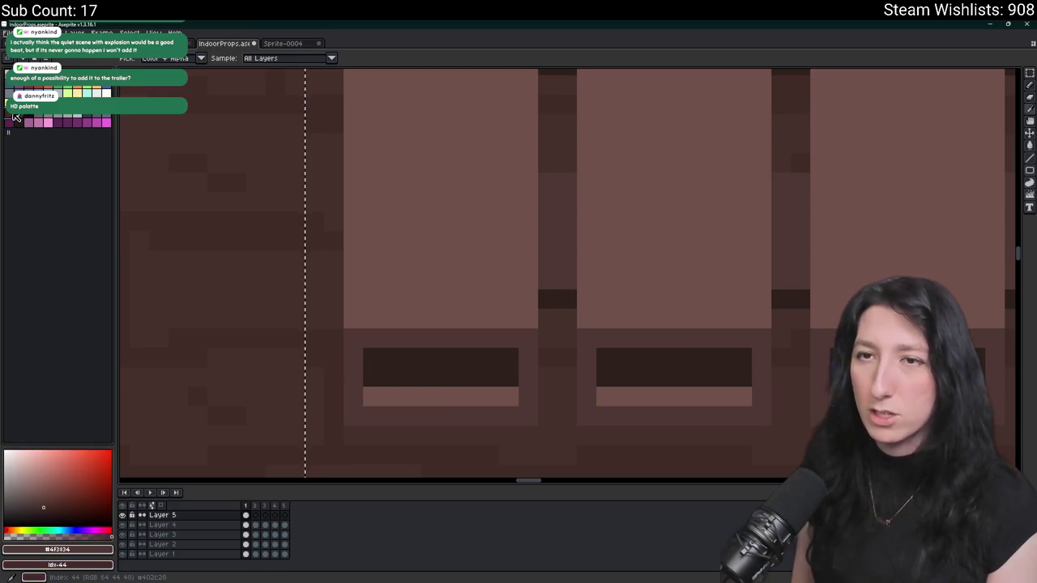
key(shift+r)
key(Escape)
alt+click(433, 266)
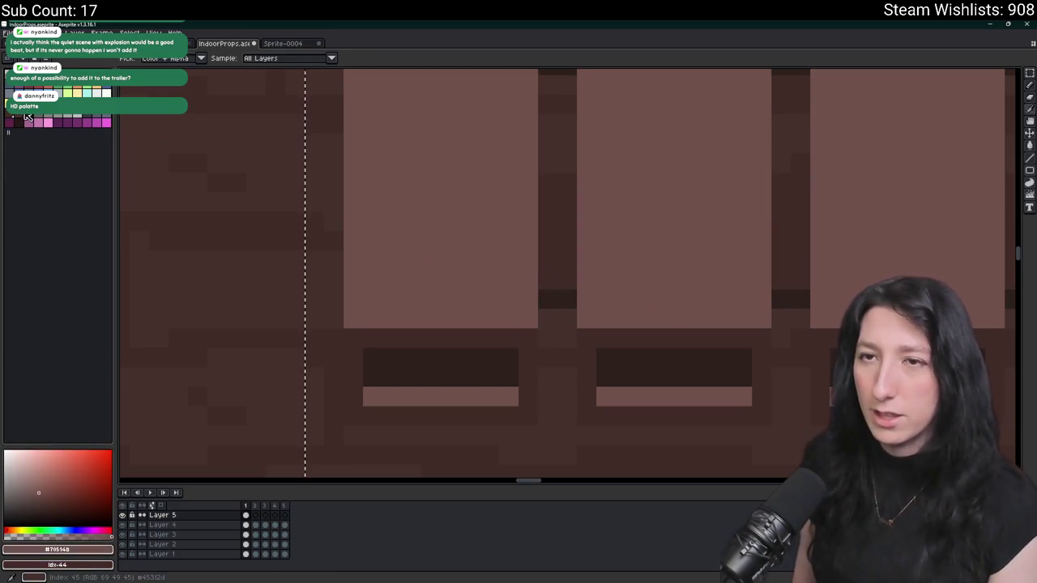
key(shift+r)
key(Return)
scroll(400, 203, down, 5)
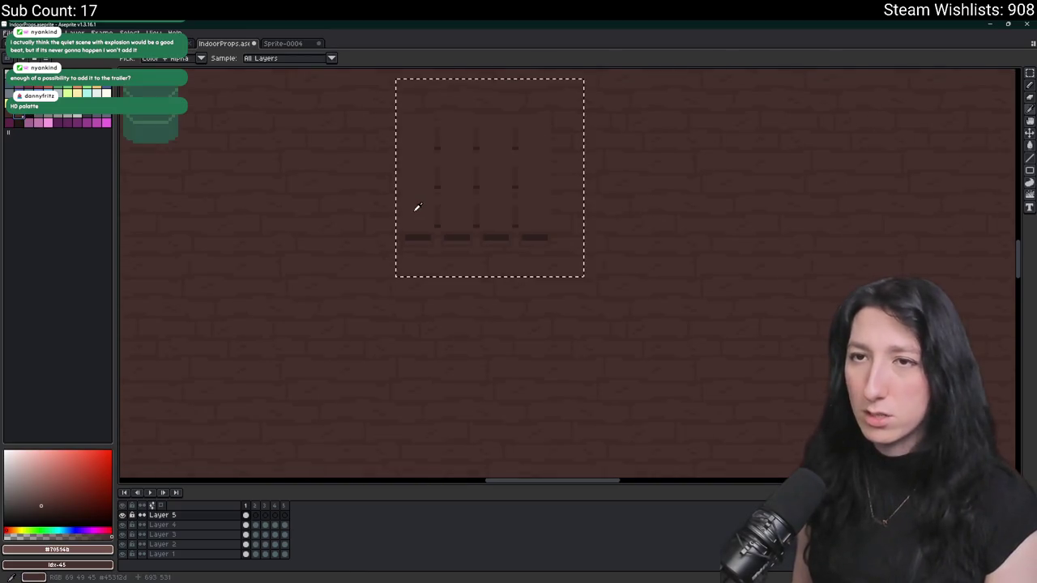
scroll(416, 208, down, 3)
key(v)
key(ctrl+z)
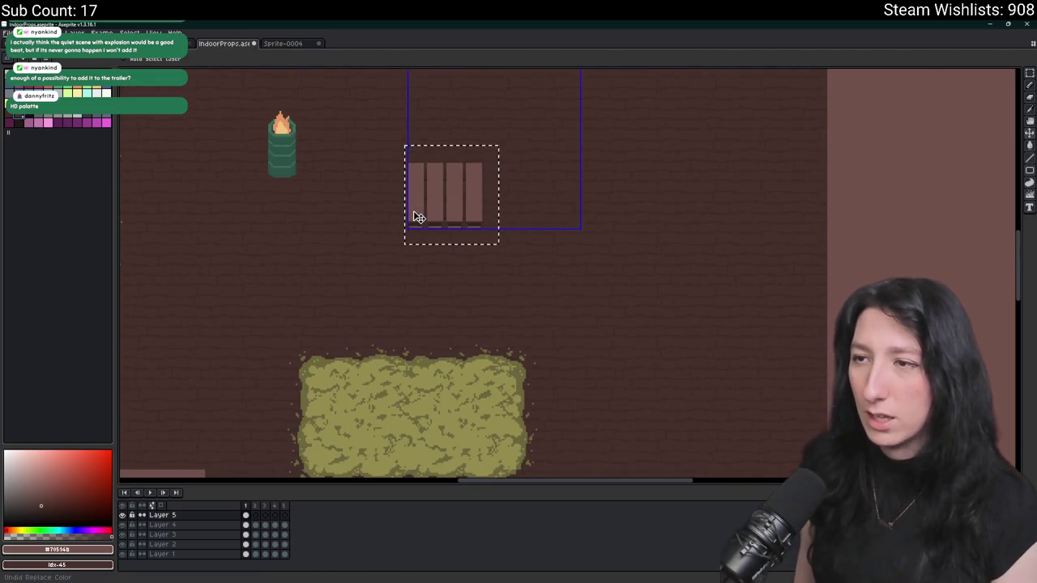
scroll(416, 212, up, 2)
- Delete the stray light square above the pallet
key(i)
scroll(416, 212, down, 4)
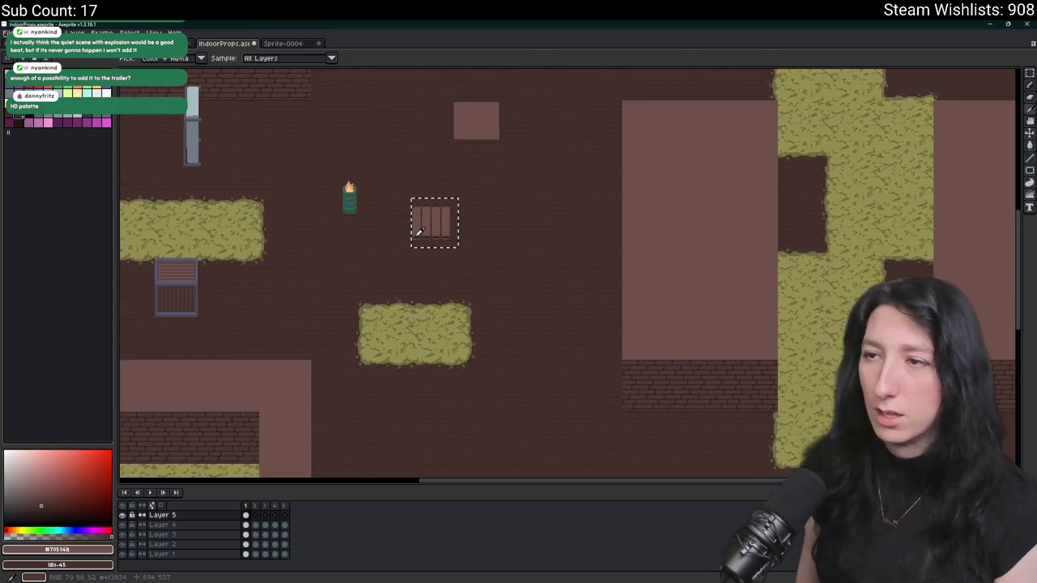
key(Left)
key(Right)
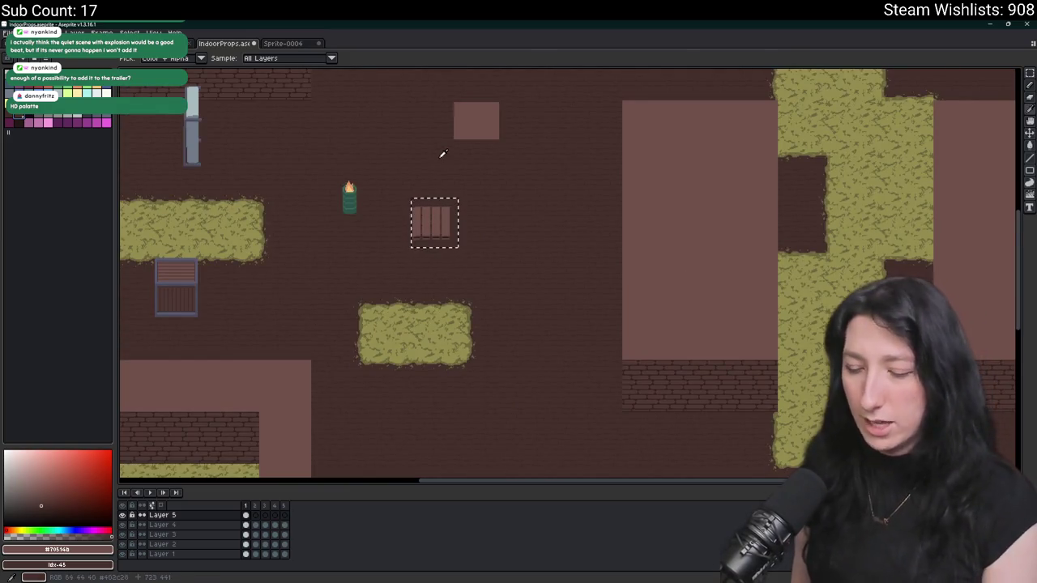
key(m)
mouse_move(442, 153)
mouse_down()
mouse_move(430, 197)
mouse_move(514, 112)
mouse_up()
key(Delete)
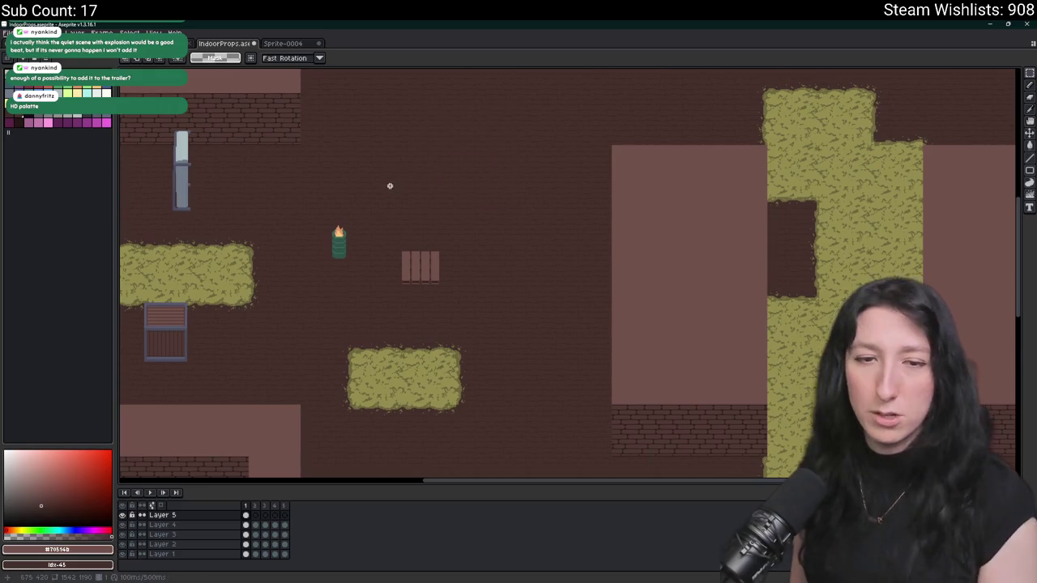
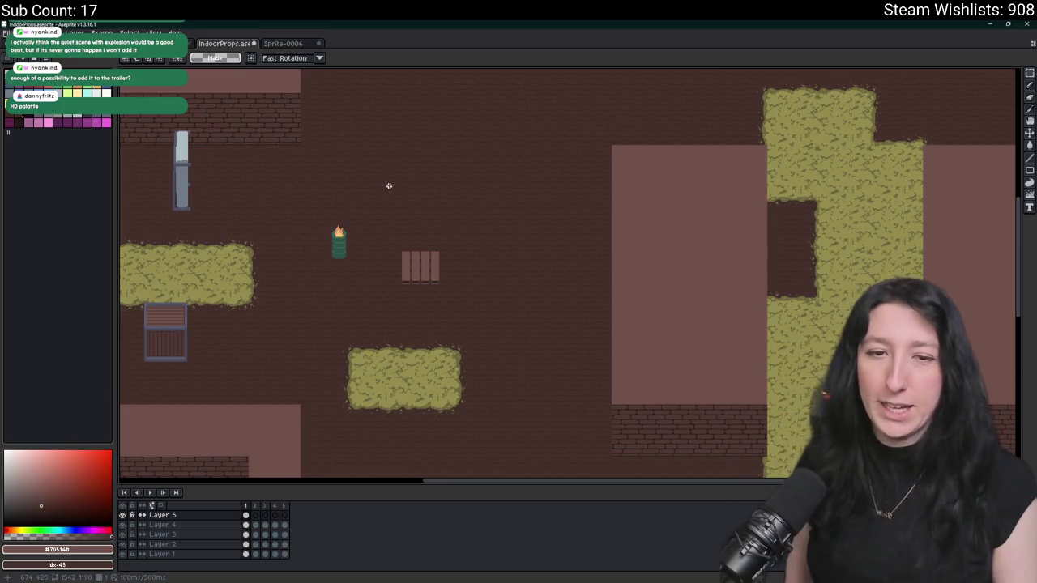
- Zoom in on the barrel and planks, make Layer 3 active, and select the green barrel
scroll(483, 268, up, 3)
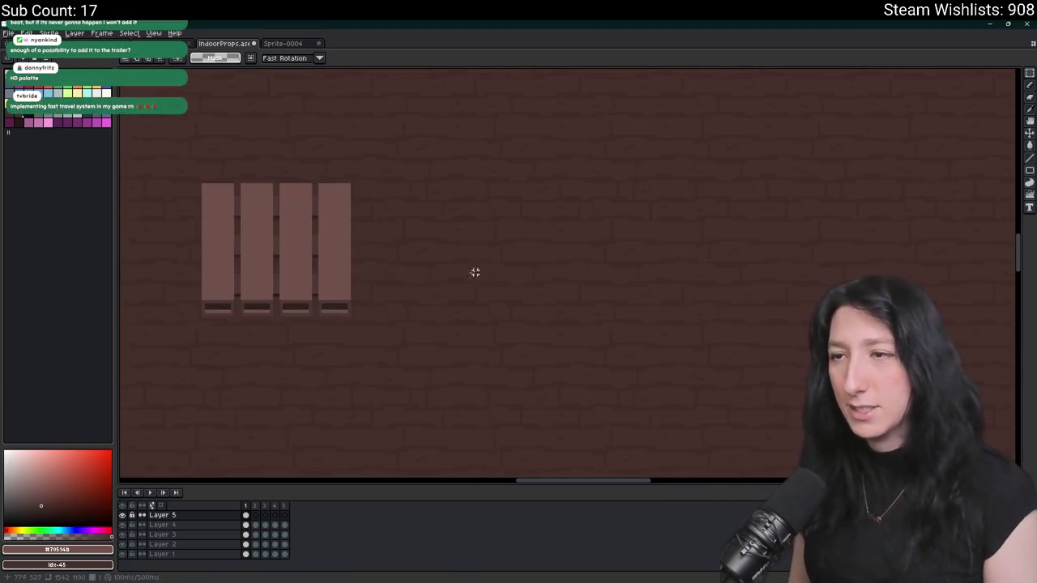
scroll(540, 340, left, 3)
scroll(454, 343, up, 1)
scroll(359, 240, up, 1)
scroll(358, 241, right, 1)
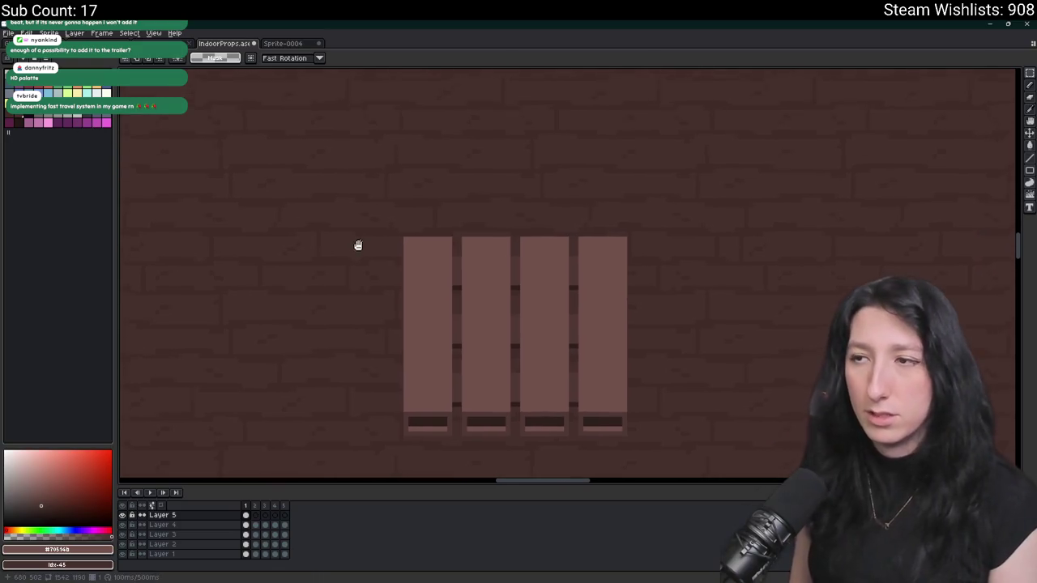
scroll(356, 247, down, 1)
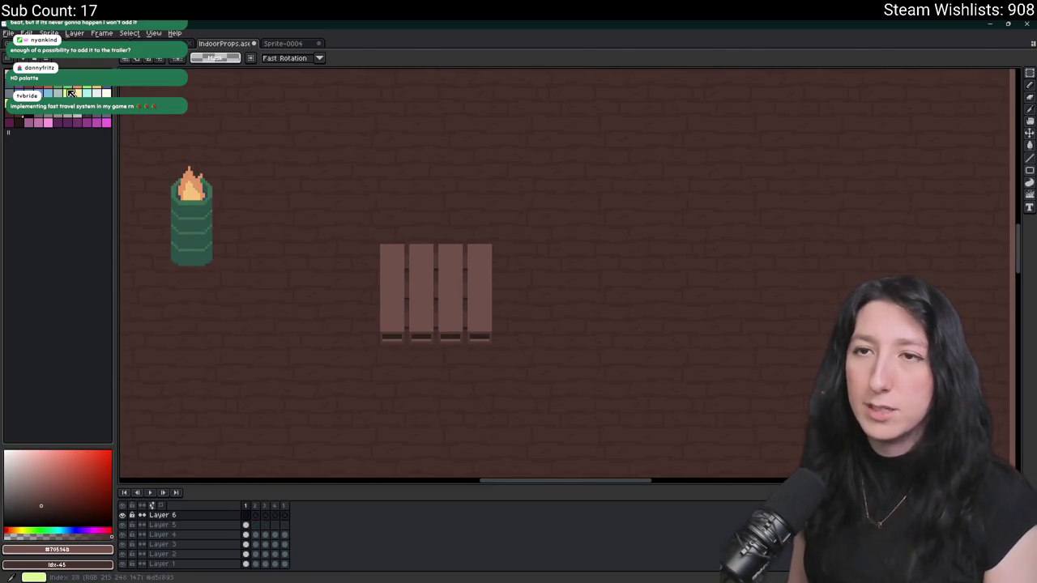
scroll(243, 174, left, 3)
scroll(243, 173, up, 1)
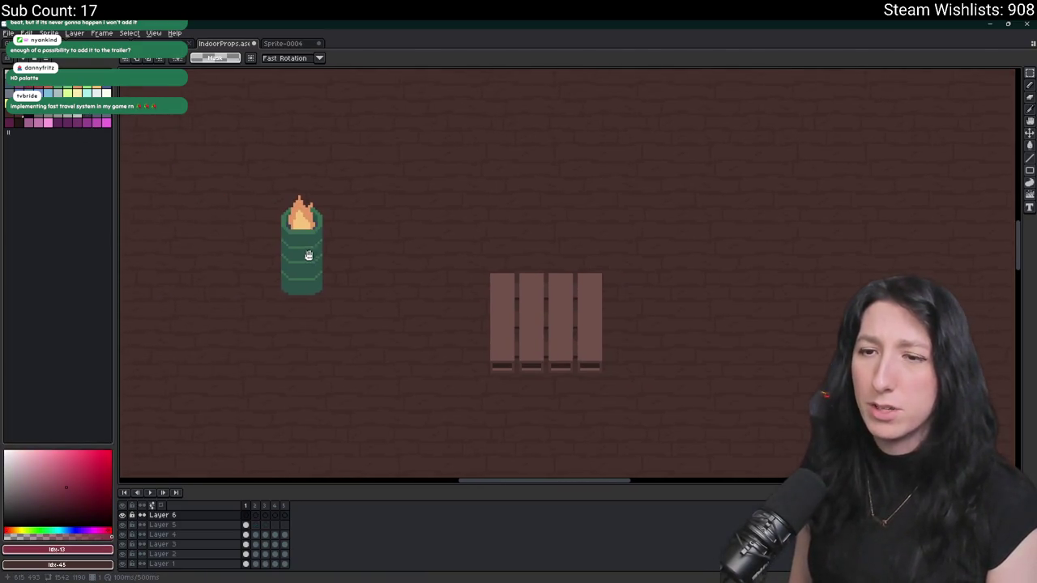
click(166, 545)
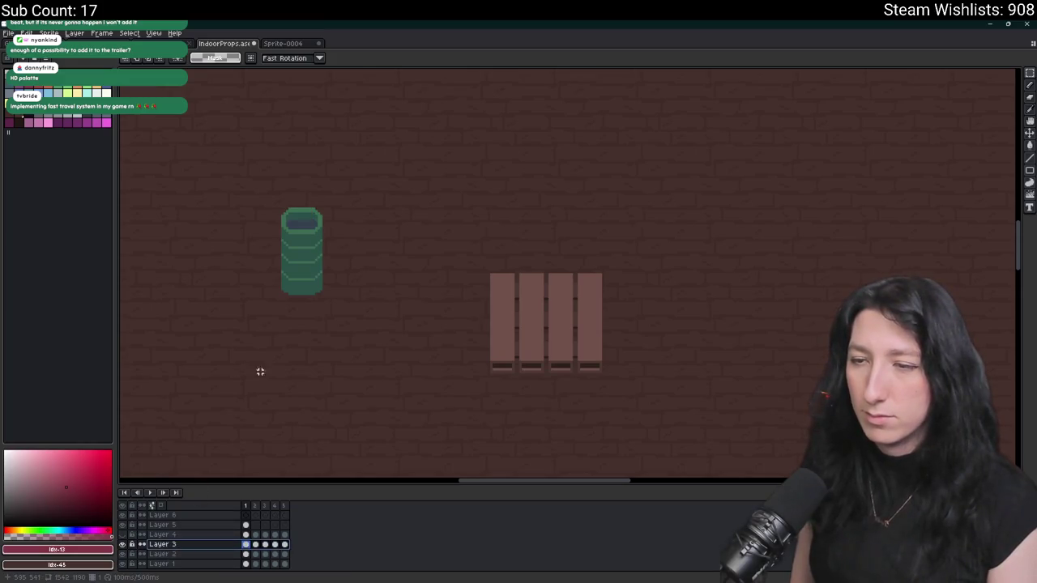
drag(337, 322, 252, 167)
- Drag a copy of the green barrel beside the planks and bring it into view
scroll(322, 254, right, 1)
mouse_move(261, 256)
mouse_down()
mouse_move(437, 273)
mouse_move(472, 287)
mouse_move(491, 211)
mouse_move(491, 266)
mouse_up()
scroll(433, 300, up, 2)
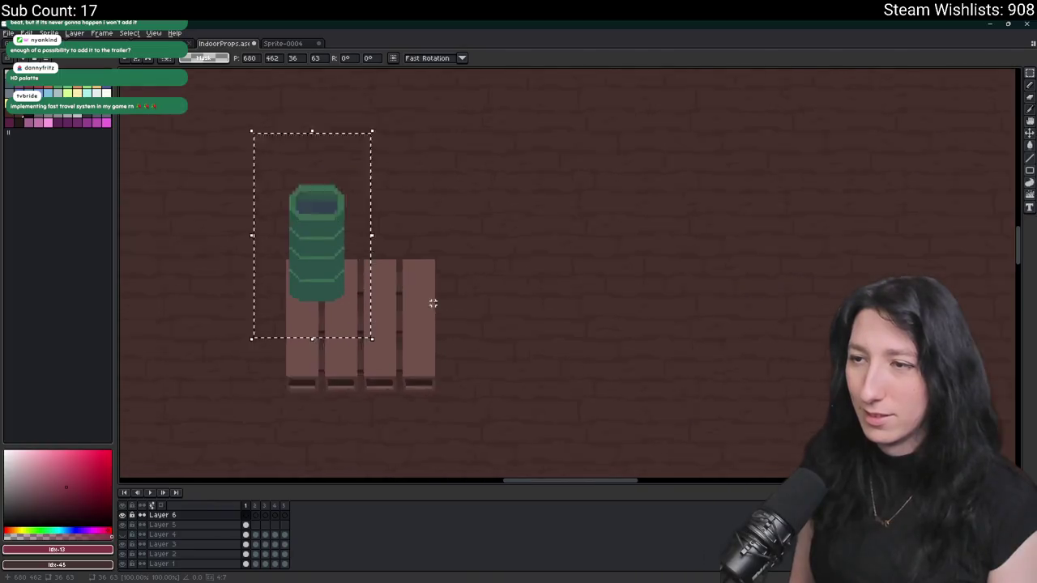
drag(481, 345, 656, 389)
- Shift the copied barrel's centre column left to close the middle gap
drag(464, 178, 548, 372)
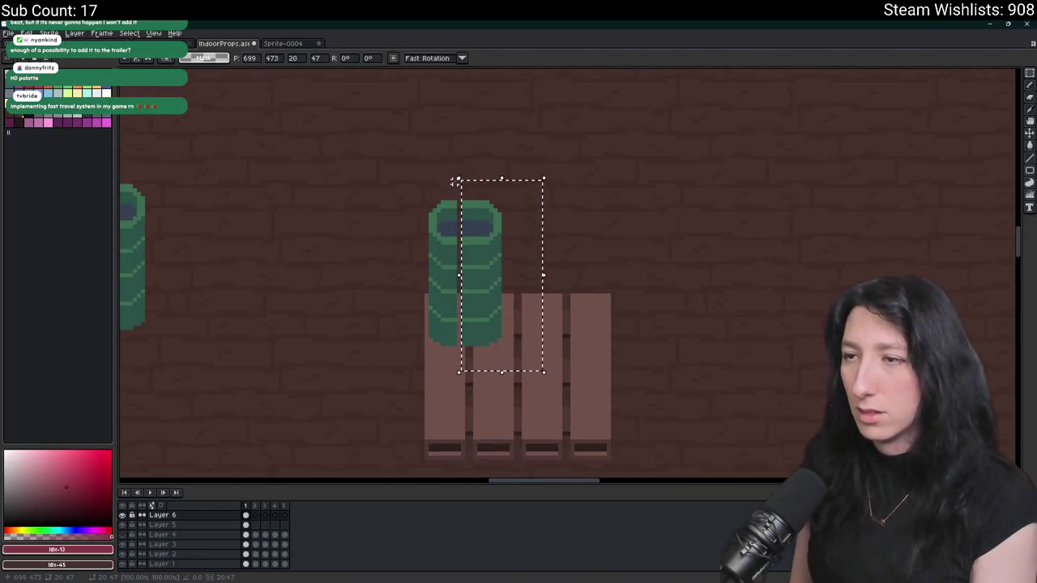
click(409, 234)
mouse_move(523, 258)
mouse_down()
mouse_move(553, 267)
mouse_move(562, 384)
mouse_up()
click(641, 294)
scroll(450, 259, up, 3)
mouse_move(430, 101)
mouse_down()
mouse_move(423, 282)
mouse_move(470, 433)
mouse_move(456, 377)
mouse_move(453, 456)
mouse_up()
scroll(424, 282, down, 3)
scroll(455, 377, up, 1)
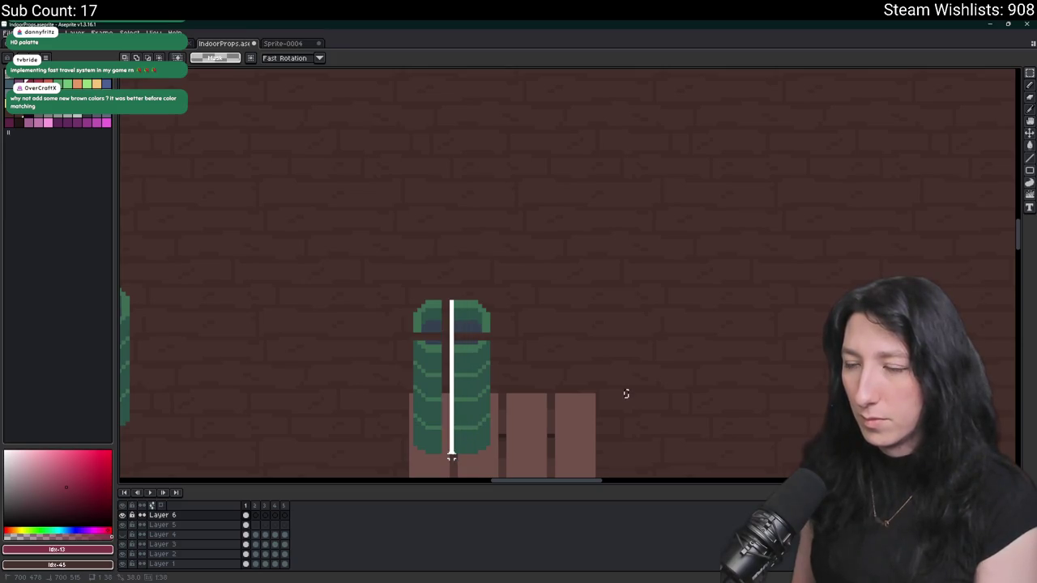
scroll(470, 421, up, 1)
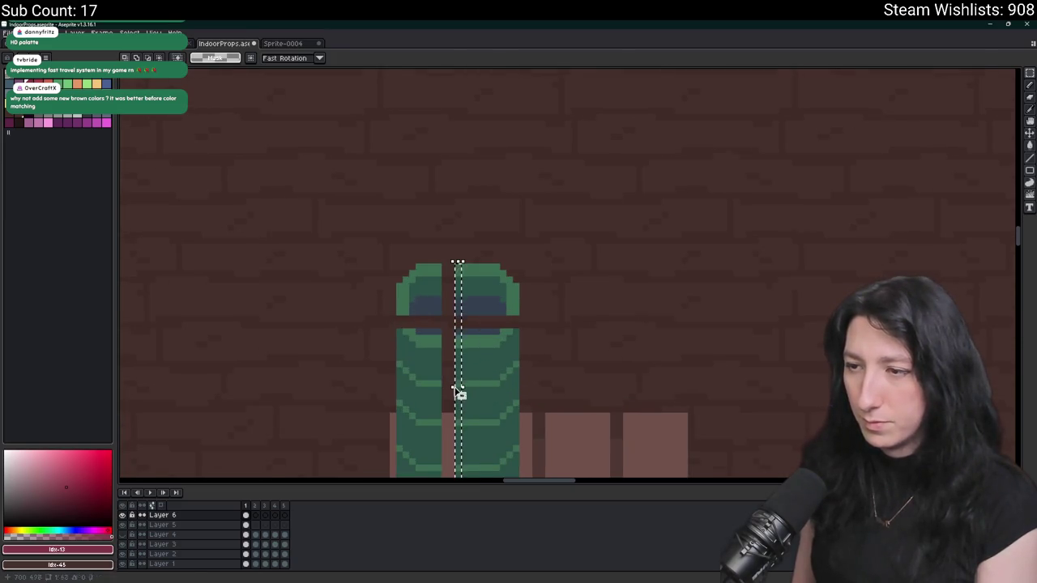
drag(454, 387, 444, 392)
click(412, 370)
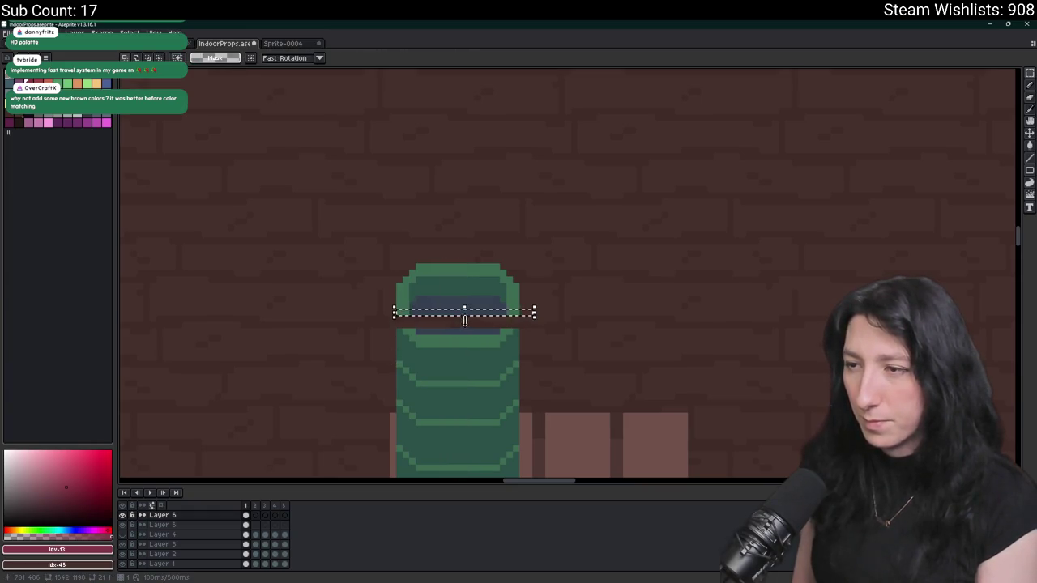
- Nudge the barrel's right half one pixel left to narrow it
scroll(463, 335, down, 3)
scroll(542, 265, up, 1)
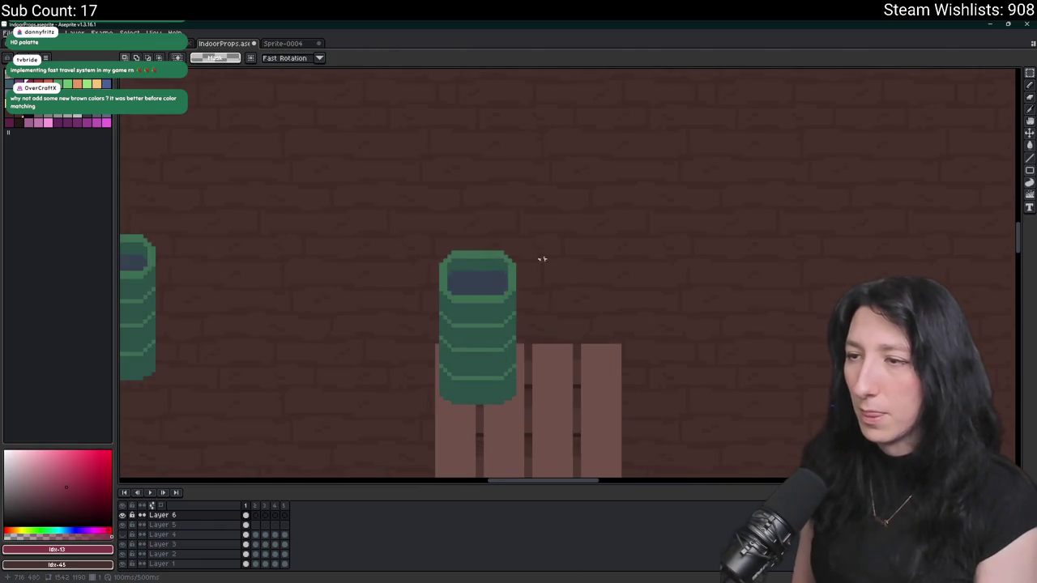
drag(533, 232, 481, 445)
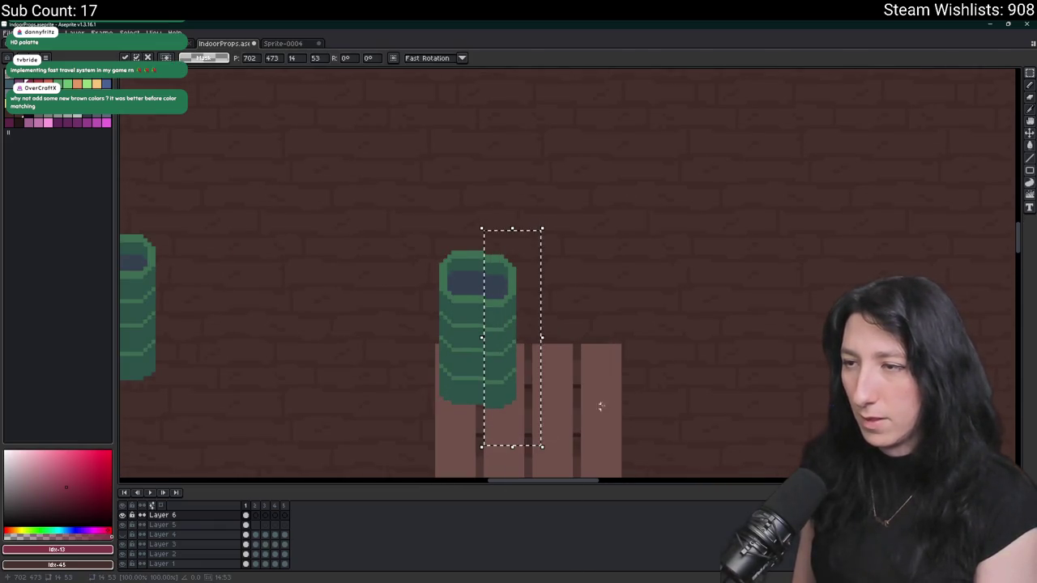
key(Left)
click(647, 411)
scroll(574, 333, down, 2)
scroll(359, 303, up, 3)
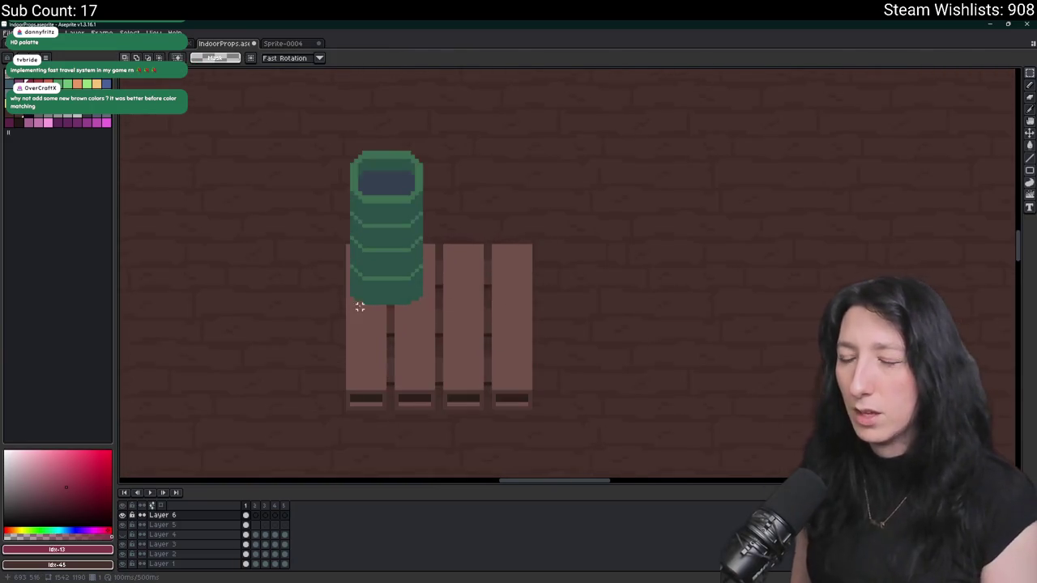
- Eyedrop the barrel's green and switch to the pencil for pixel touch-ups
key(i)
click(380, 290)
scroll(383, 291, up, 2)
key(b)
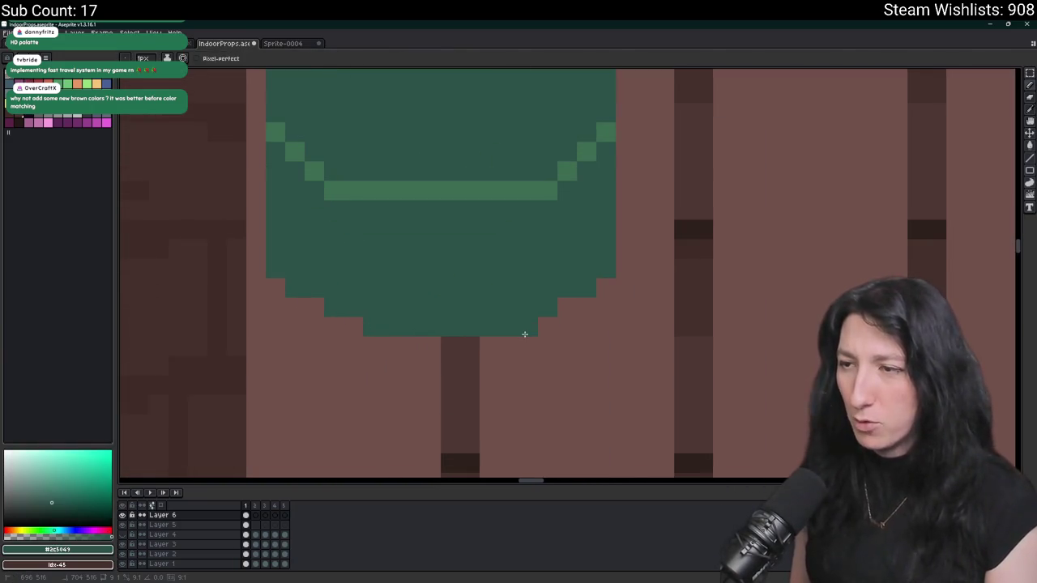
scroll(500, 329, down, 3)
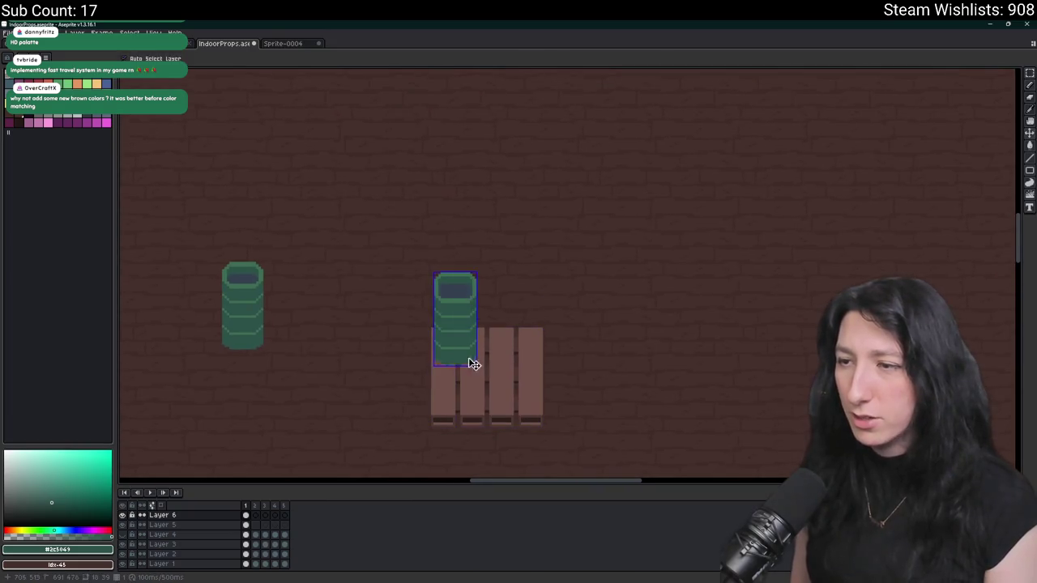
scroll(450, 365, up, 2)
scroll(450, 364, up, 2)
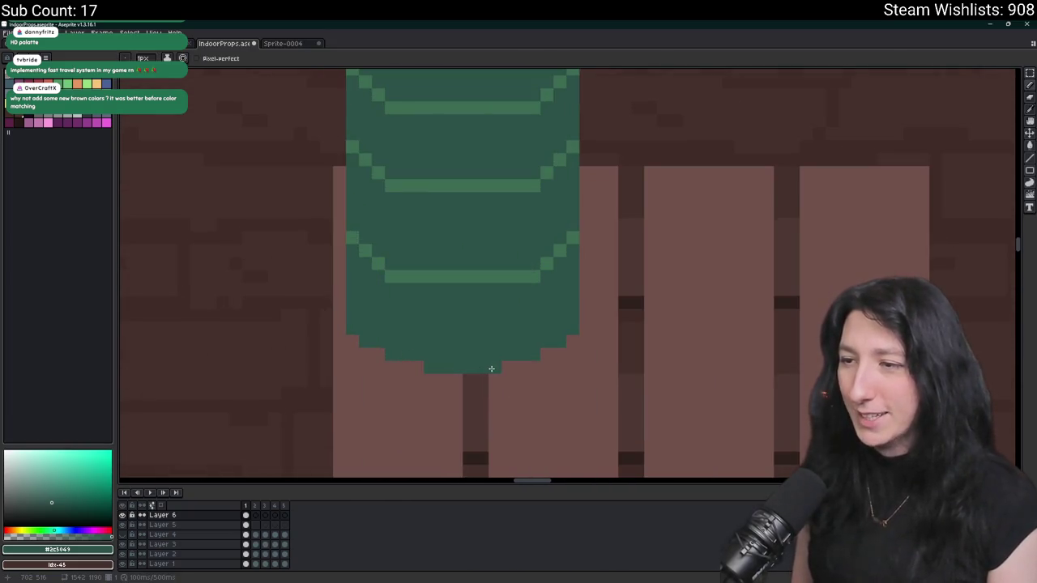
scroll(490, 369, down, 4)
scroll(553, 377, right, 1)
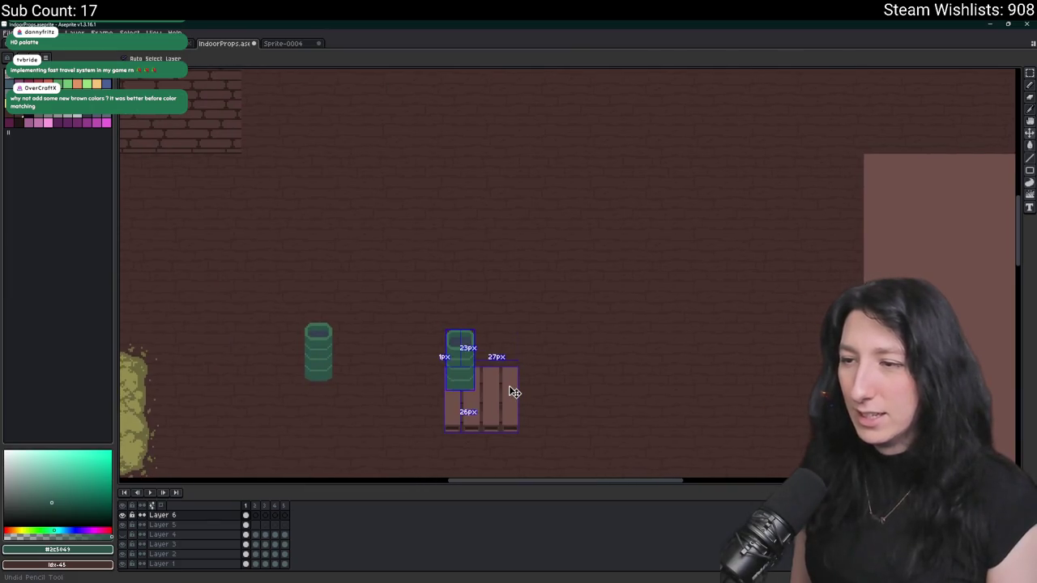
scroll(453, 382, up, 2)
- Select the barrel on the planks and replace its green with red
key(i)
key(m)
mouse_move(350, 186)
mouse_down()
mouse_move(416, 313)
mouse_move(500, 394)
mouse_up()
scroll(433, 340, up, 2)
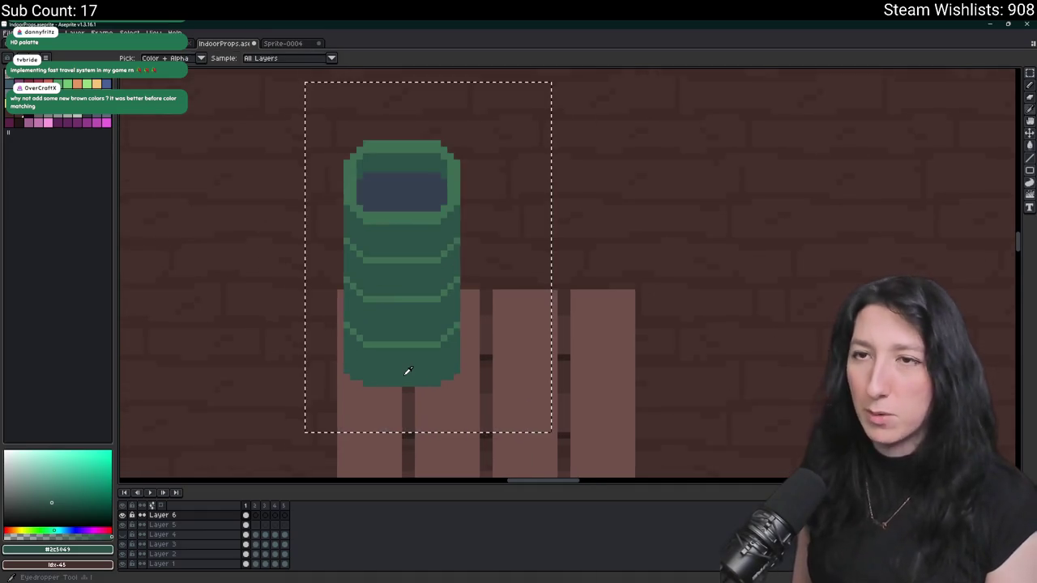
scroll(408, 371, up, 2)
key(shift+r)
key(Return)
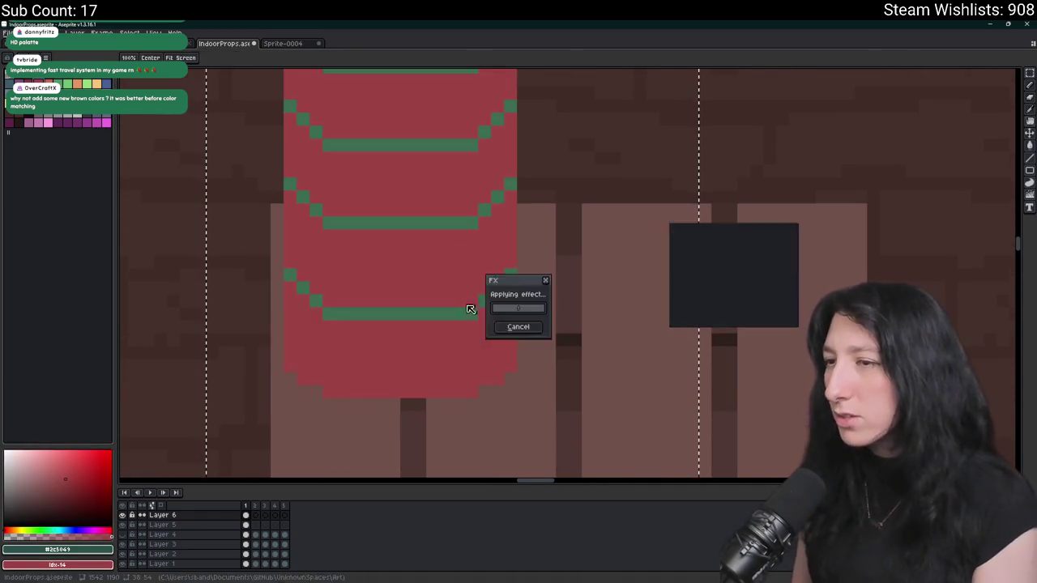
- Replace the barrel's green stripes with orange
key(shift+r)
key(Return)
scroll(342, 168, down, 1)
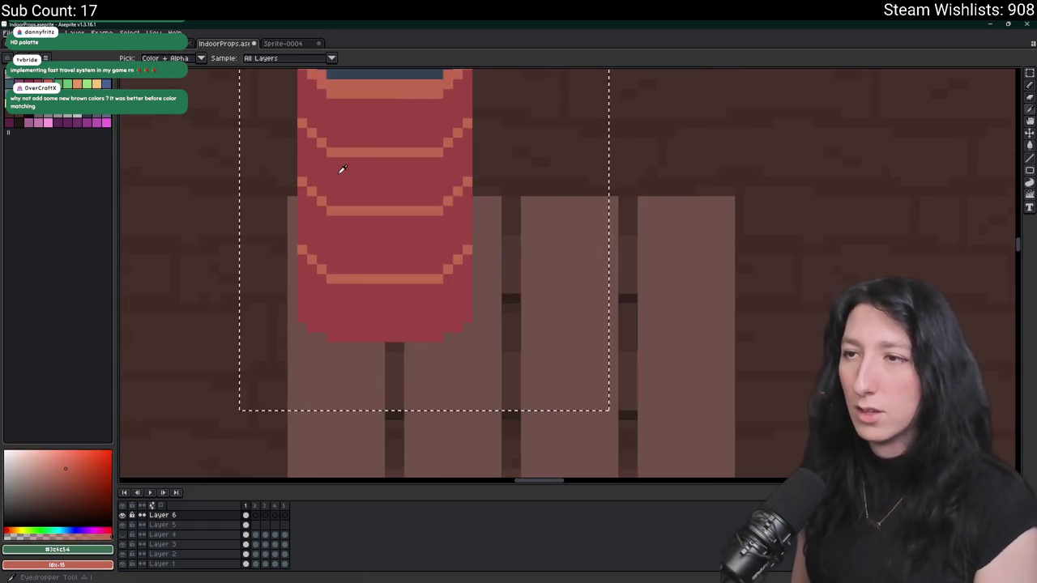
scroll(394, 268, down, 4)
scroll(410, 275, up, 3)
scroll(410, 275, up, 1)
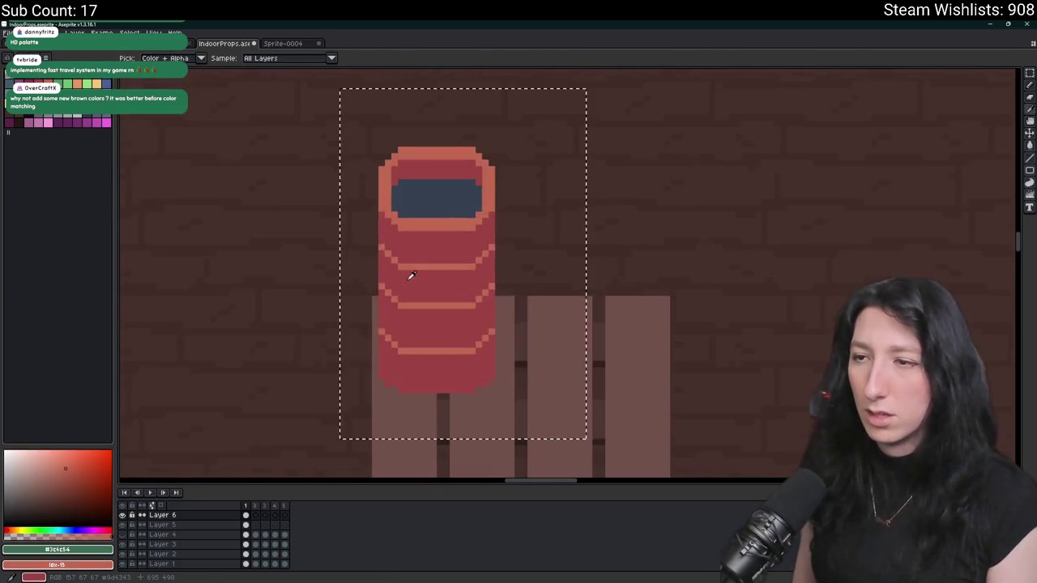
- Darken the barrel body red using the eyedropped #9d4343
click(413, 243)
key(shift+r)
key(Return)
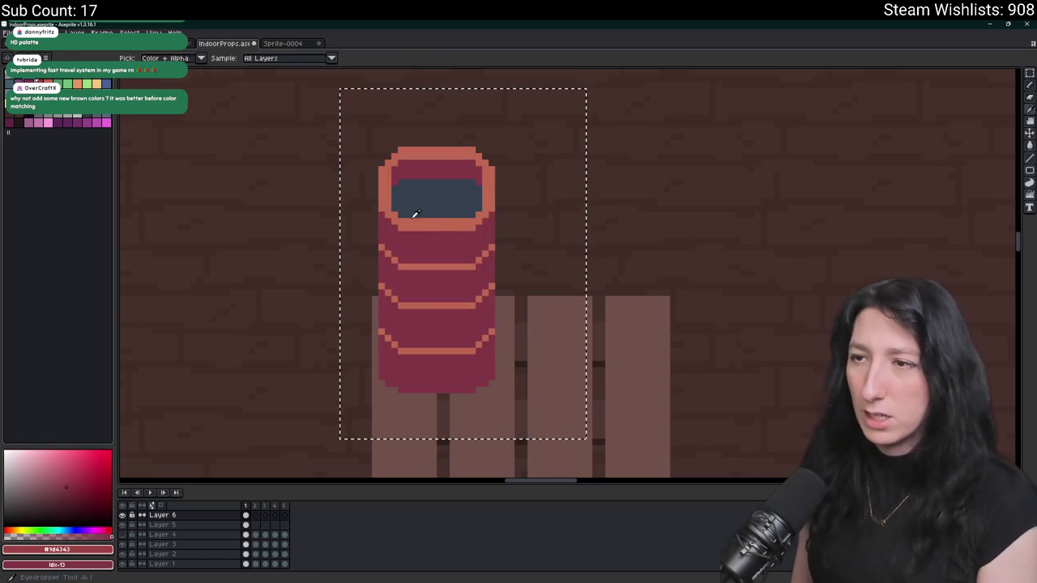
- Turn the orange #c06852 rim and stripes red
click(414, 212)
key(shift+r)
key(Return)
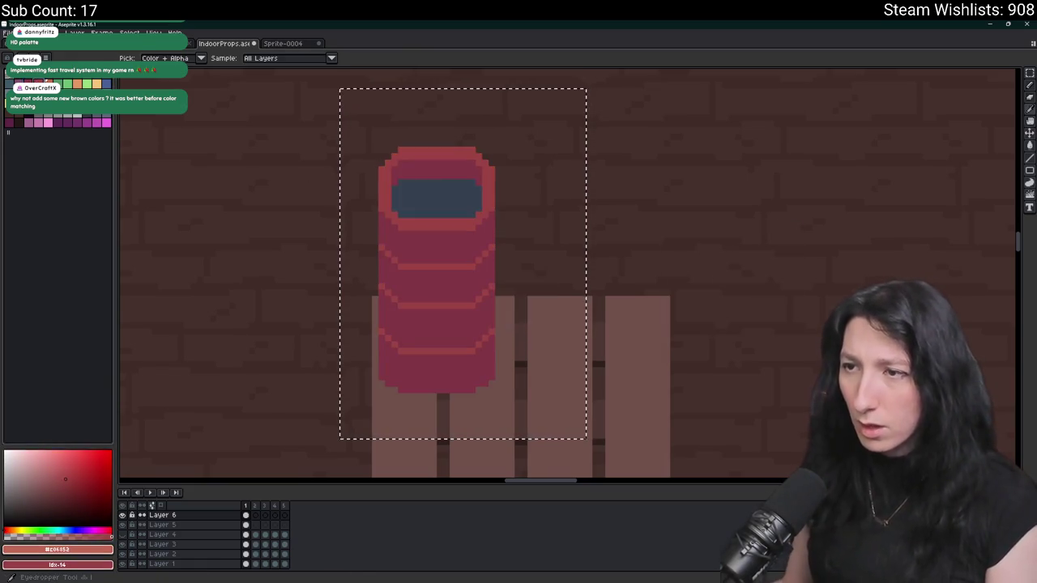
scroll(435, 171, down, 5)
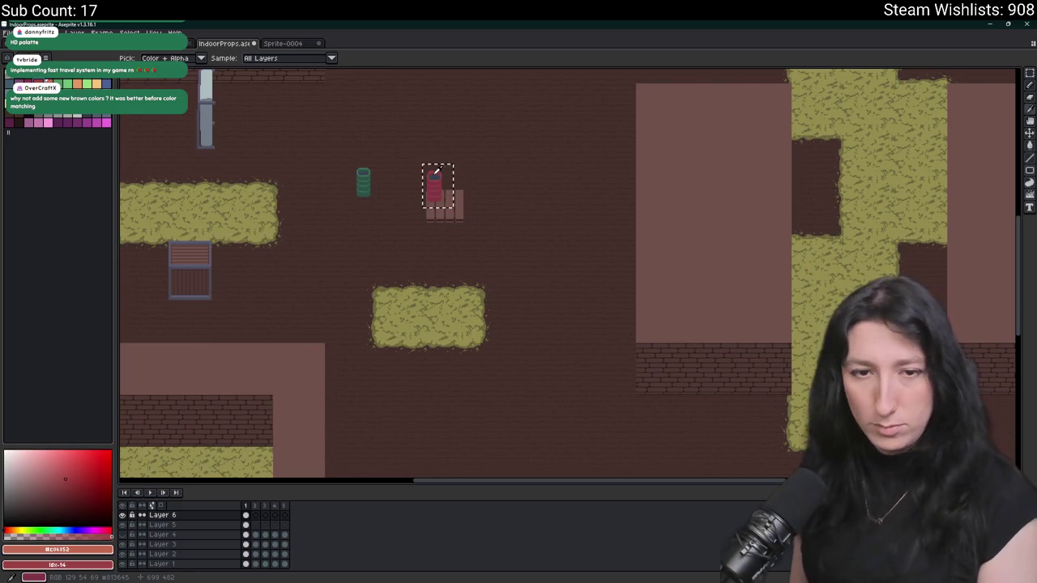
key(m)
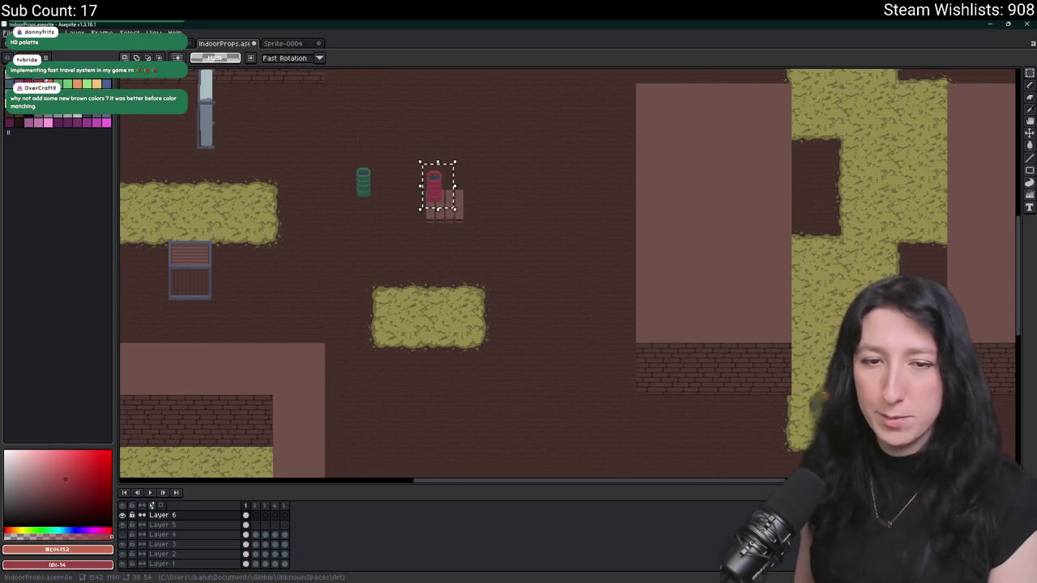
scroll(455, 193, up, 4)
mouse_move(494, 300)
mouse_down()
mouse_move(484, 291)
mouse_move(505, 303)
mouse_move(427, 259)
mouse_move(528, 267)
mouse_up()
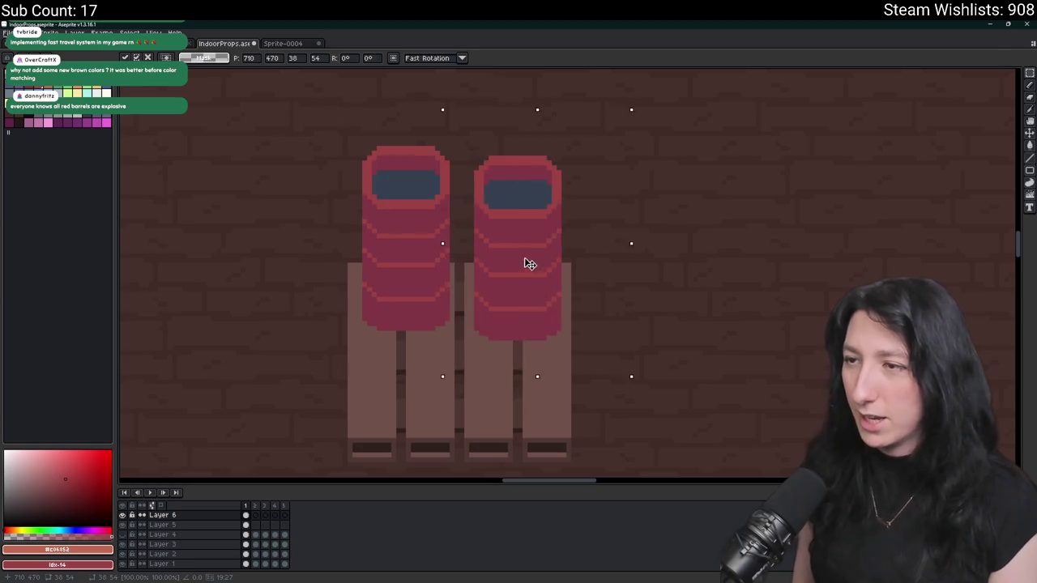
key(ctrl+z)
key(p)
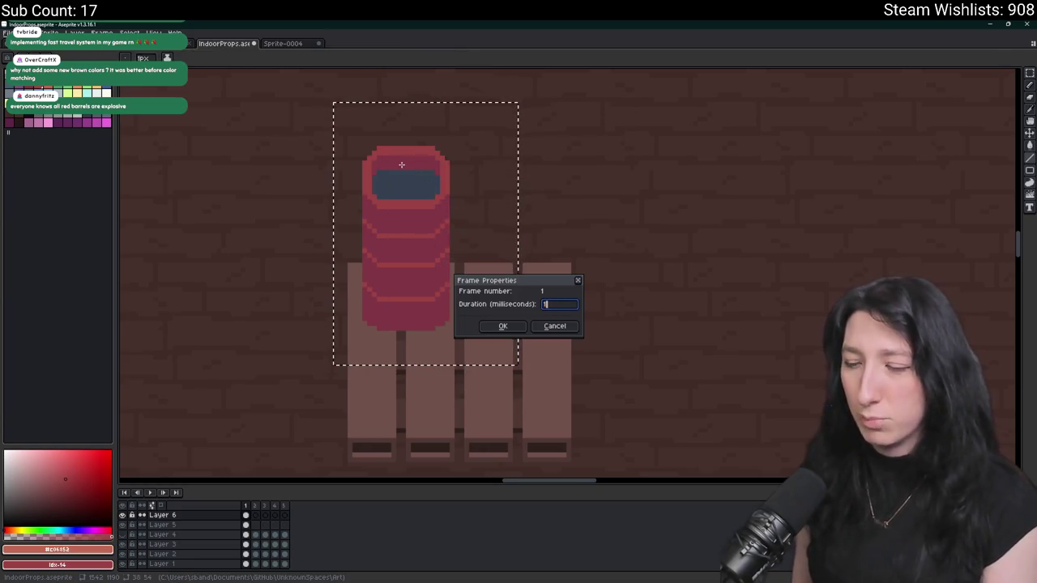
key(Escape)
scroll(403, 166, up, 1)
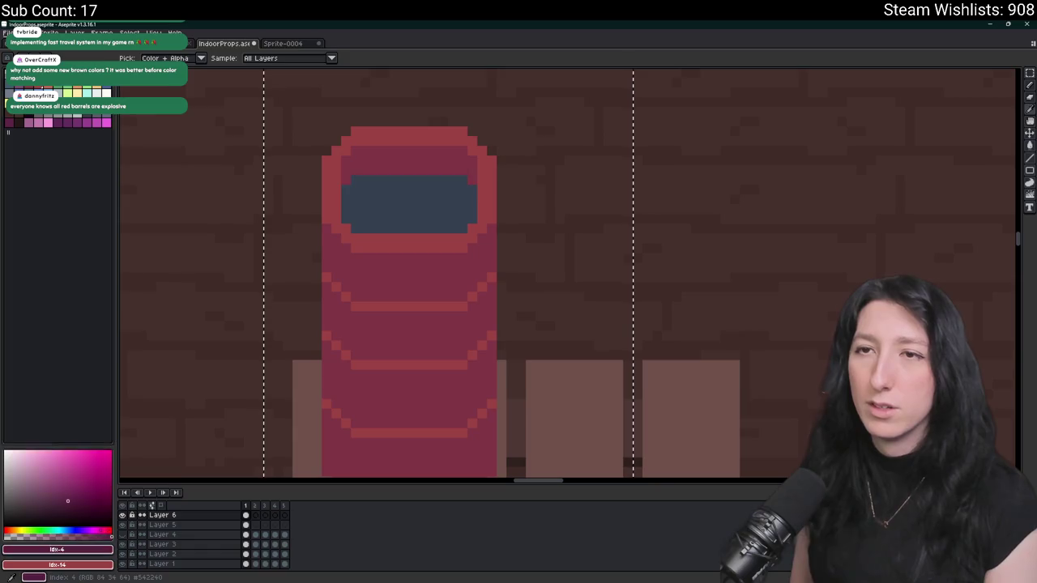
scroll(385, 199, down, 2)
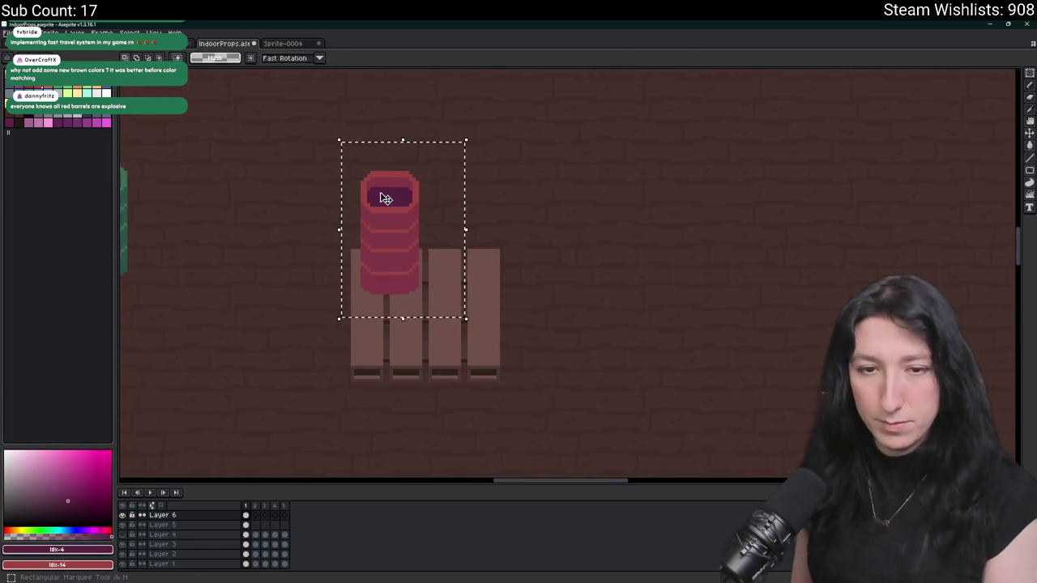
scroll(386, 198, right, 3)
scroll(442, 164, up, 2)
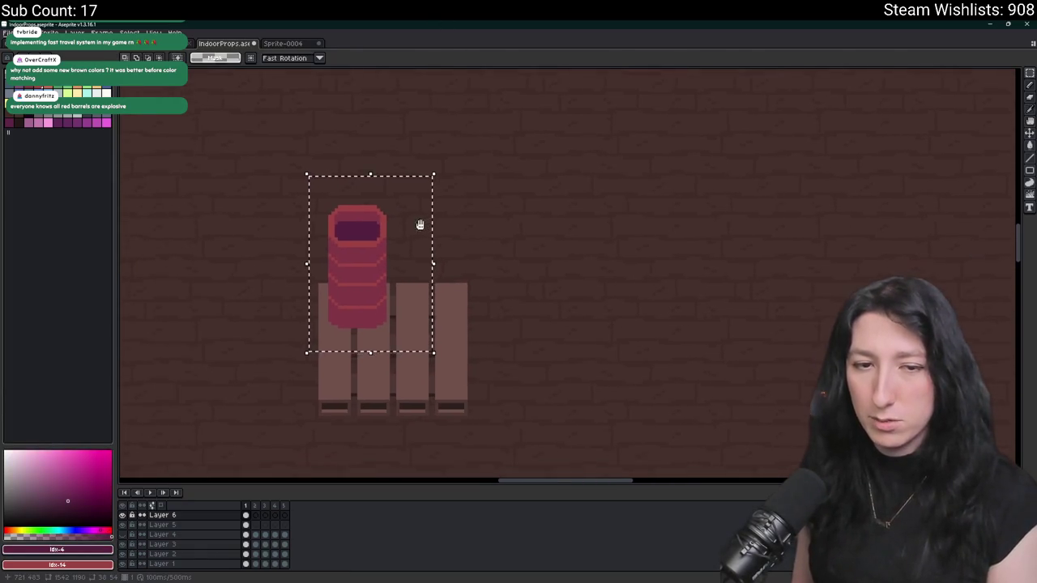
scroll(420, 224, down, 2)
scroll(516, 213, left, 3)
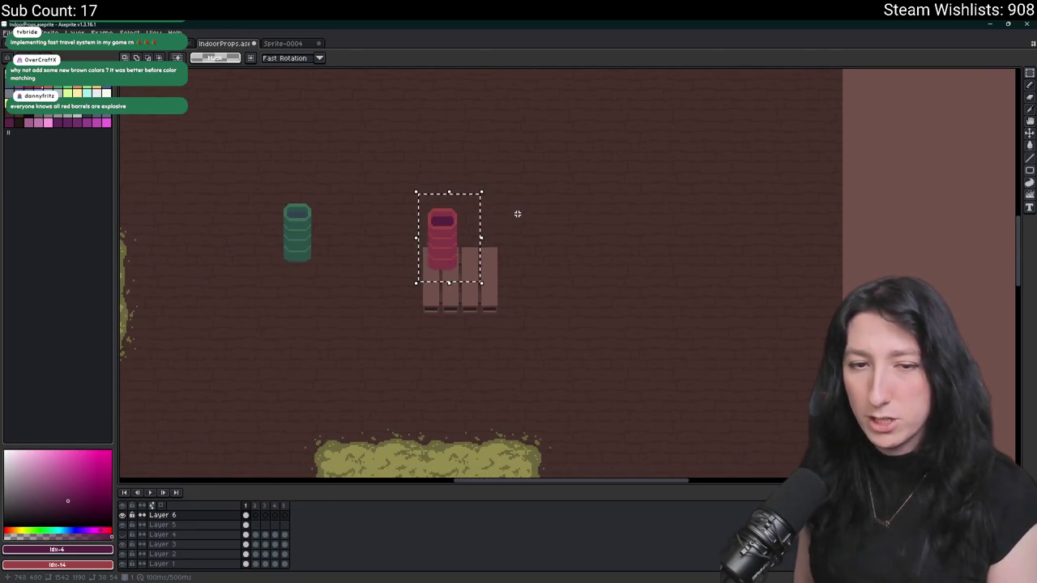
scroll(518, 213, down, 1)
scroll(484, 225, up, 2)
scroll(486, 226, down, 3)
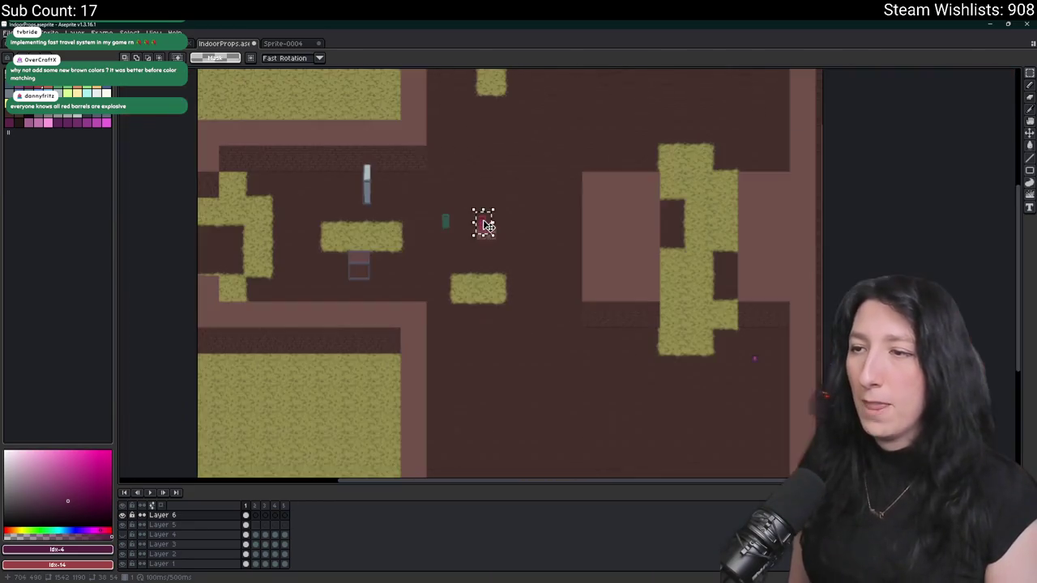
scroll(486, 222, down, 1)
scroll(456, 241, up, 5)
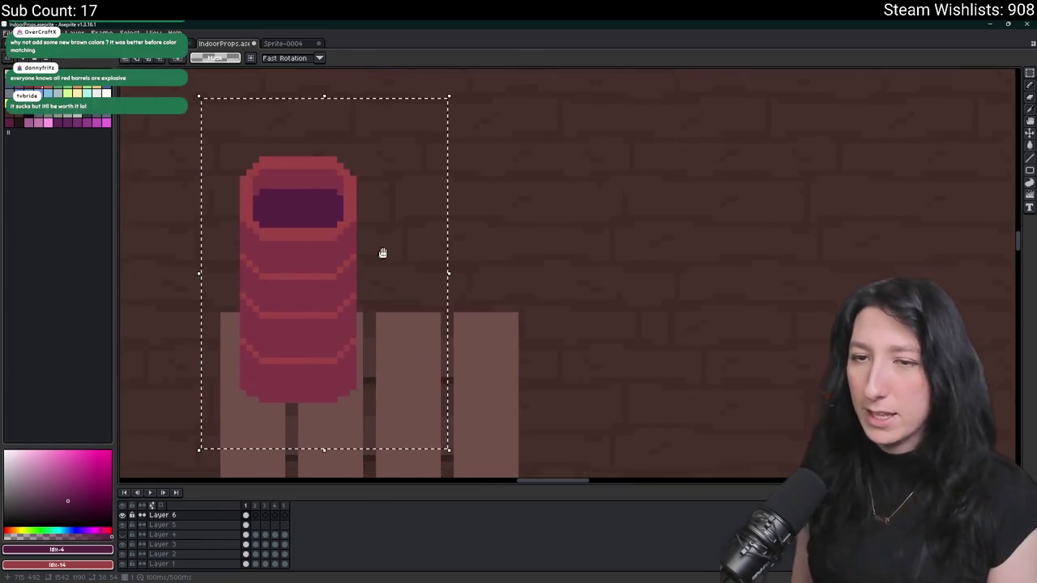
mouse_move(412, 203)
mouse_down()
mouse_move(514, 222)
mouse_move(534, 209)
mouse_up()
click(437, 386)
scroll(436, 382, down, 2)
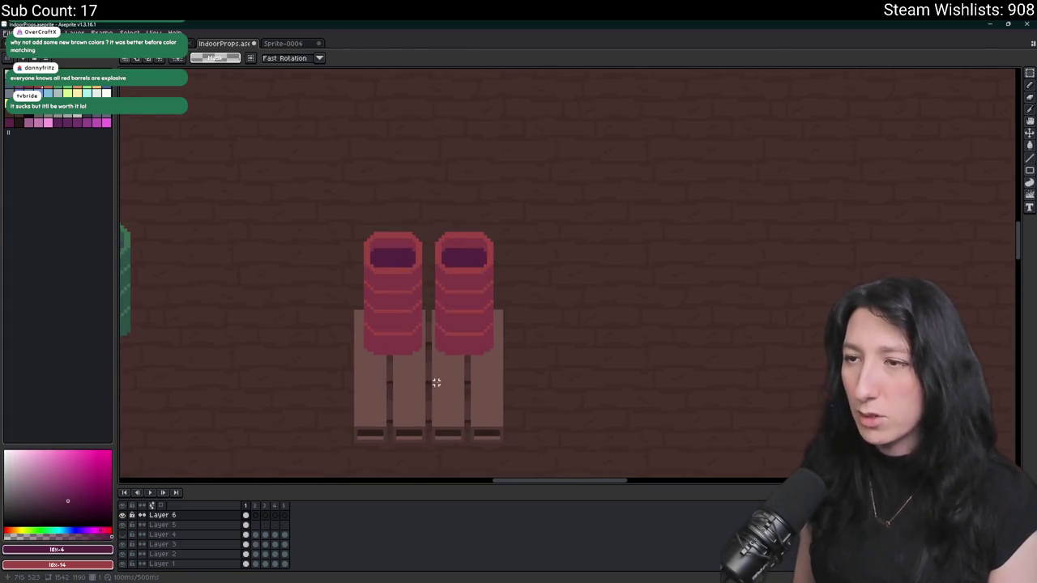
drag(342, 381, 545, 201)
mouse_move(474, 275)
mouse_down()
mouse_move(461, 315)
mouse_move(469, 334)
mouse_up()
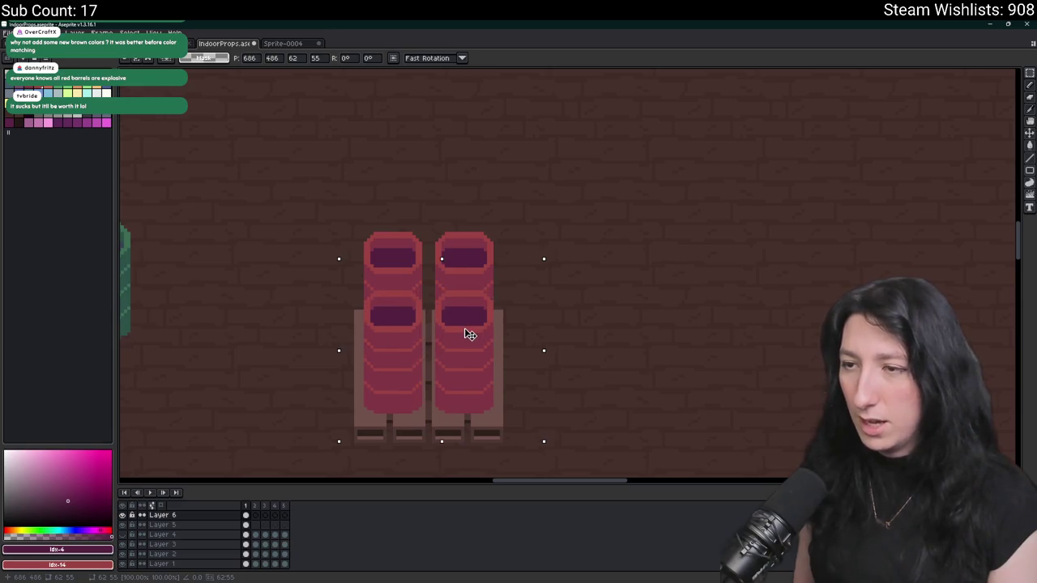
key(Return)
scroll(602, 248, down, 1)
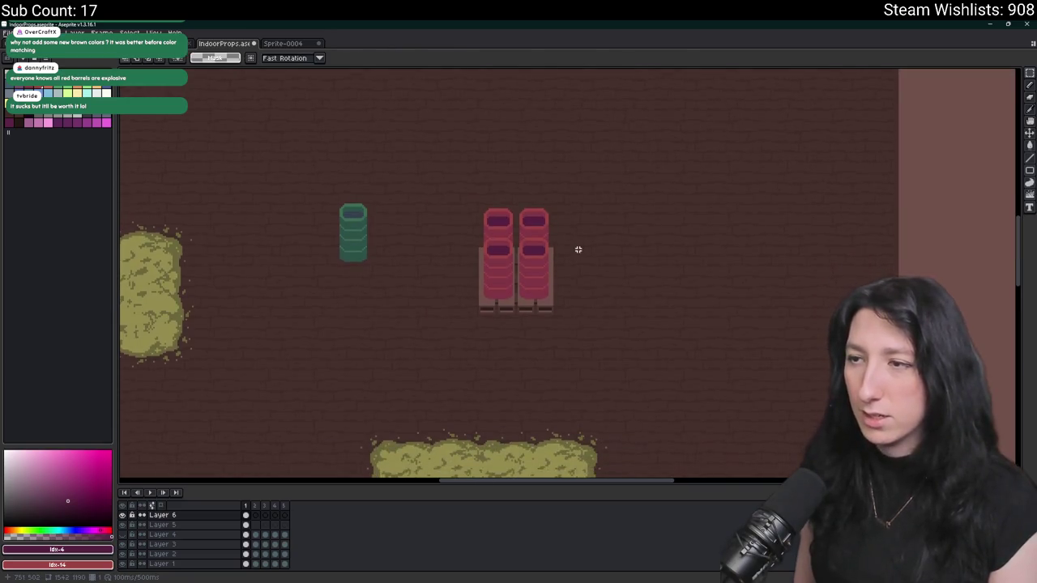
scroll(579, 250, down, 1)
scroll(588, 190, up, 2)
scroll(570, 139, up, 1)
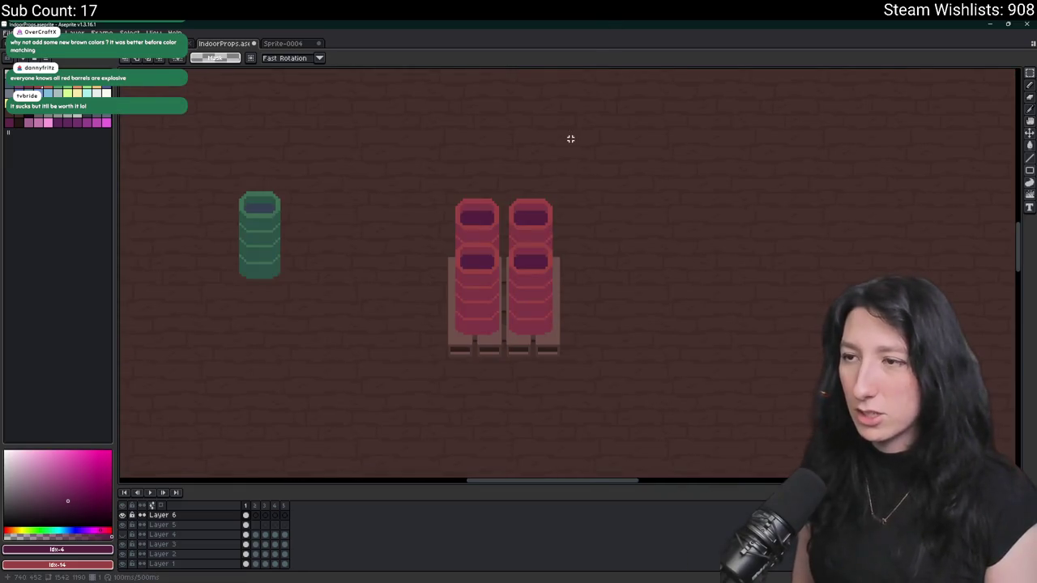
scroll(459, 274, up, 1)
scroll(466, 270, down, 4)
scroll(474, 270, up, 1)
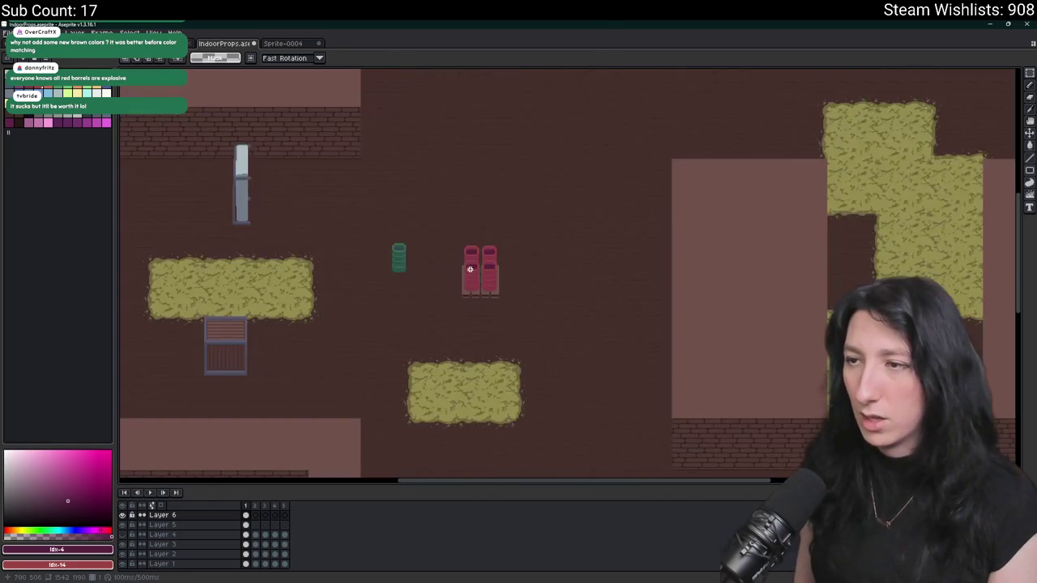
scroll(479, 264, up, 2)
key(ctrl+z)
key(ctrl+z)
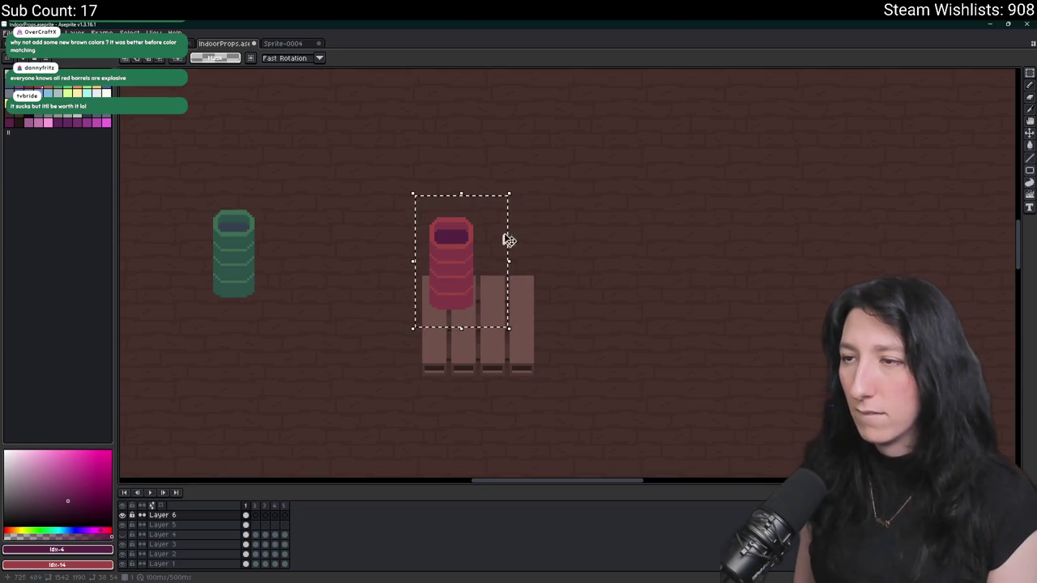
- Shift the remaining barrel and move the barrel block down onto the pallet
scroll(469, 272, up, 1)
mouse_move(470, 273)
mouse_down()
mouse_move(451, 298)
mouse_move(533, 297)
mouse_up()
drag(621, 363, 381, 175)
drag(483, 291, 504, 349)
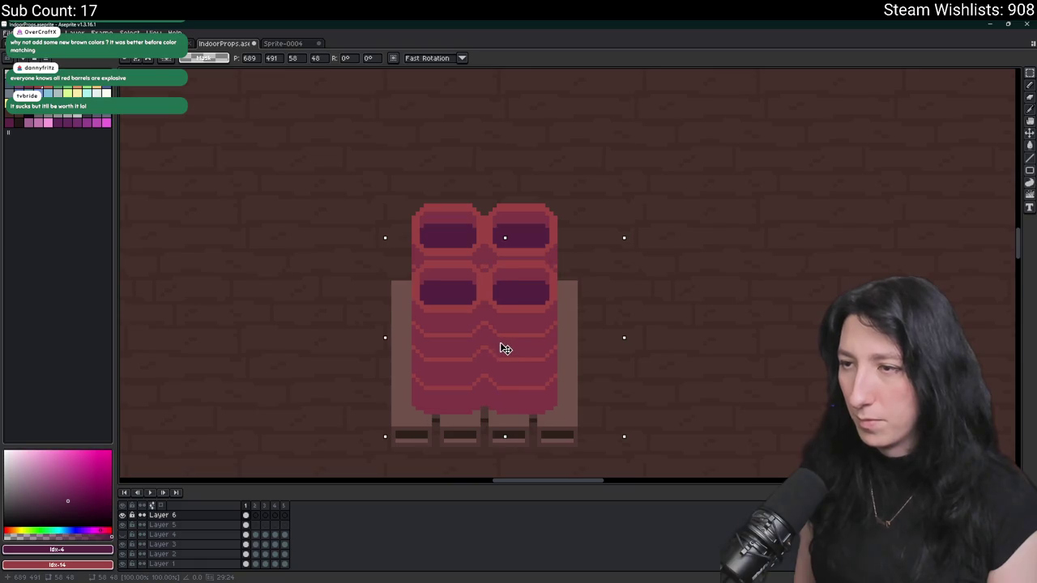
- Deselect the barrel stack and save the sprite file
key(i)
scroll(486, 246, up, 2)
key(m)
scroll(478, 277, down, 2)
drag(413, 271, 567, 416)
key(ctrl+d)
scroll(657, 310, down, 3)
key(ctrl+s)
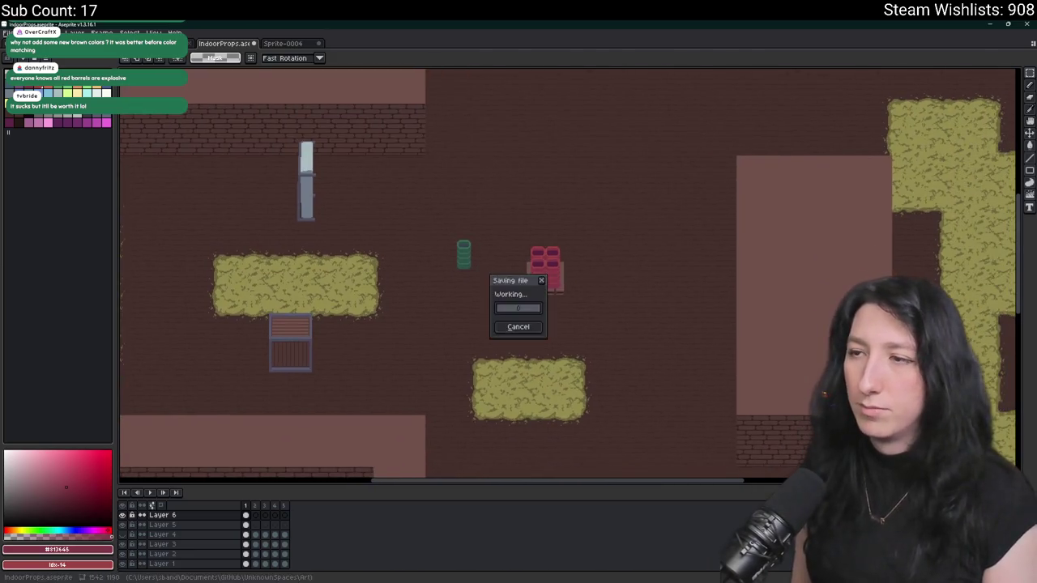
- Try merging Layer 6 down into Layer 5, then undo the merge
scroll(545, 287, up, 2)
scroll(542, 292, down, 2)
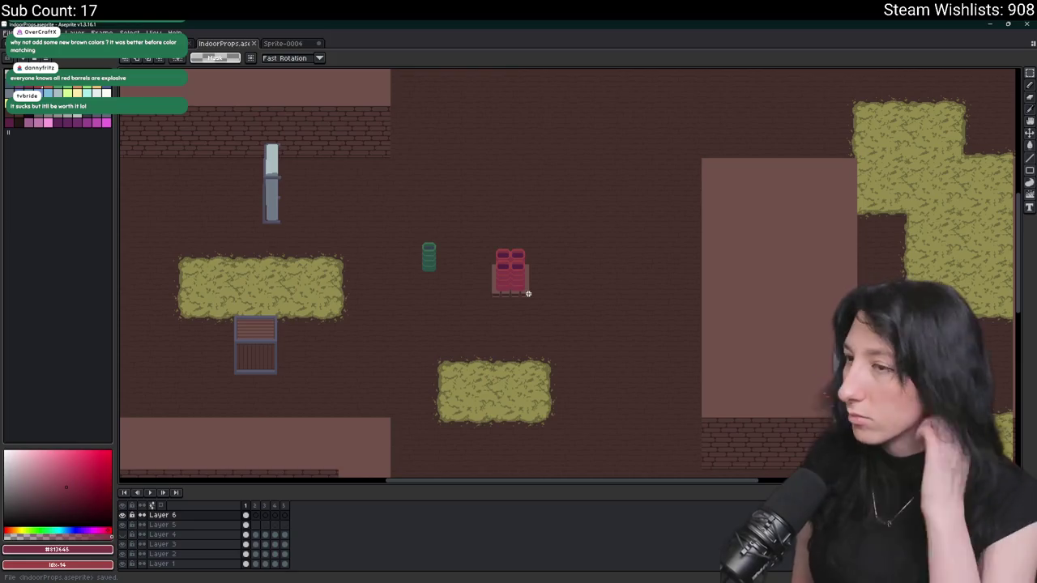
drag(537, 287, 490, 337)
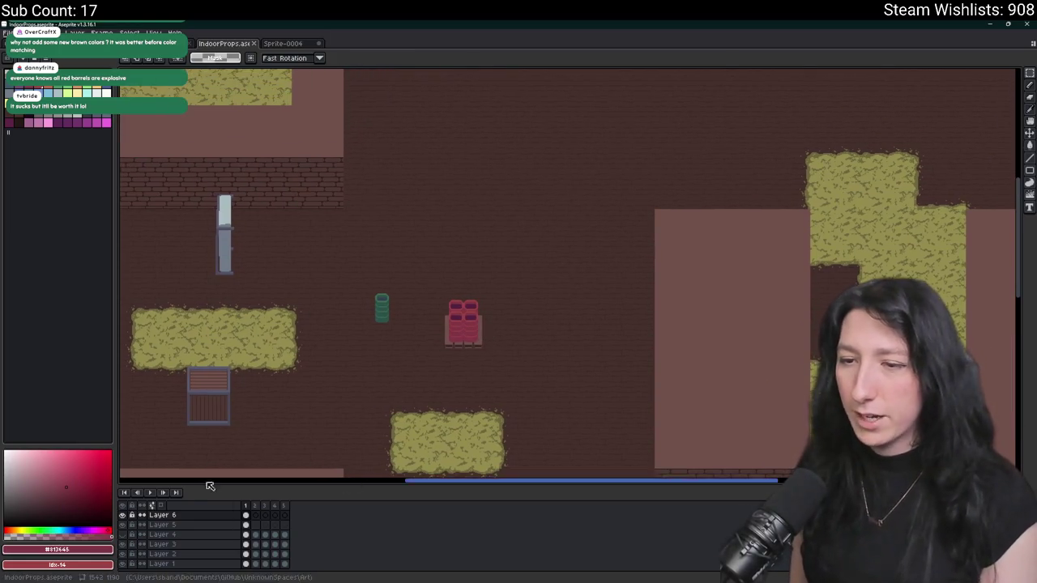
right_click(177, 515)
click(217, 559)
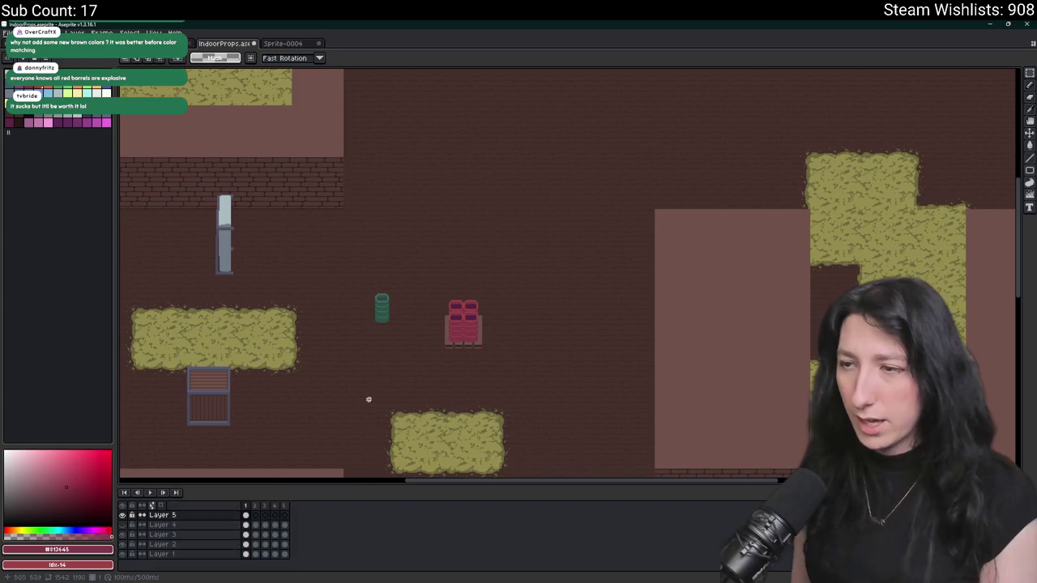
scroll(444, 346, up, 3)
drag(430, 361, 365, 416)
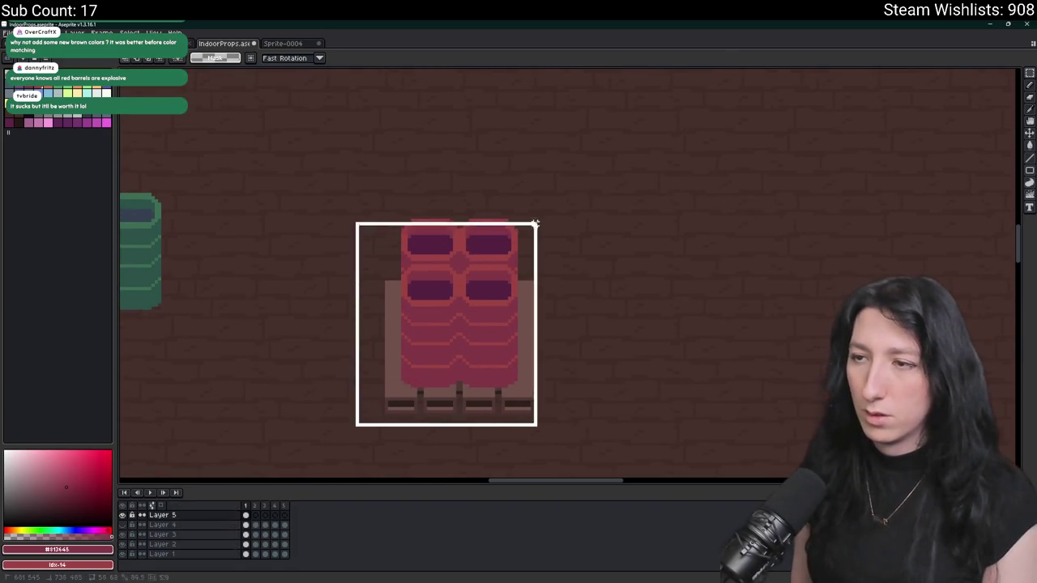
key(ctrl+z)
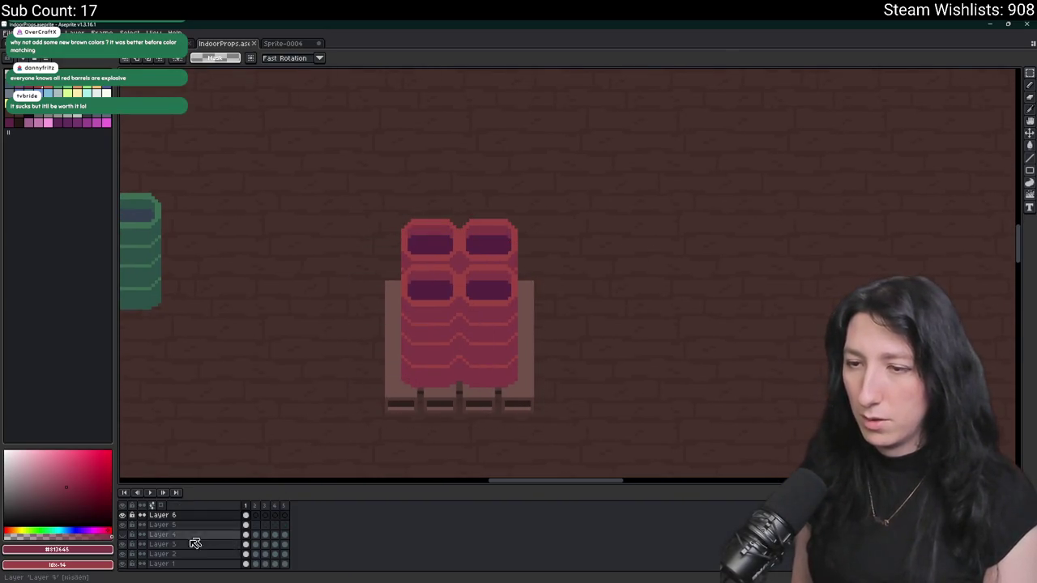
- Select the barrel stack on Layer 5, show only that layer, and open Export
click(188, 525)
scroll(516, 405, up, 1)
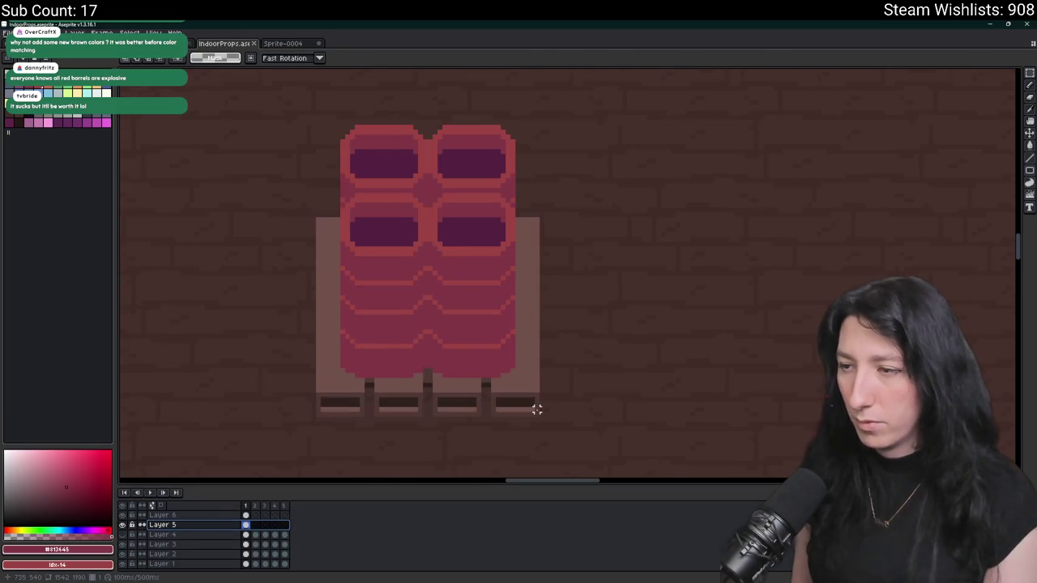
mouse_move(537, 413)
mouse_down()
mouse_move(419, 208)
mouse_move(314, 124)
mouse_up()
click(122, 505)
click(122, 525)
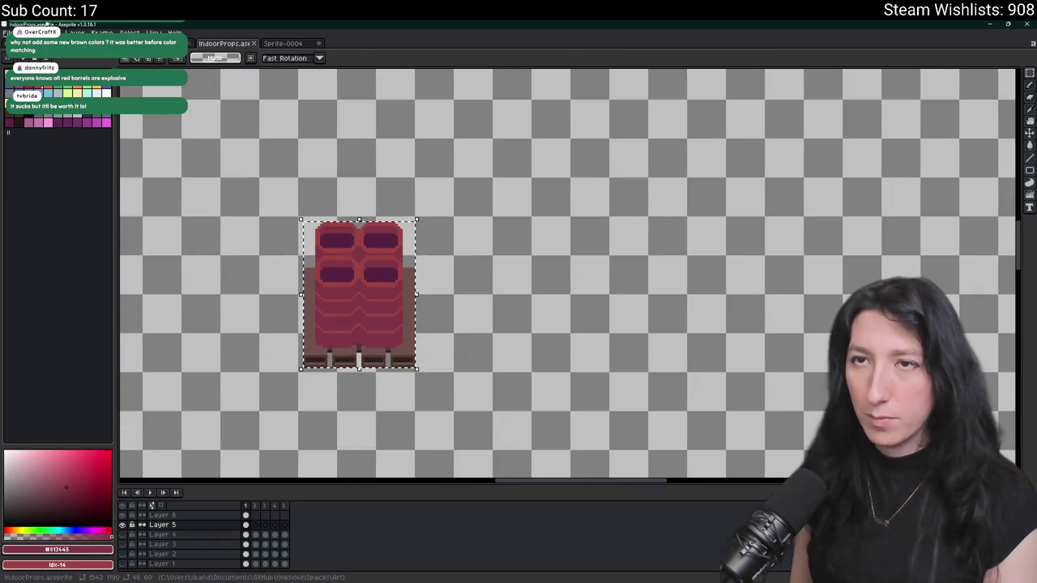
key(ctrl+alt+shift+s)
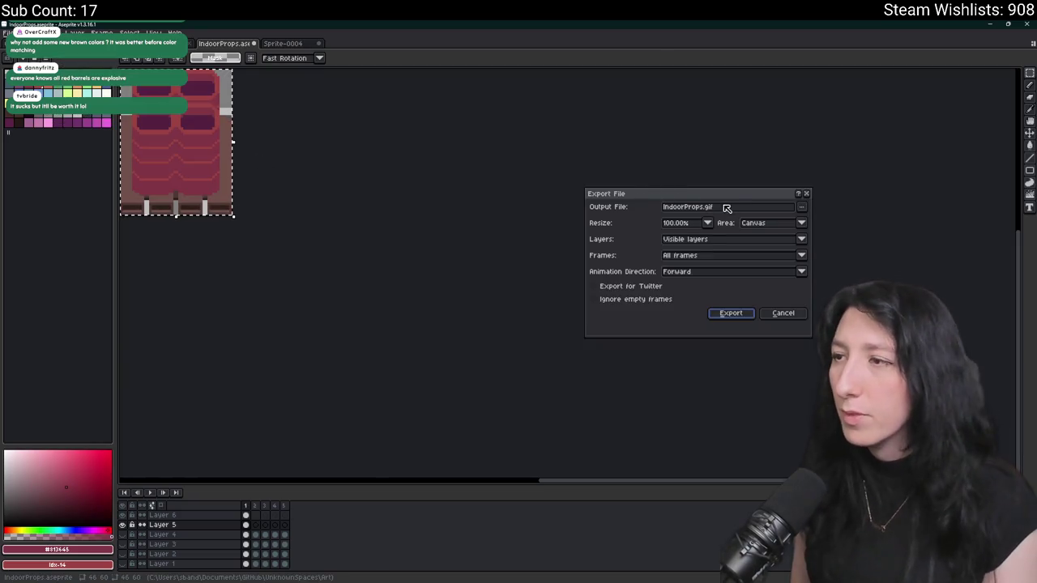
- Rename the export output file to BarrelStorage0 through the file browser
drag(701, 207, 648, 220)
text(Bullet)
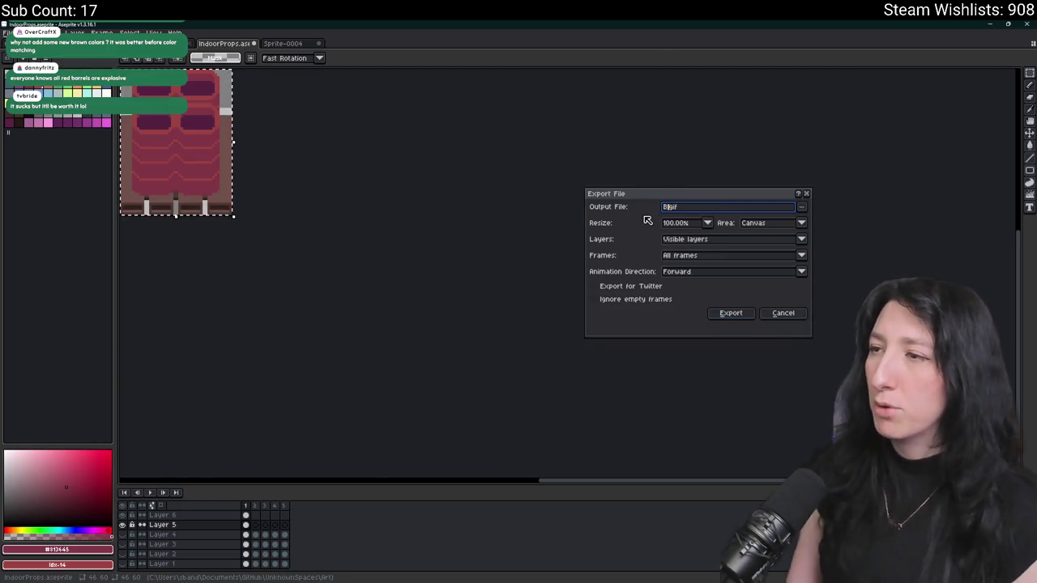
click(801, 207)
click(737, 219)
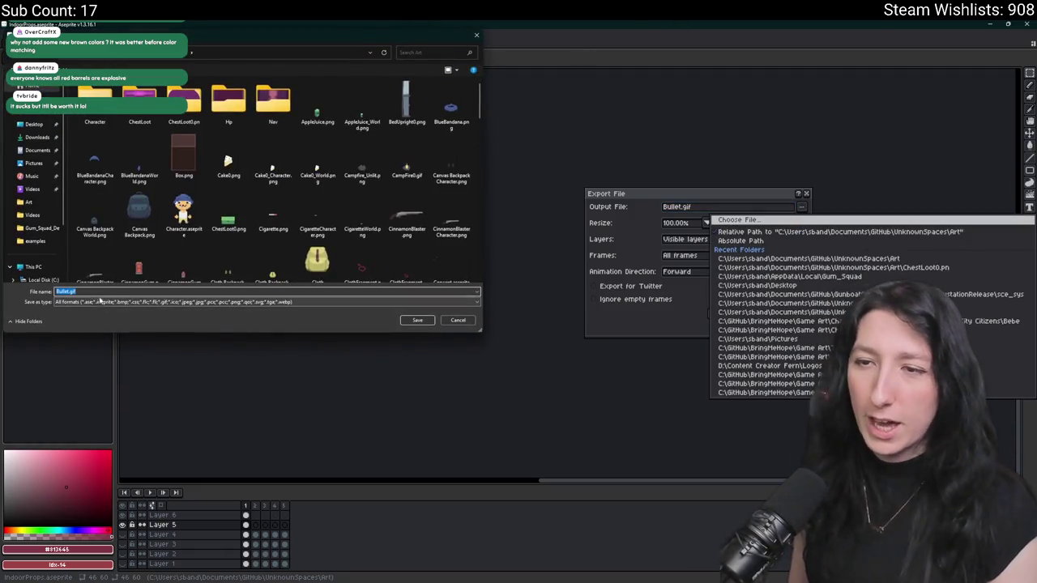
click(105, 291)
text(Be)
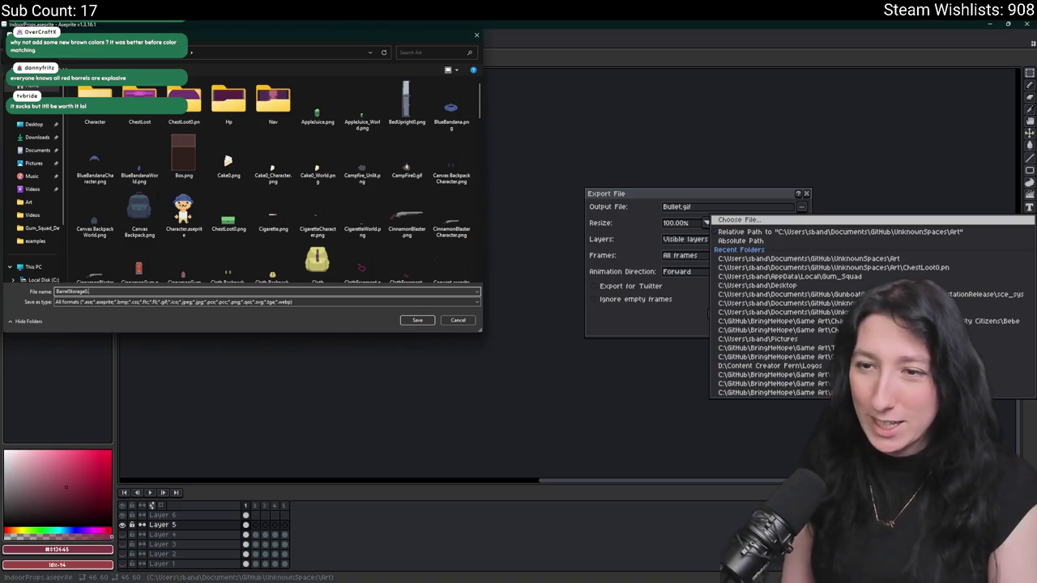
key(Return)
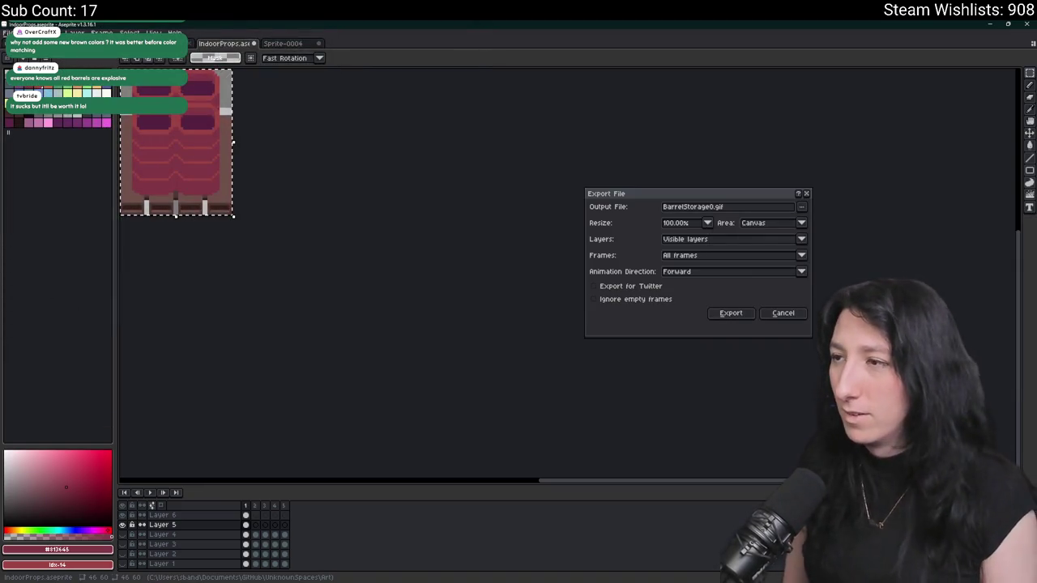
- Change the extension to png and export selected frames only, declining five separate files
click(771, 209)
key(BackSpace)
key(BackSpace)
key(BackSpace)
text(png)
key(Return)
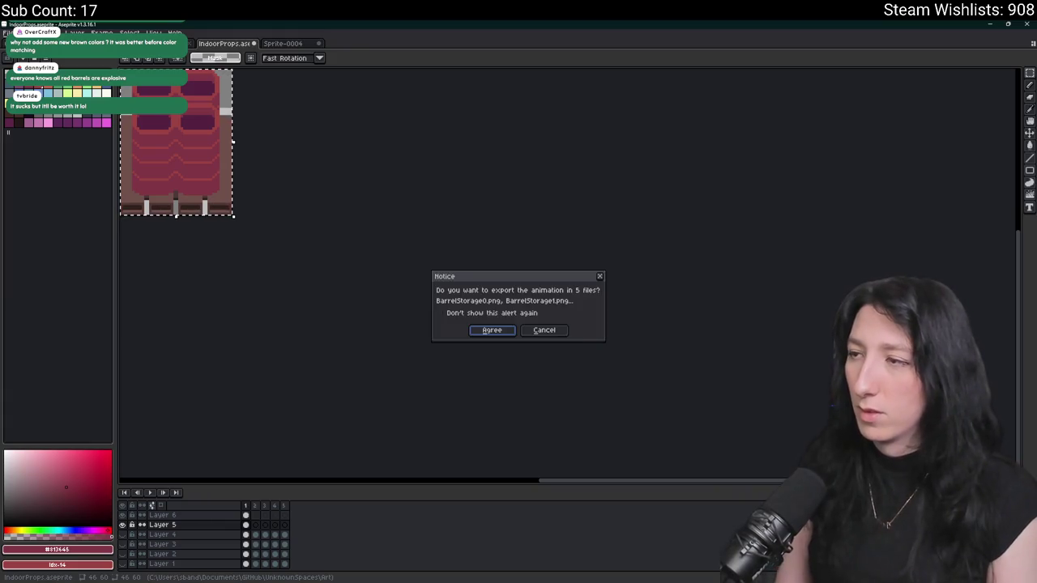
click(544, 330)
click(688, 256)
click(706, 275)
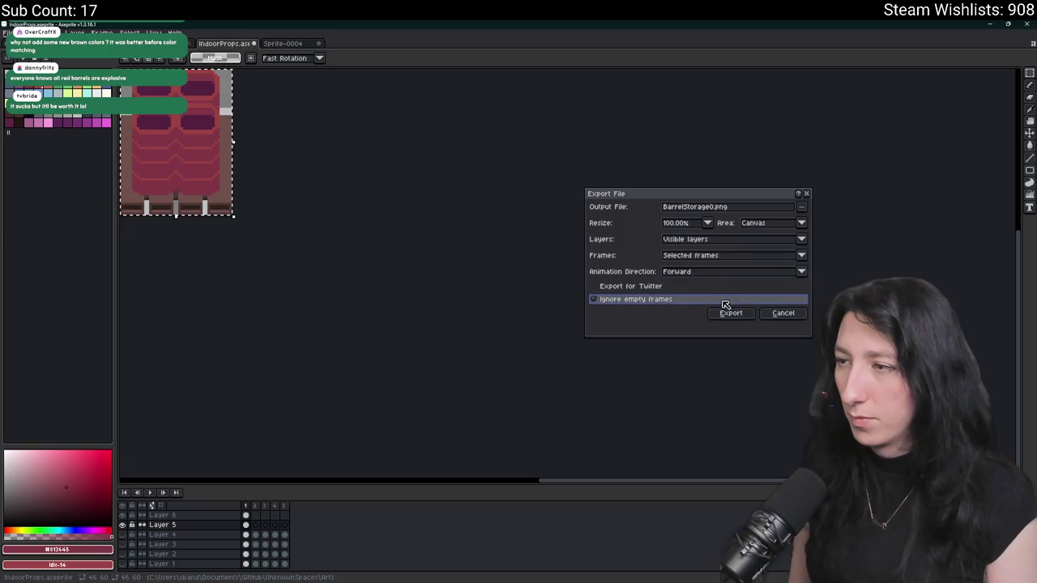
click(730, 313)
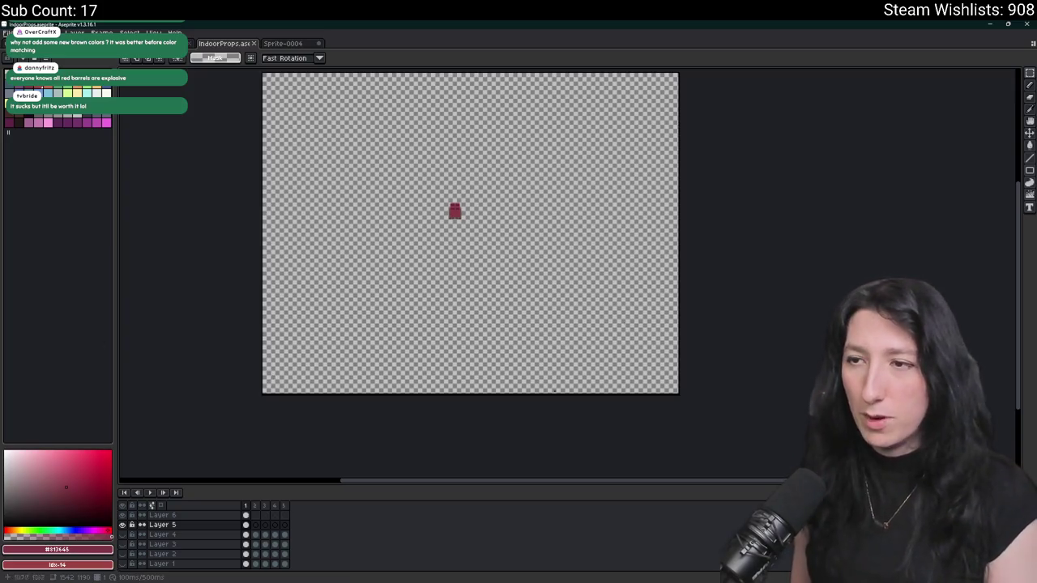
- Unhide all layers, then select the red barrel stack and switch to the eyedropper
scroll(432, 191, up, 3)
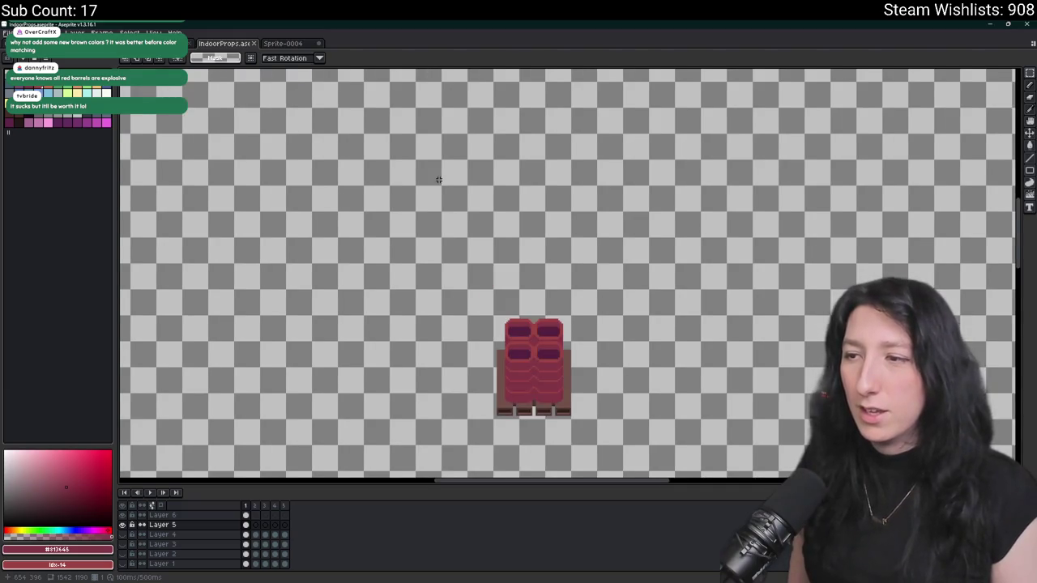
scroll(439, 179, down, 2)
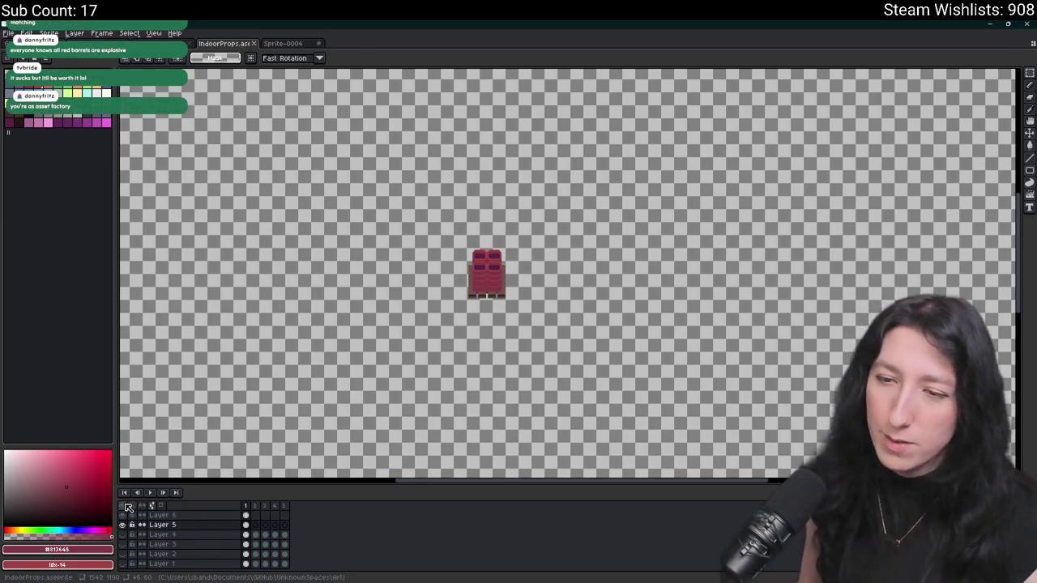
click(126, 507)
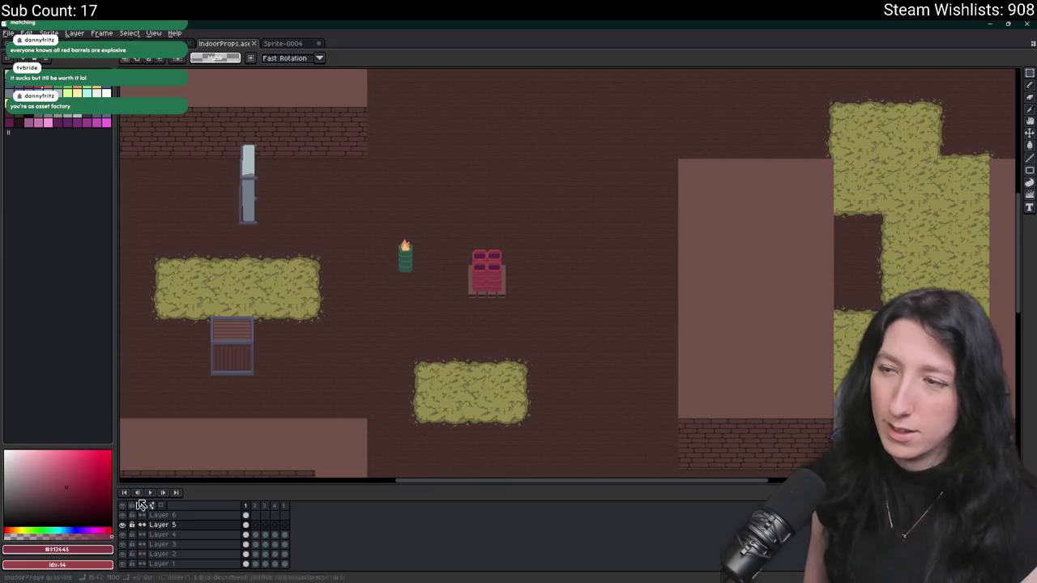
scroll(513, 275, up, 3)
drag(419, 222, 568, 402)
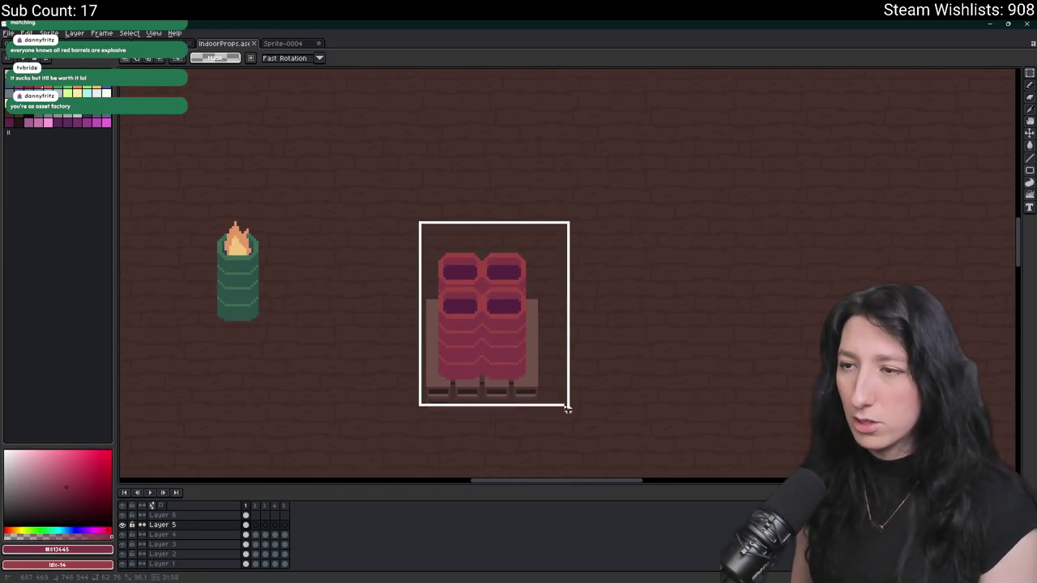
scroll(488, 349, up, 2)
key(i)
scroll(410, 304, down, 3)
scroll(410, 304, up, 3)
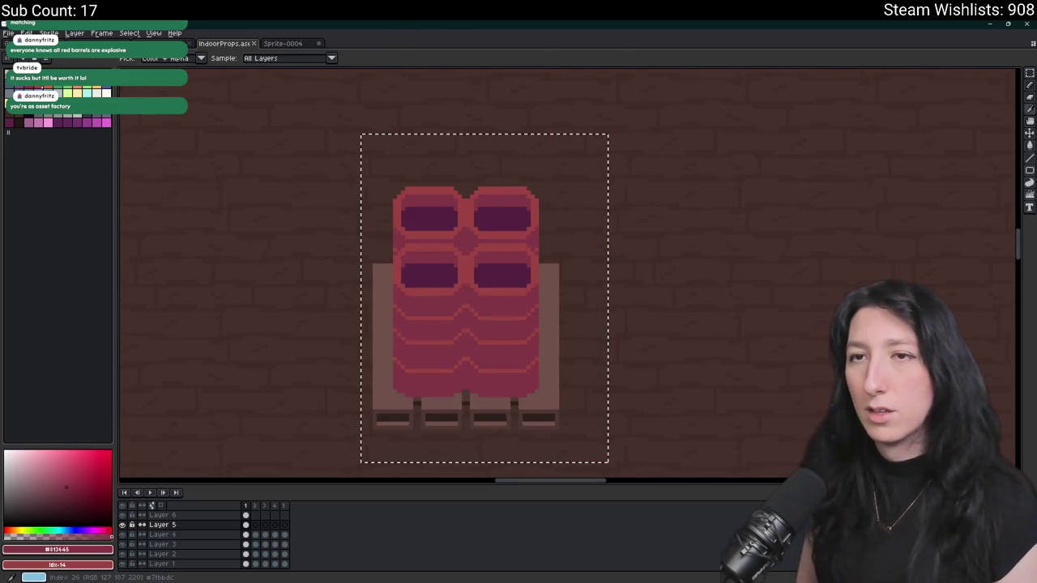
- Sample a light blue as the background colour and make Layer 6 active
right_click(86, 92)
key(shift+r)
key(Escape)
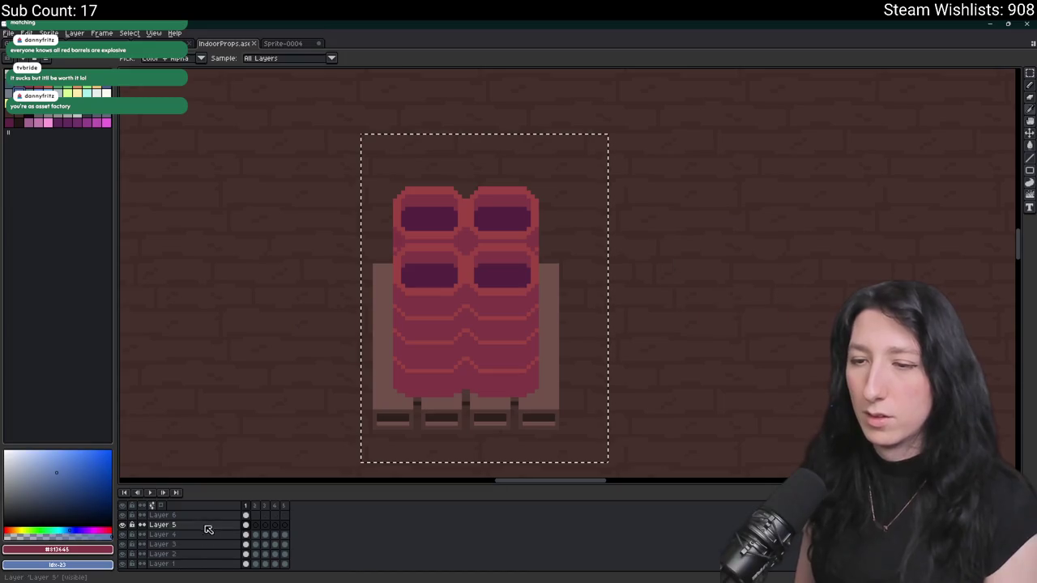
click(194, 515)
key(shift+r)
key(Escape)
scroll(421, 275, up, 2)
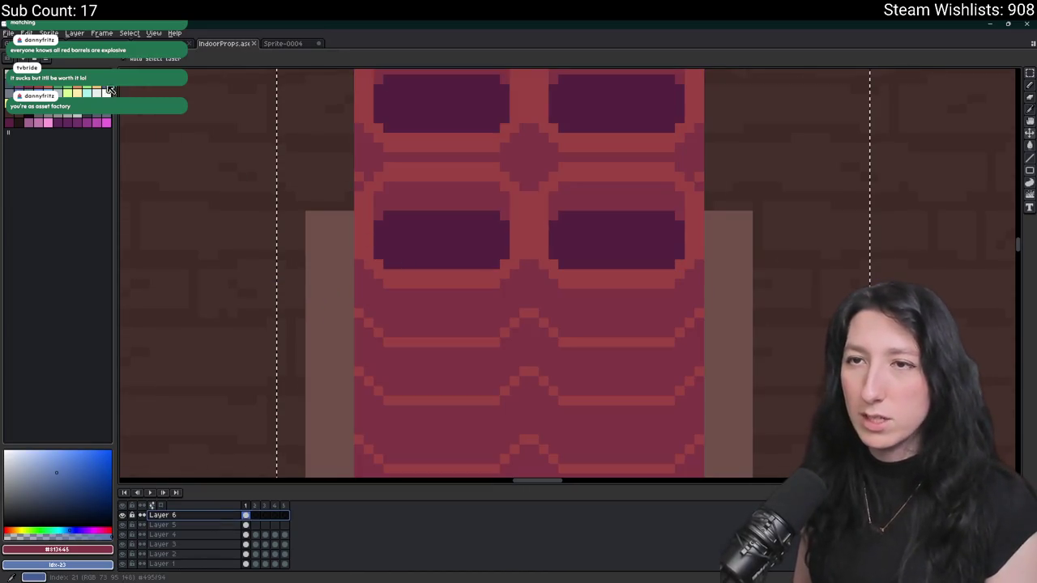
- Replace the dark purple of the barrel windows with dark blue
key(i)
click(419, 212)
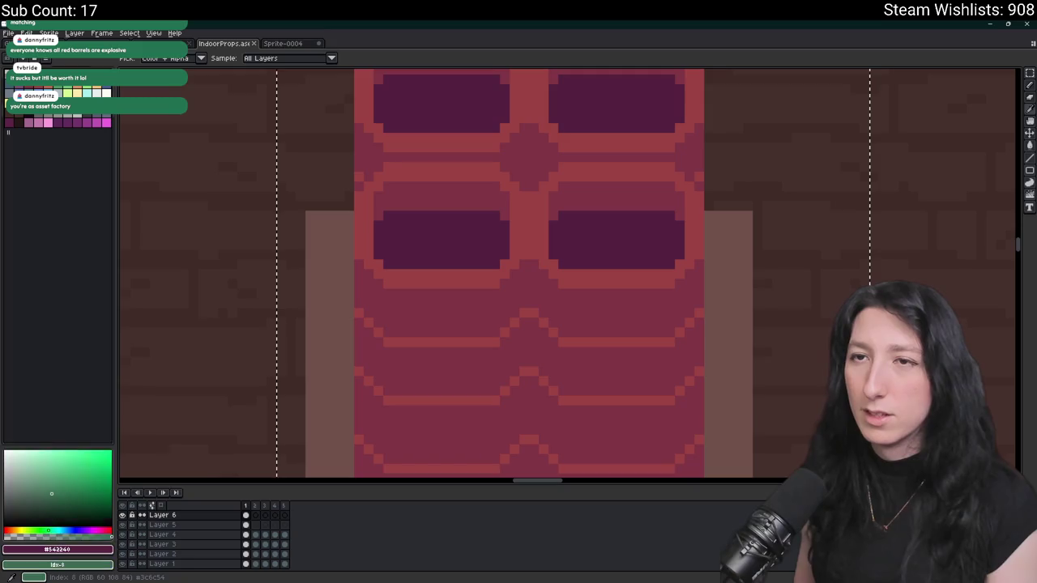
key(shift+r)
key(Return)
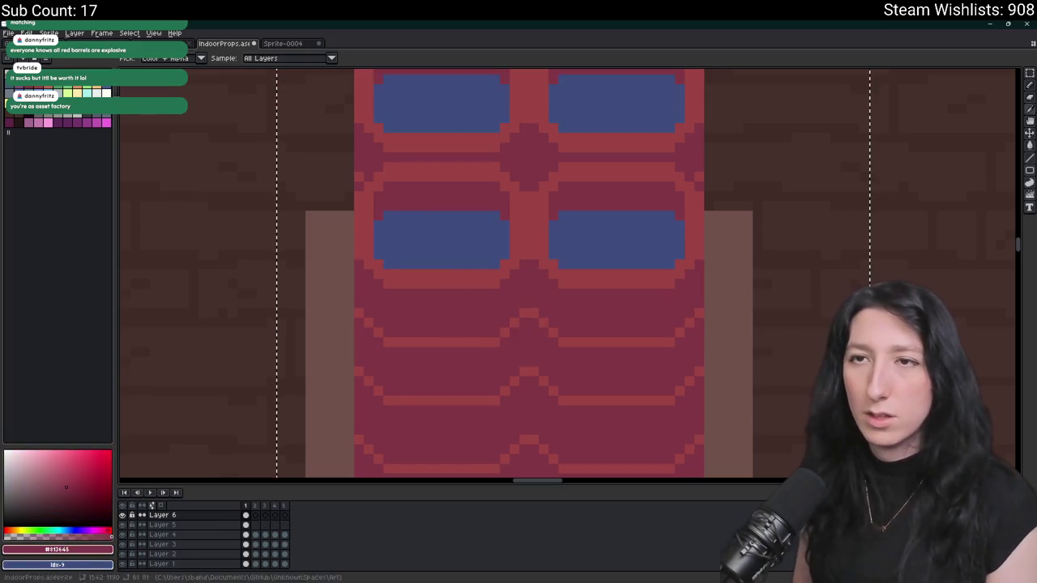
key(ctrl+z)
click(426, 234)
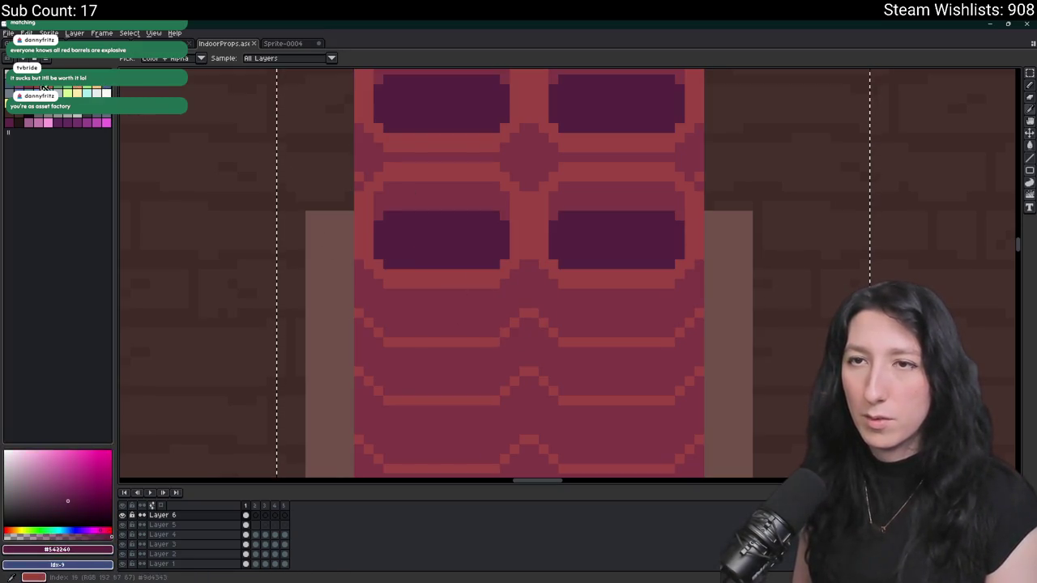
key(shift+r)
key(Return)
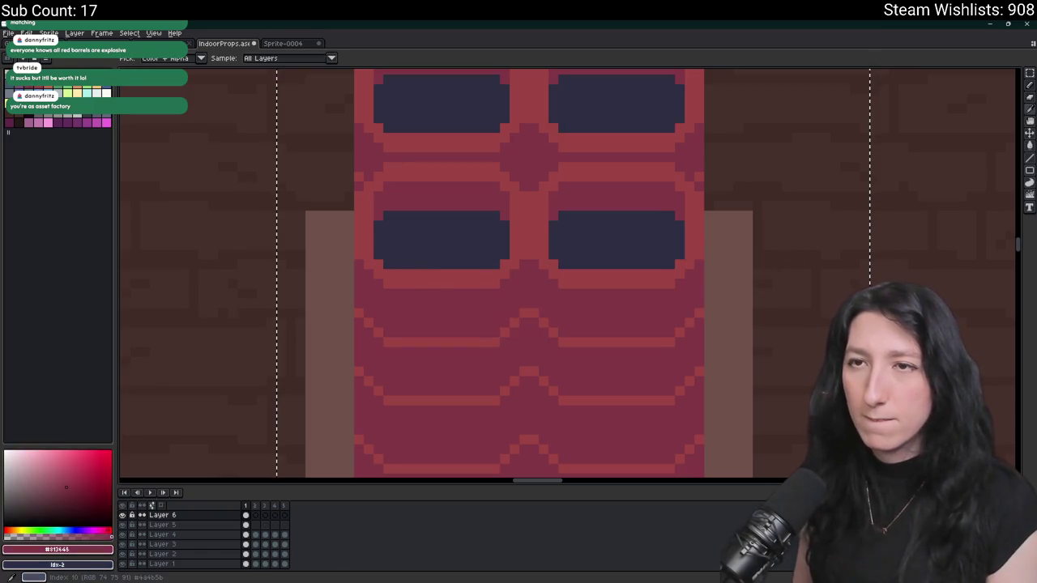
- Turn the barrels' red body blue and their red outlines another blue
key(shift+r)
key(Return)
right_click(39, 82)
key(shift+r)
key(Return)
- Pan around the canvas to inspect the recoloured barrel stack
scroll(445, 194, down, 4)
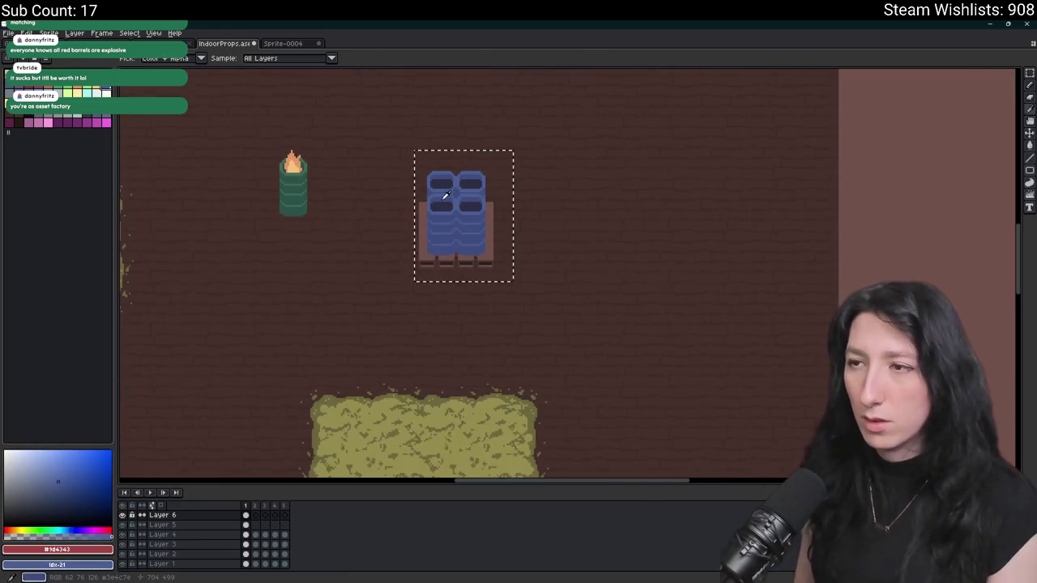
key(Delete)
key(ctrl+z)
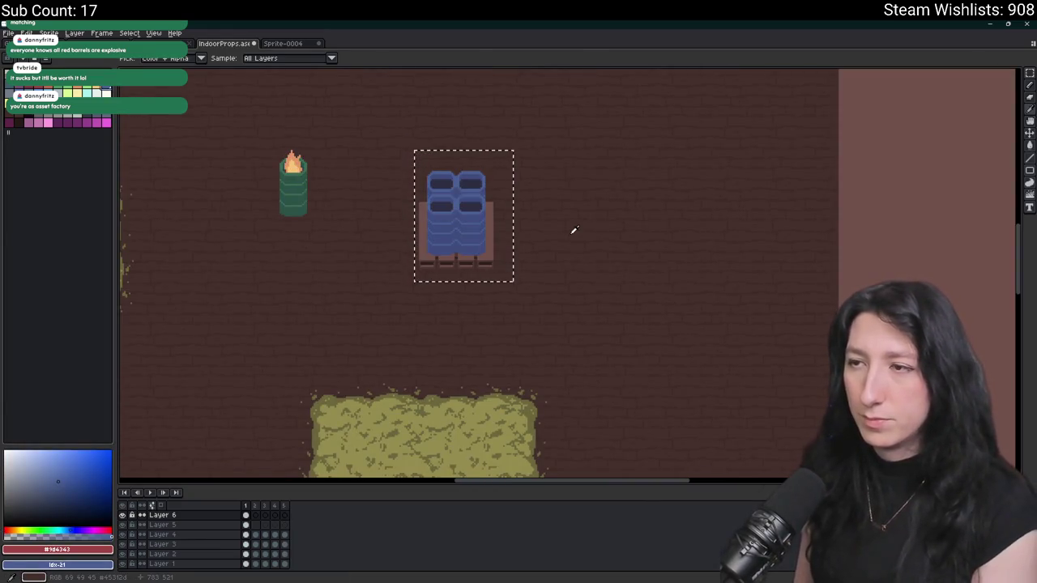
drag(573, 230, 662, 267)
scroll(571, 243, down, 1)
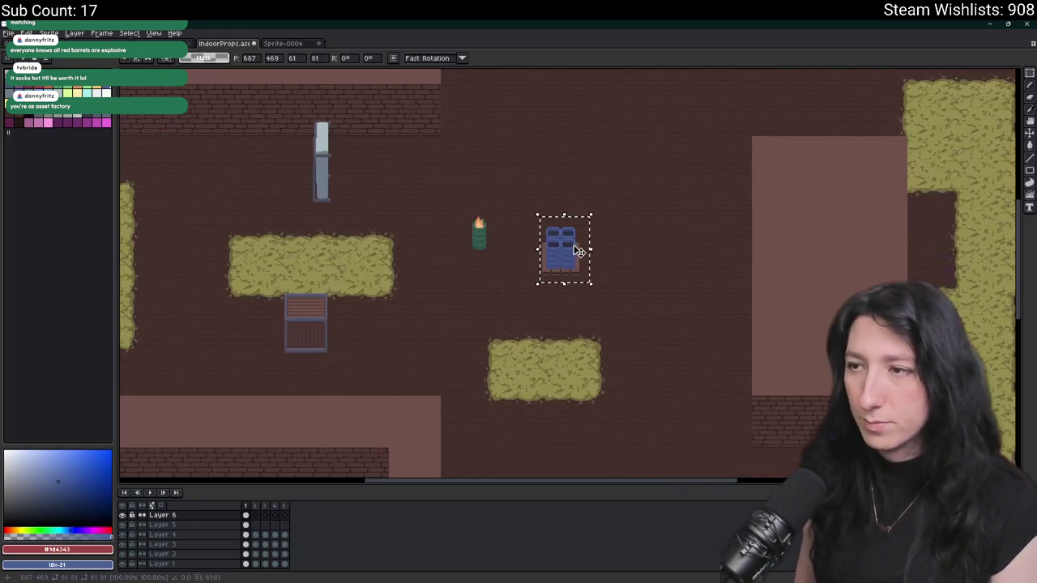
scroll(578, 251, up, 2)
click(48, 32)
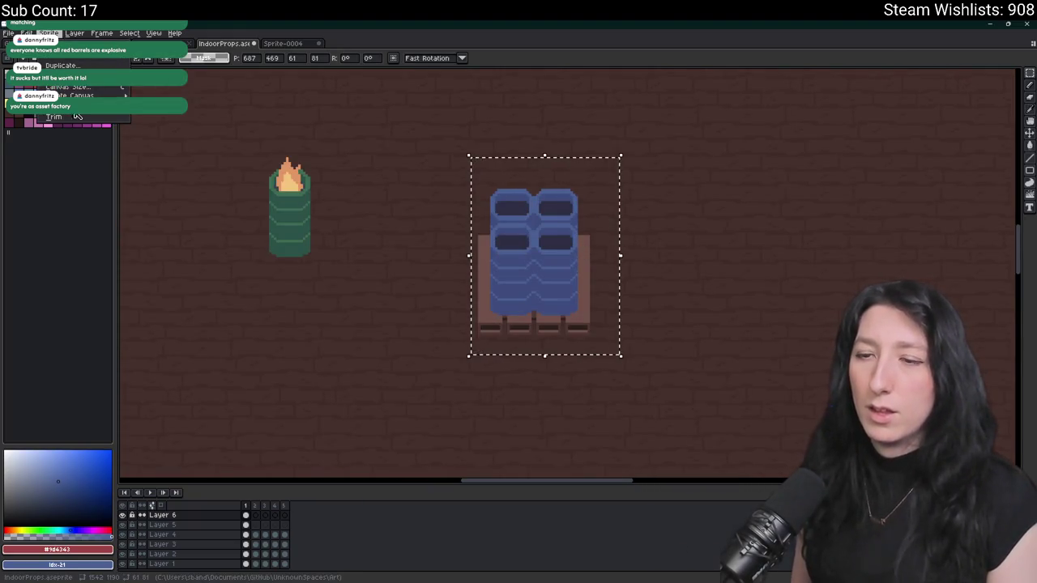
- Clear the selection and show only the pallet and blue barrels layers
key(Escape)
scroll(599, 212, up, 2)
key(ctrl+d)
click(125, 507)
click(122, 524)
click(123, 534)
- Close the VariousProps file and discard the unsaved Sprite-0004 file
click(198, 43)
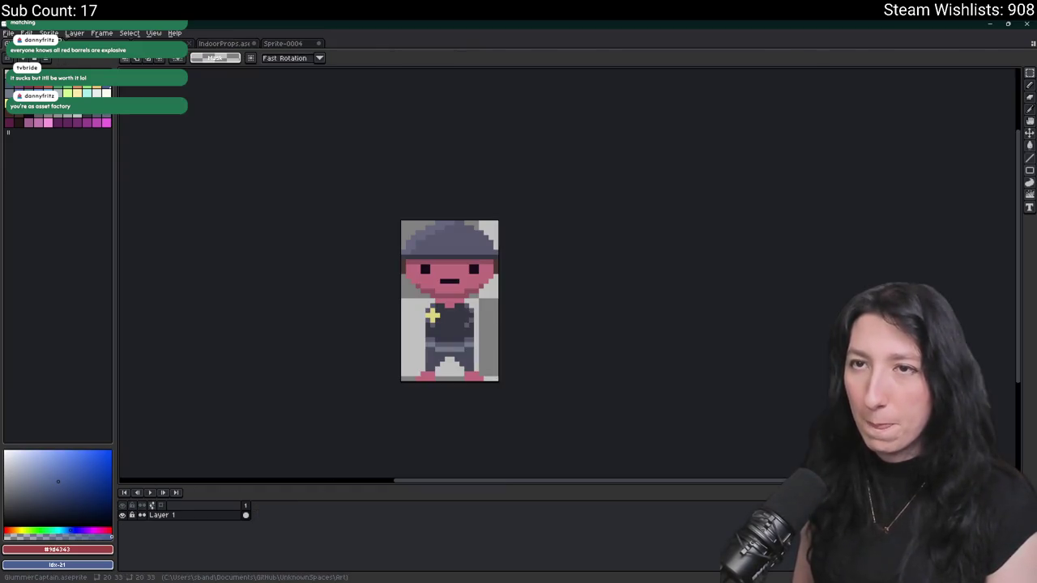
click(201, 43)
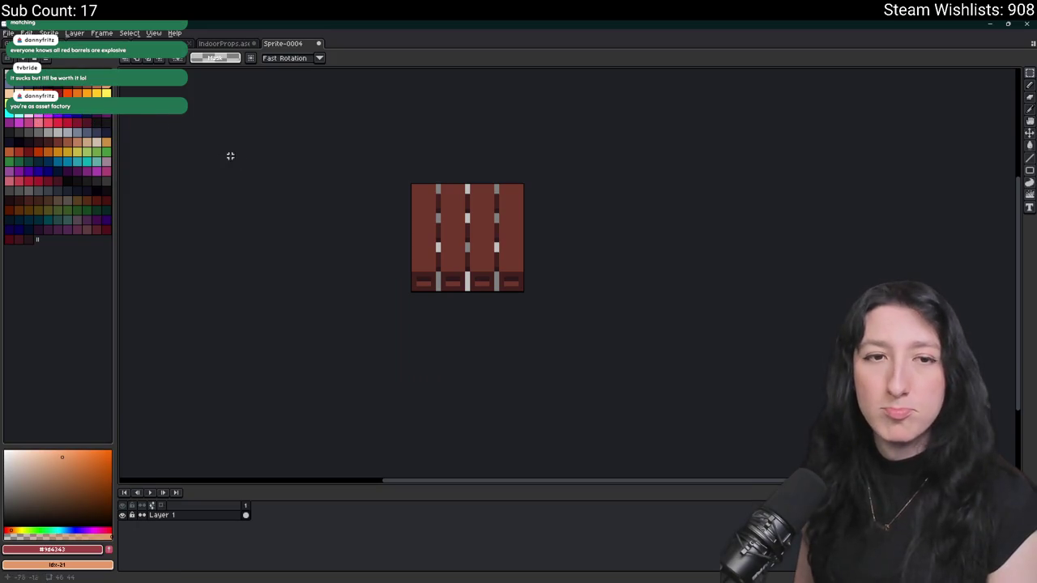
scroll(498, 239, down, 2)
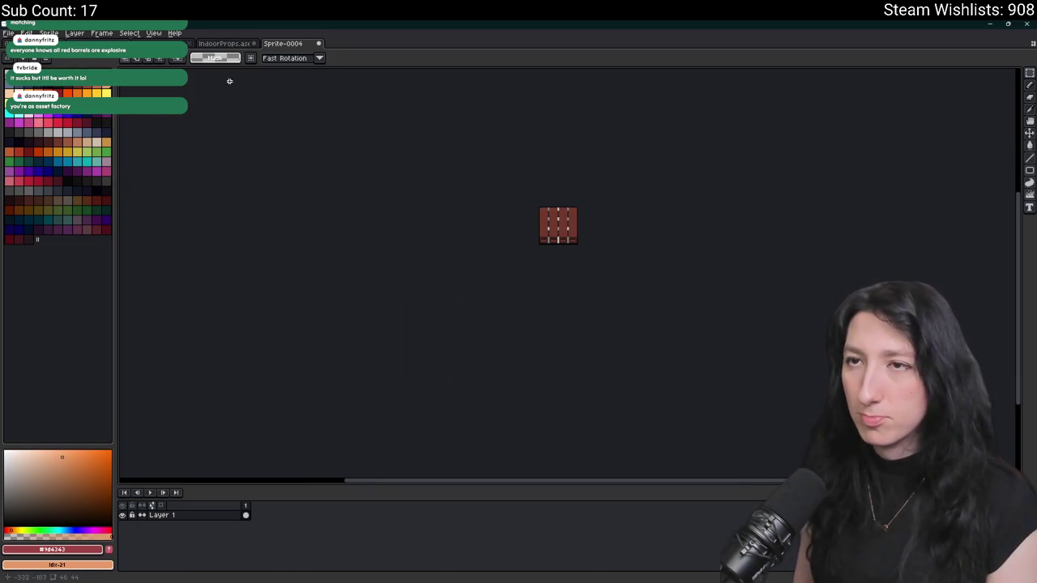
key(ctrl+w)
click(516, 325)
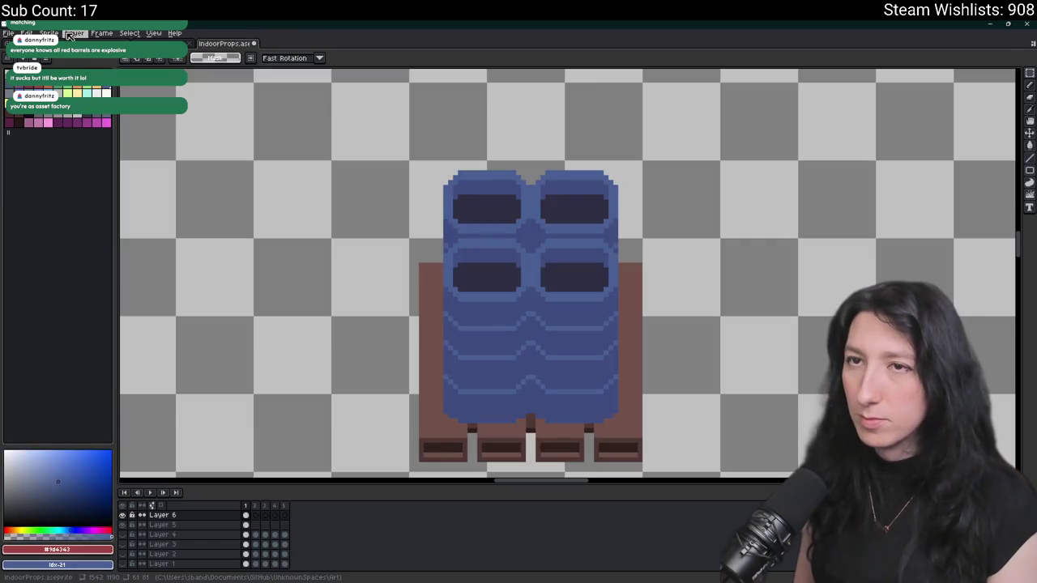
- Export the barrel sprite as BarrelStorage0.png, then switch to GameMaker
scroll(558, 313, down, 1)
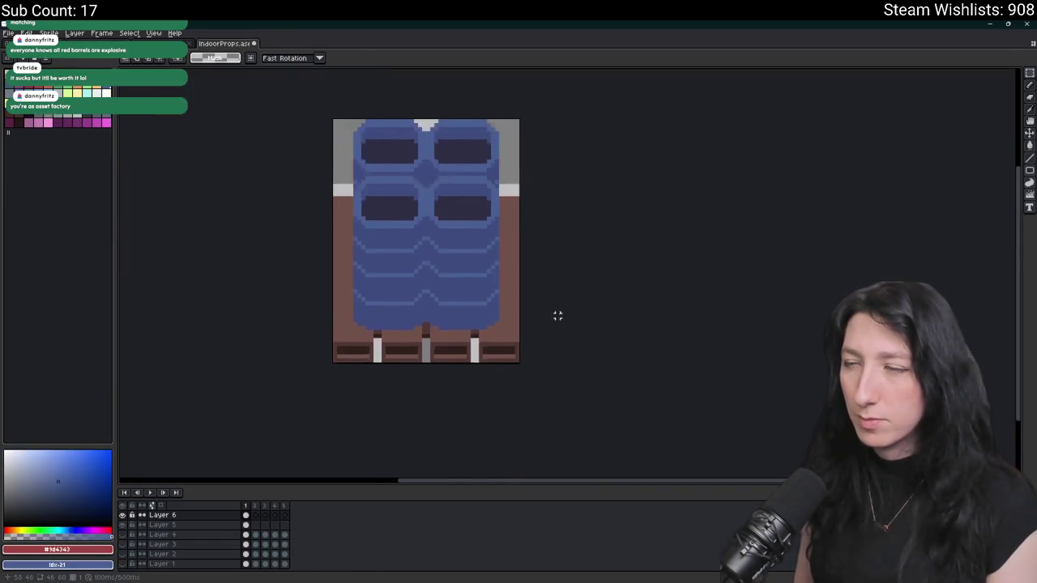
key(ctrl+alt+shift+s)
click(734, 313)
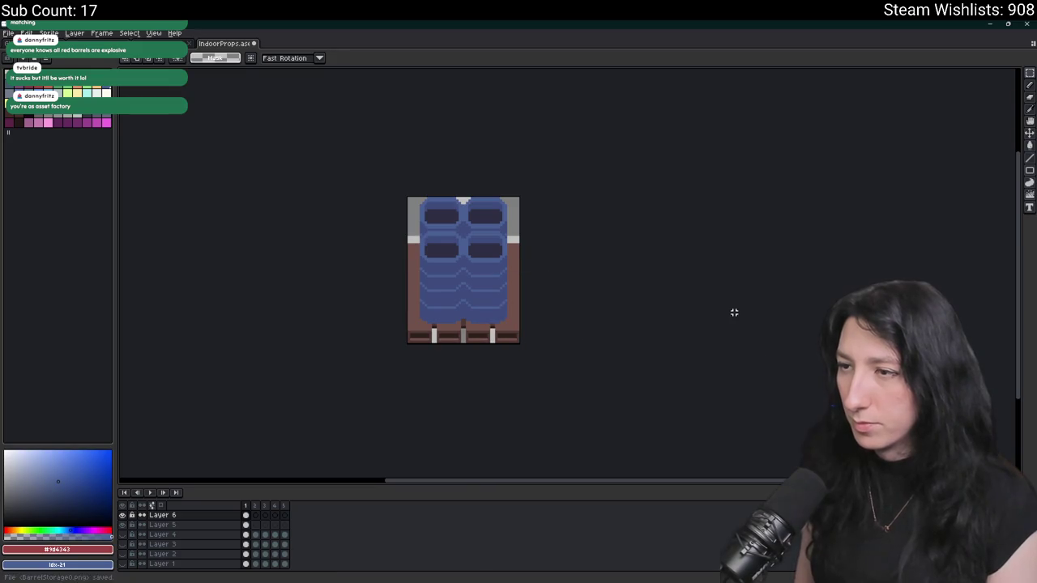
key(ctrl+z)
key(alt+Tab)
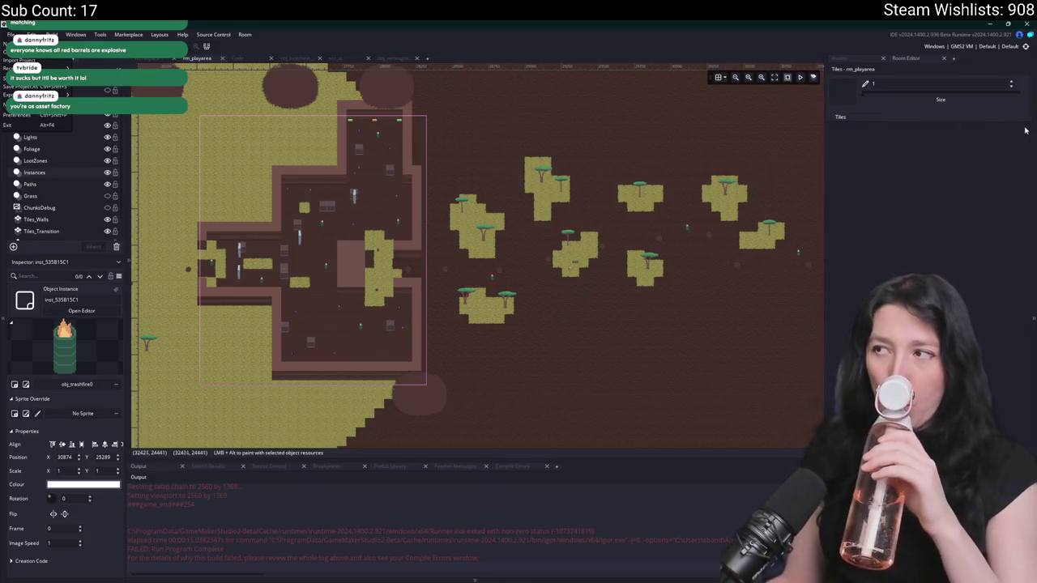
- Clear the Asset Browser search, find spr_barrelstorage0 under Sprites and open it in the sprite editor
click(873, 61)
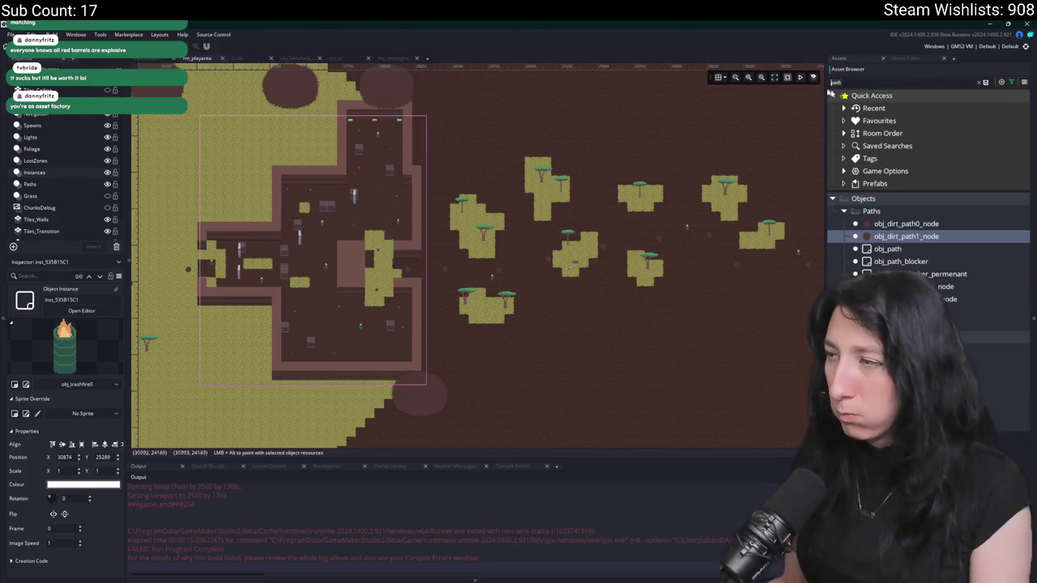
click(983, 82)
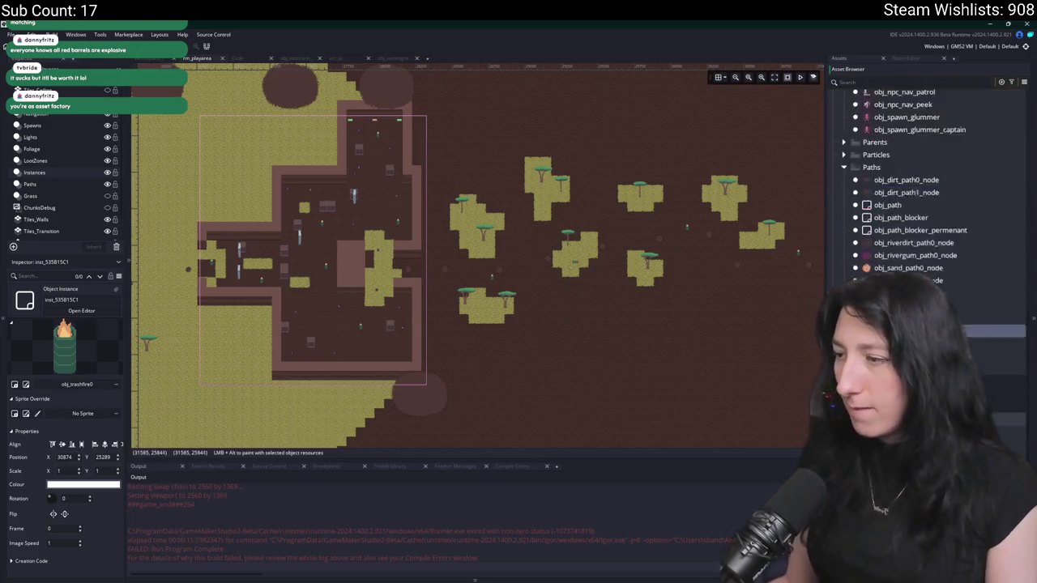
scroll(924, 202, down, 4)
click(901, 168)
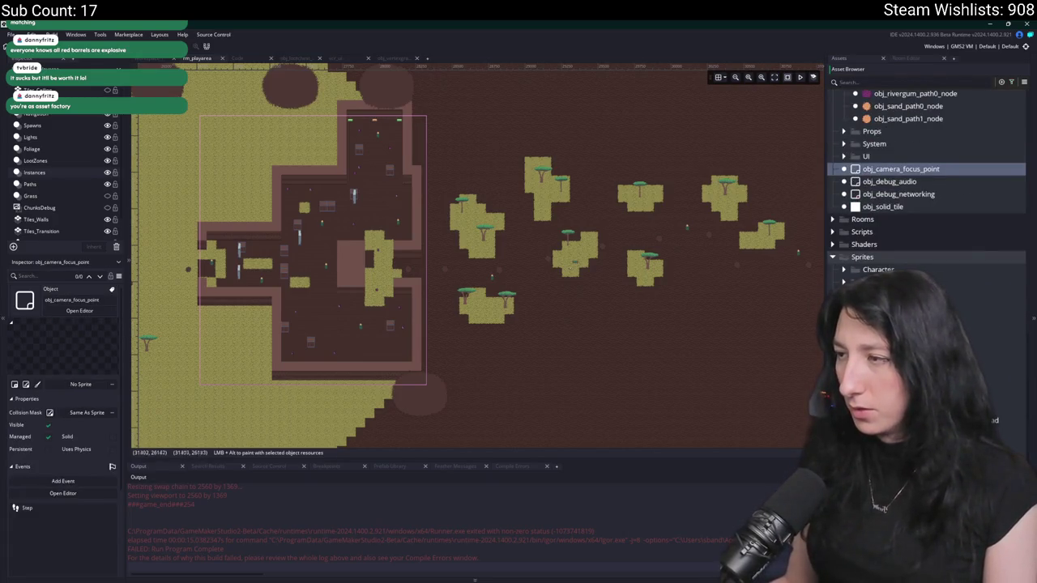
click(932, 320)
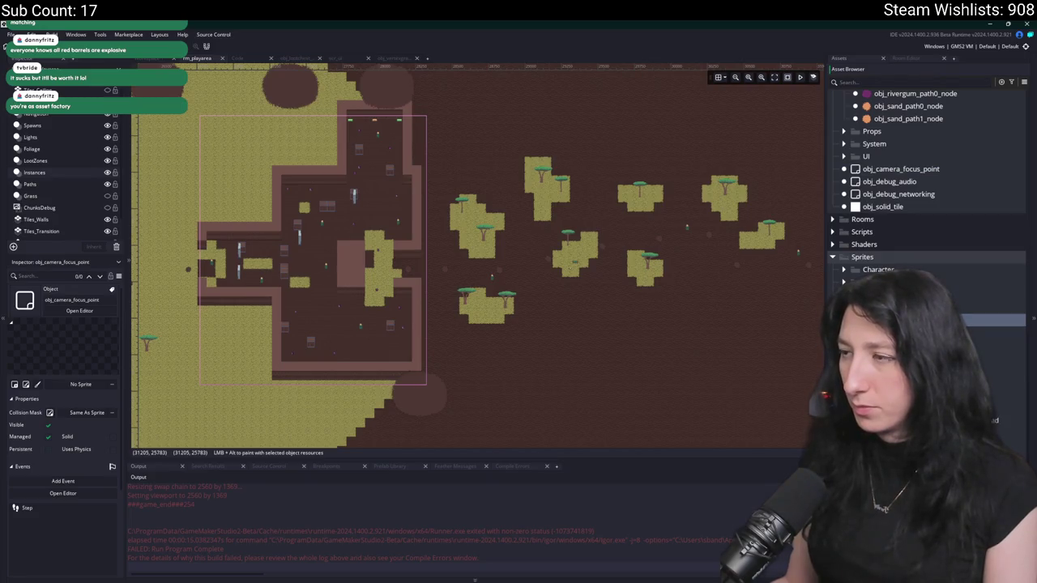
scroll(894, 252, down, 3)
click(931, 446)
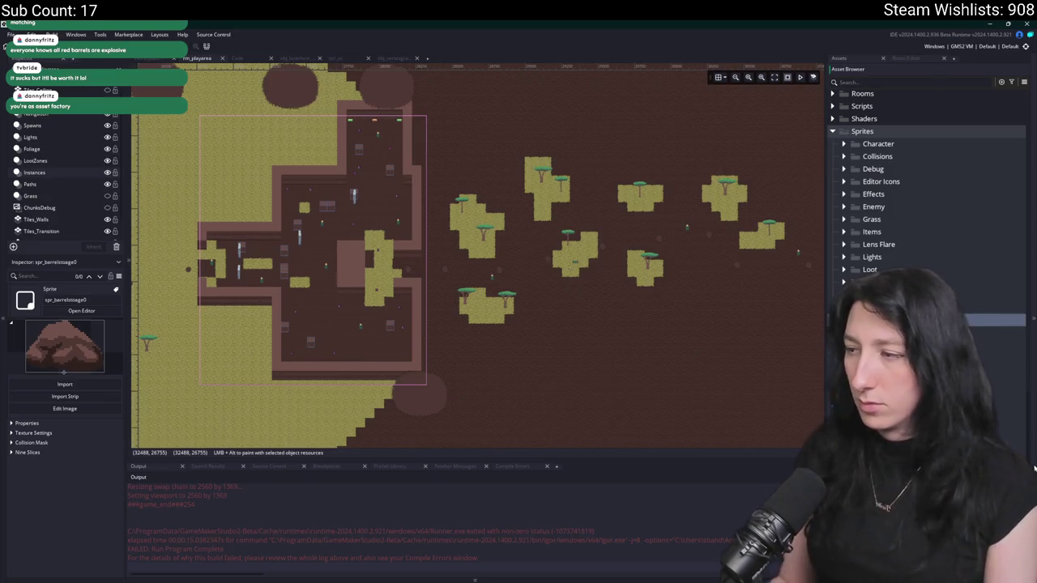
click(980, 320)
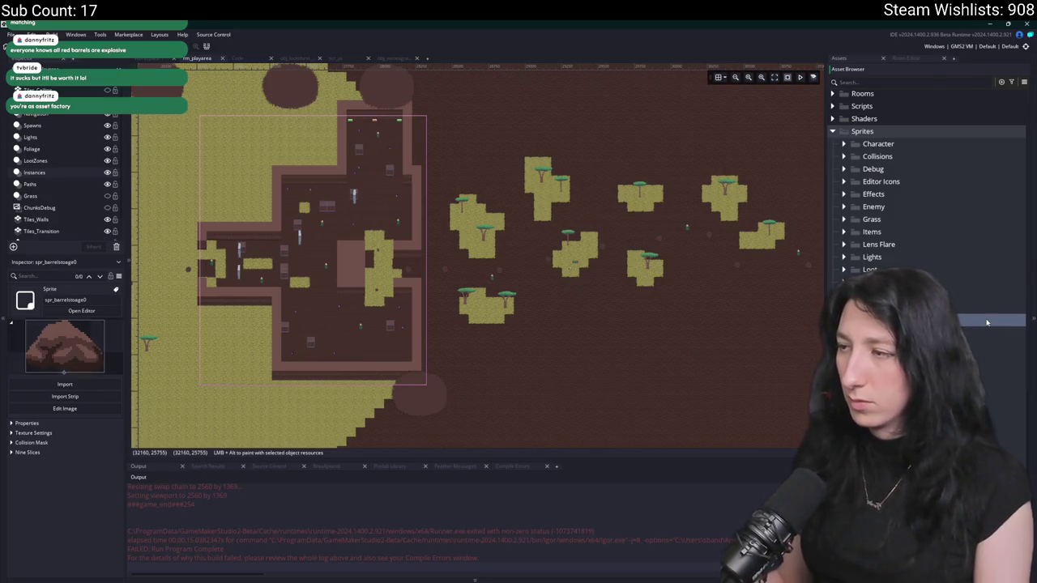
double_click(989, 322)
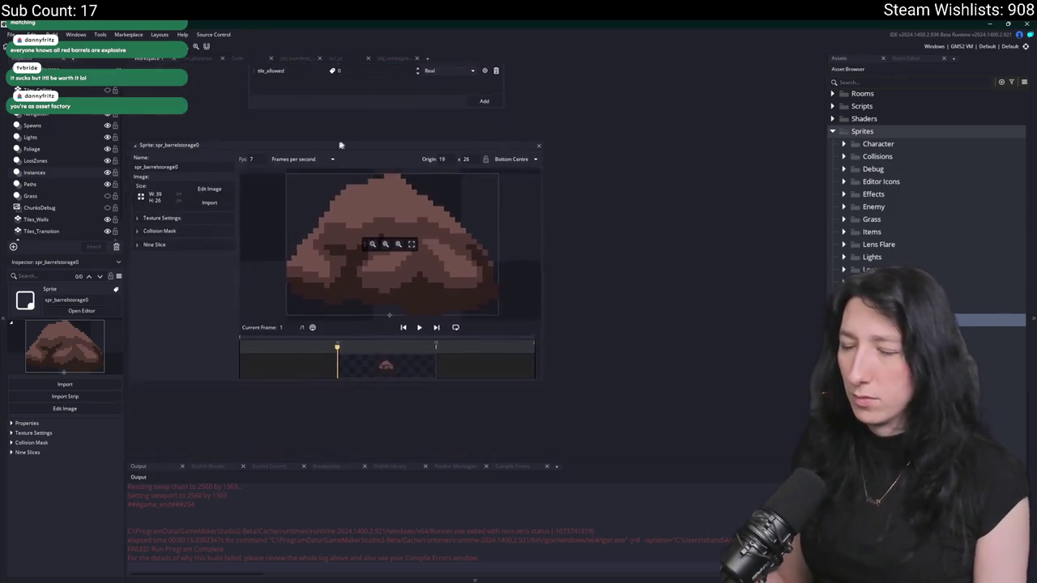
- Import BarrelStorage0.png from the Art folder into spr_barrelstorage0 and shrink its collision mask to the base
click(213, 197)
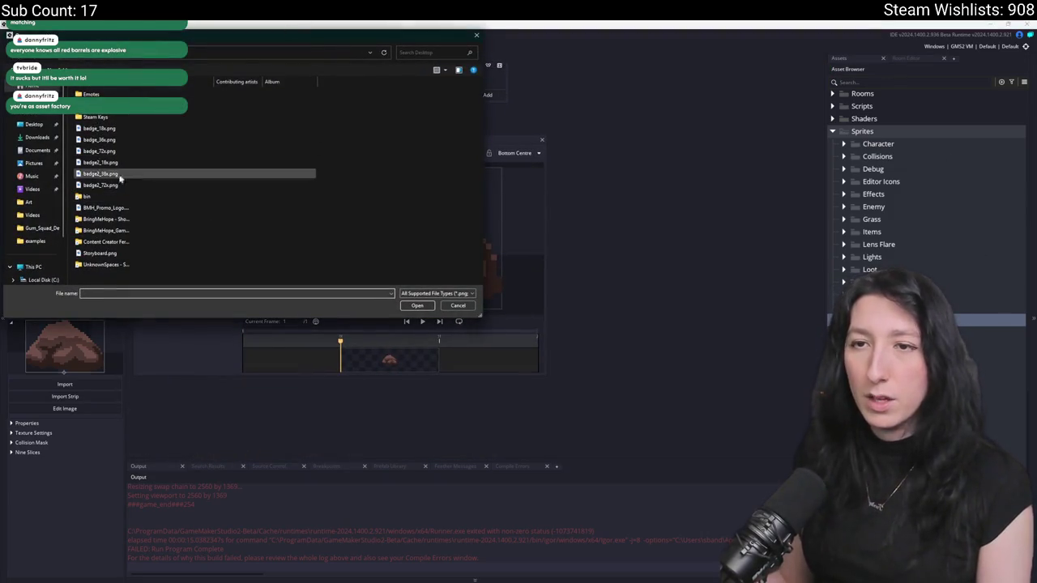
double_click(106, 265)
double_click(122, 117)
double_click(113, 102)
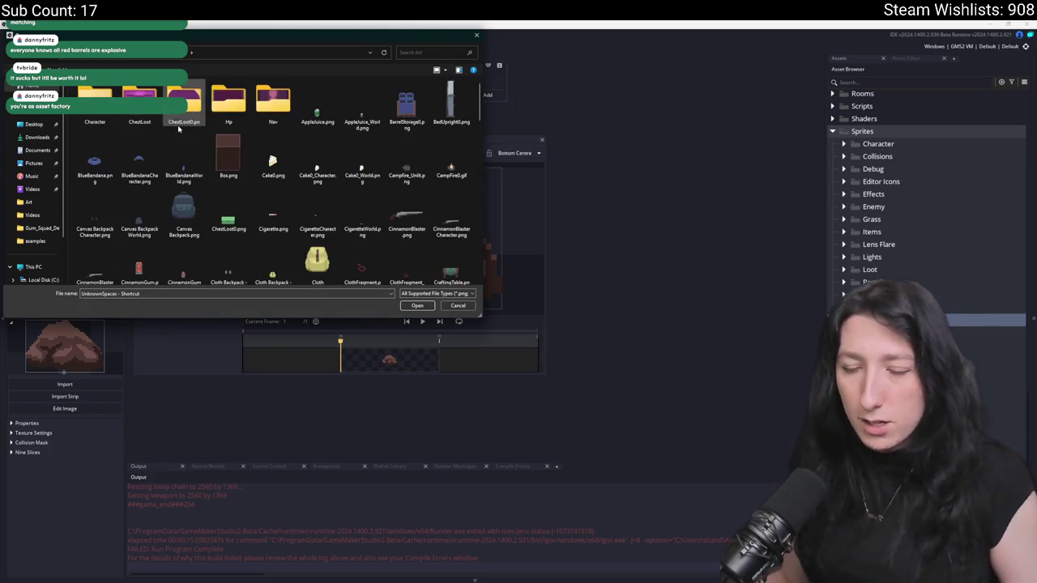
double_click(407, 105)
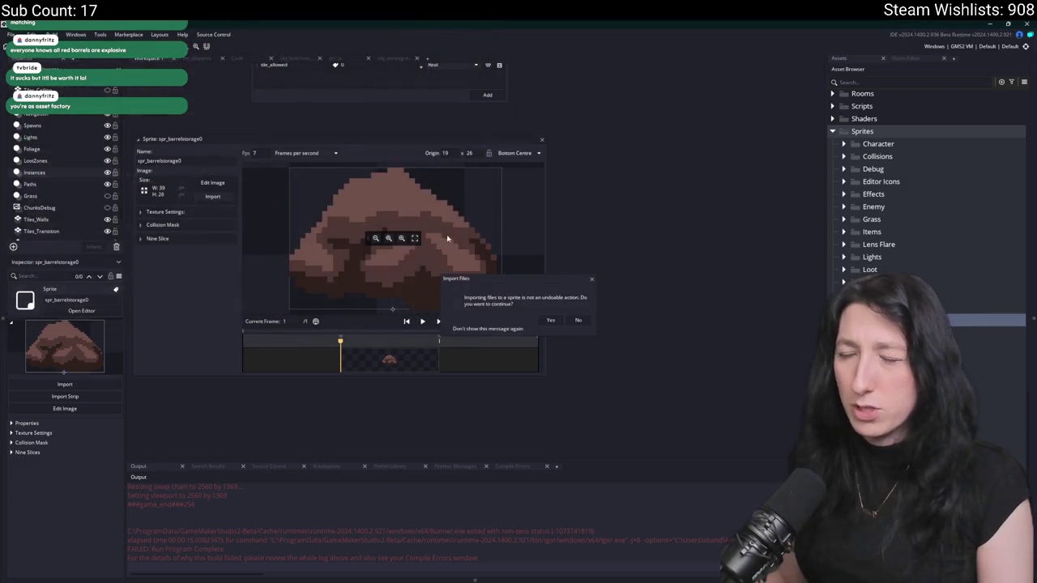
click(549, 320)
click(162, 224)
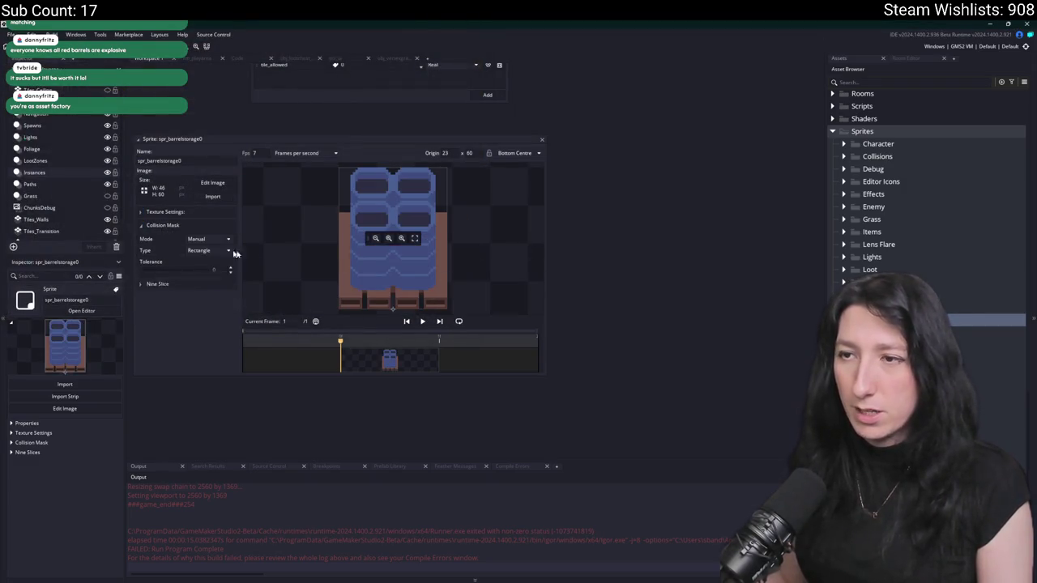
drag(392, 202, 389, 305)
- Change the hitbox offset to sprite_yoffset - 10 and build the game
key(BackSpace)
text(12)
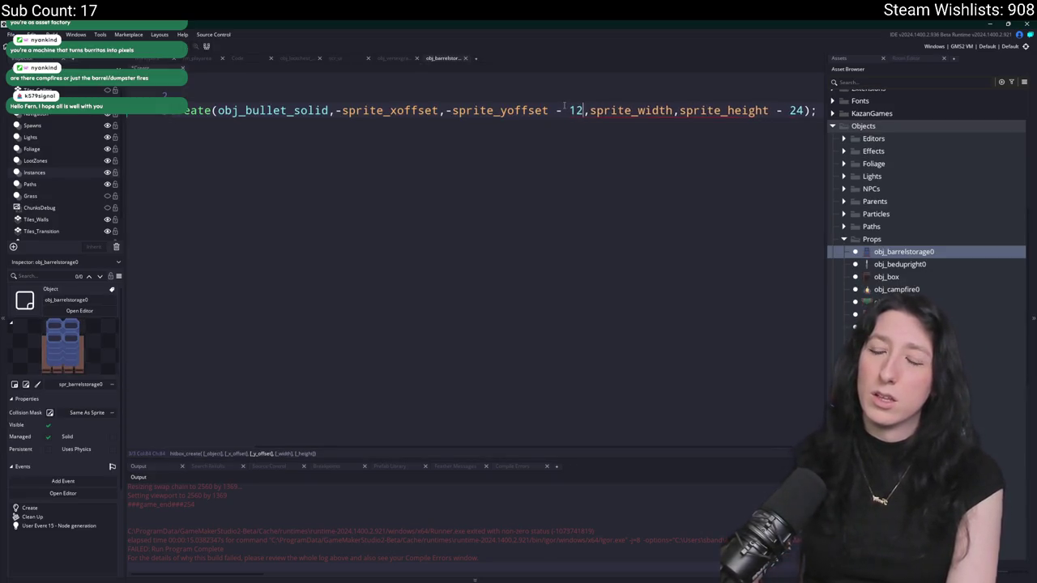
key(BackSpace)
text(0)
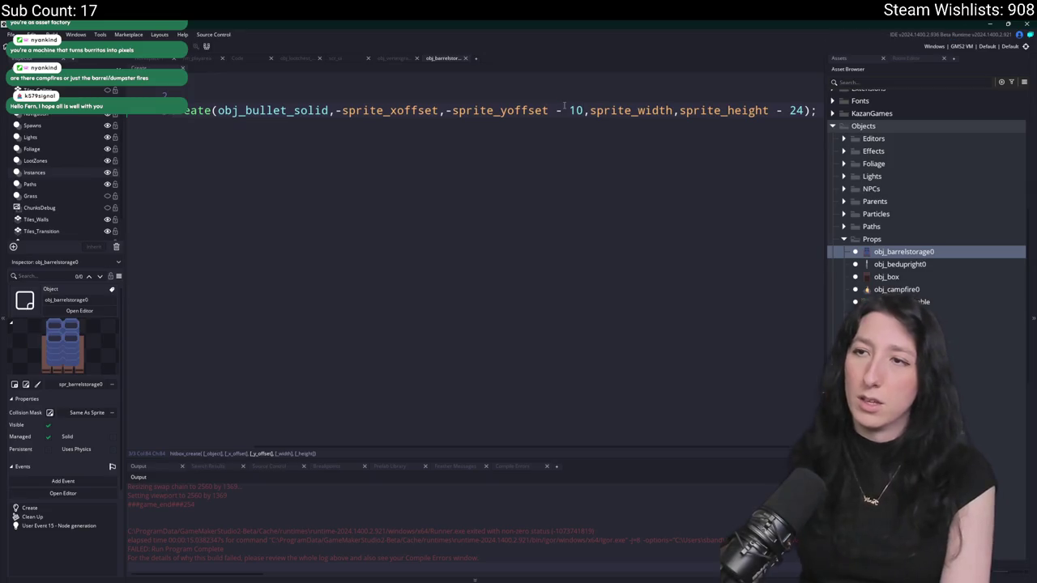
key(F5)
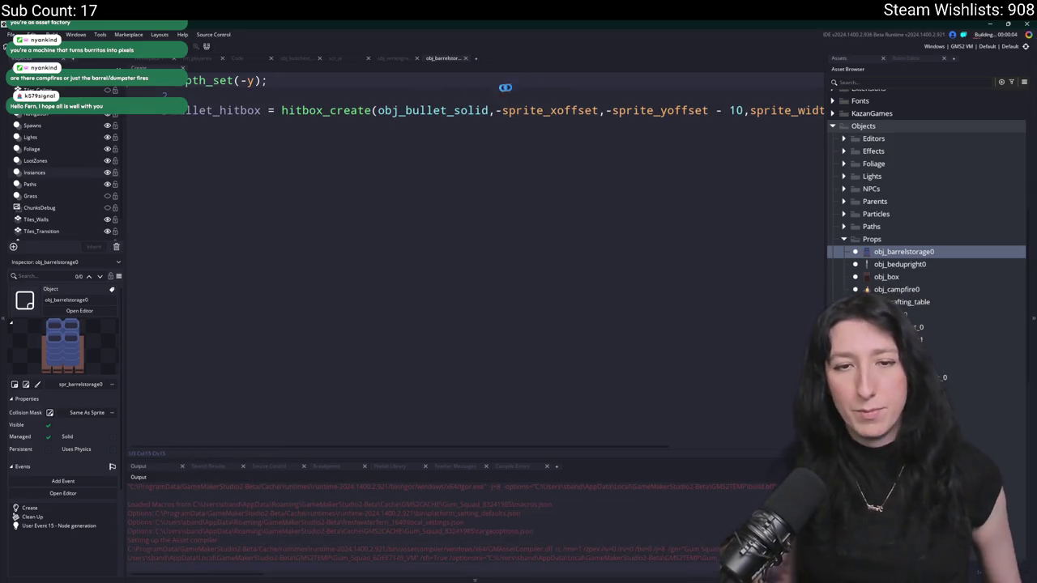
- Make the hitbox width sprite_width - 20 and rebuild the game
click(680, 110)
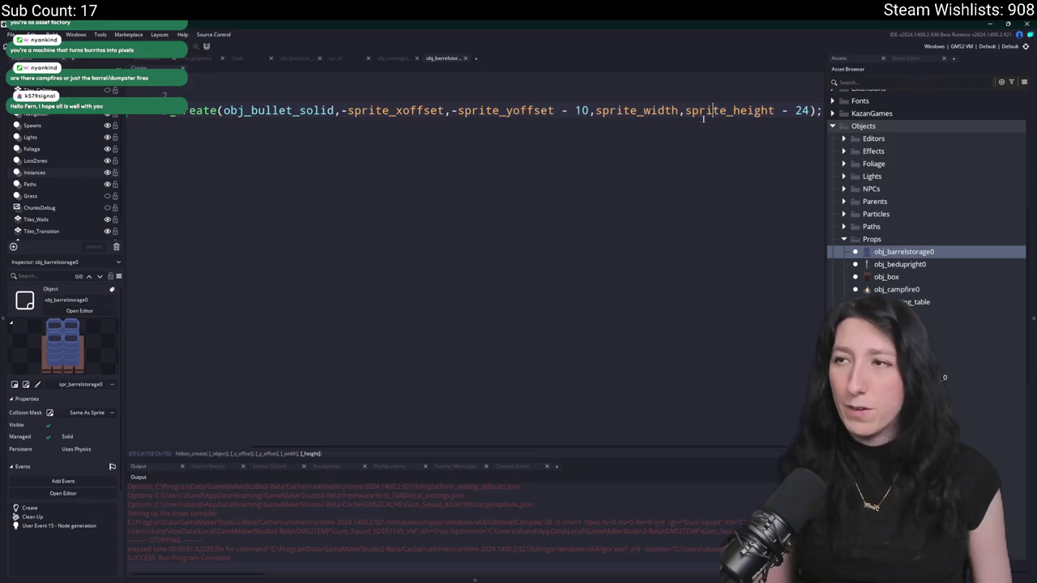
mouse_move(654, 111)
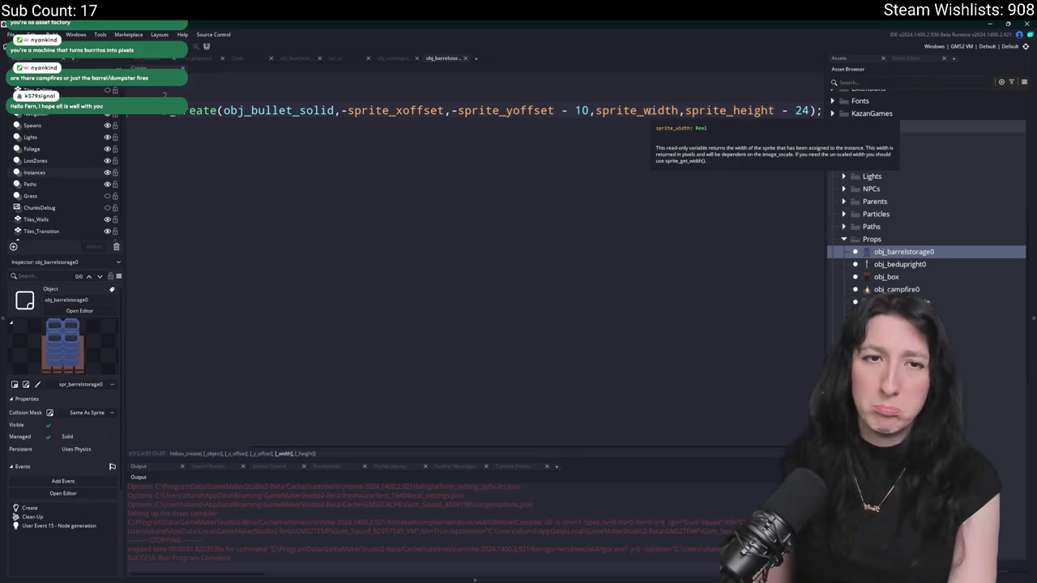
text(- )
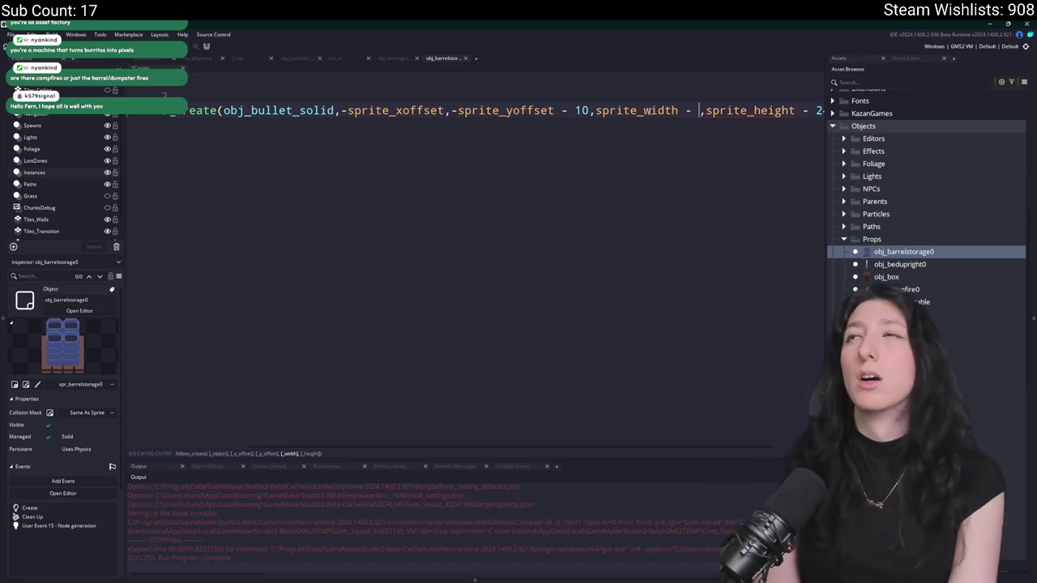
text(20)
key(F5)
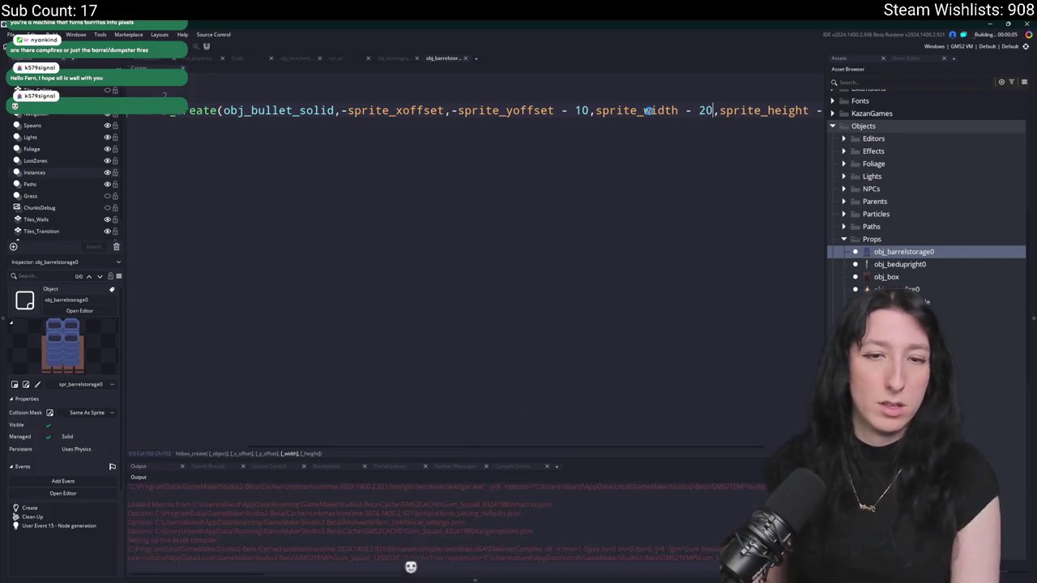
click(732, 114)
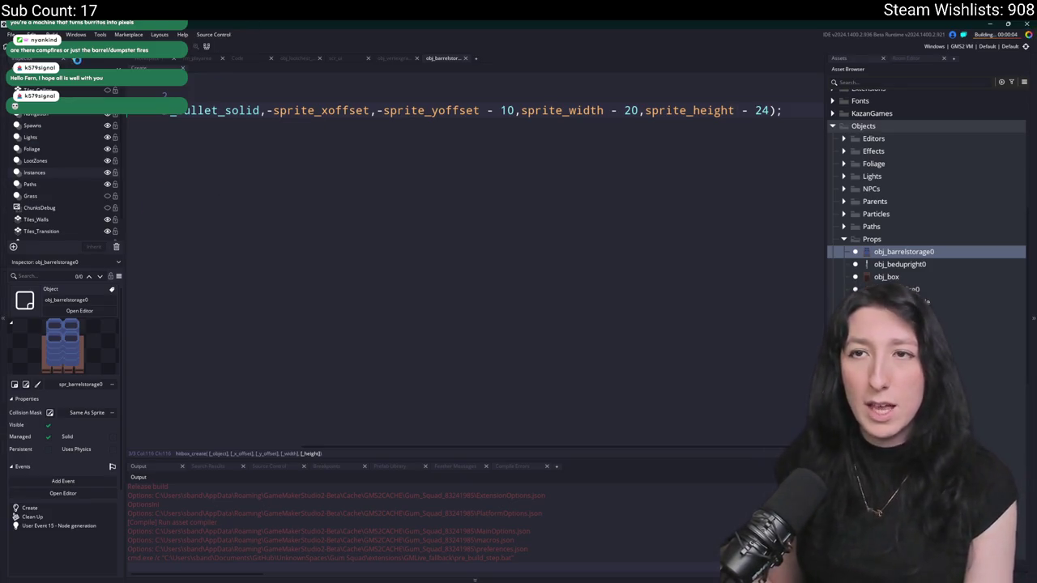
click(200, 58)
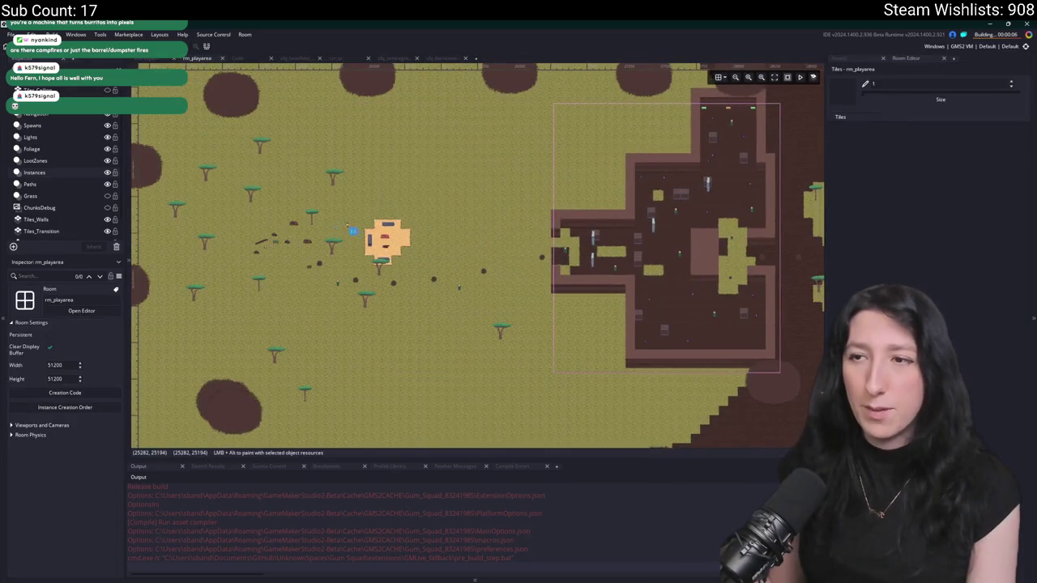
- Zoom and pan the rm_playarea view over the sandy camp area
scroll(555, 269, up, 4)
scroll(413, 284, up, 8)
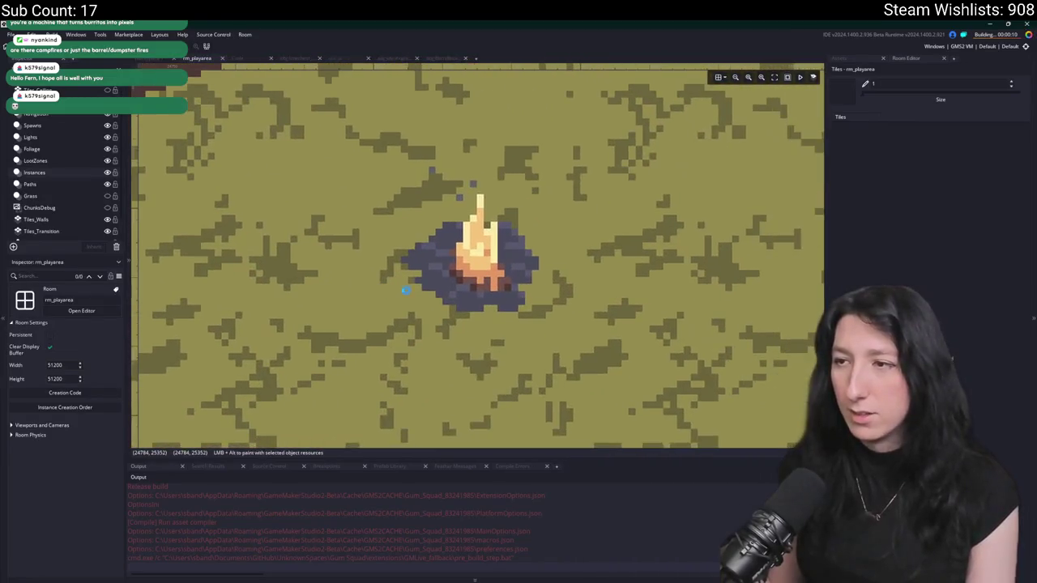
scroll(402, 290, down, 10)
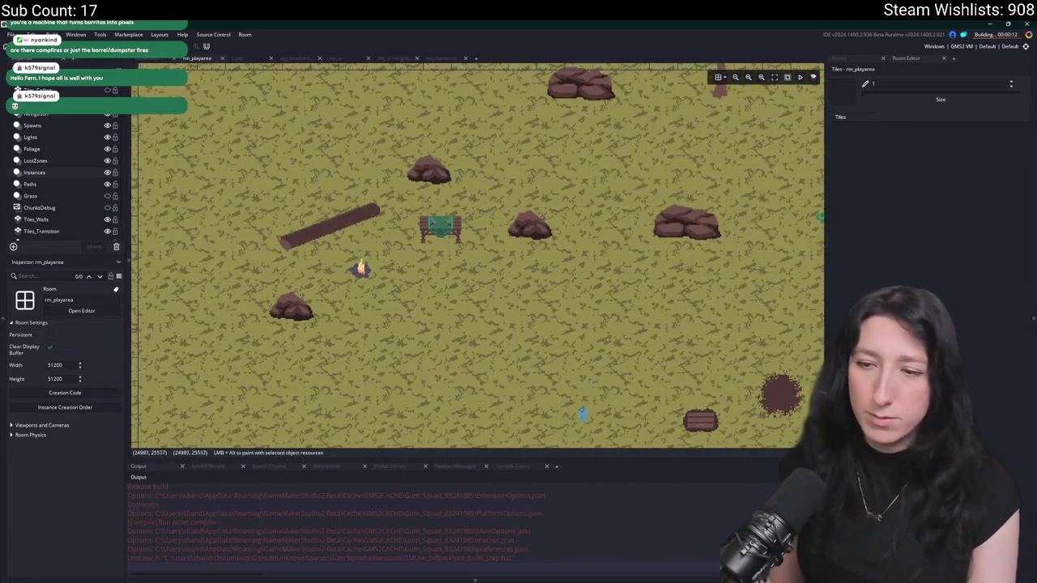
scroll(425, 259, down, 5)
scroll(424, 258, down, 1)
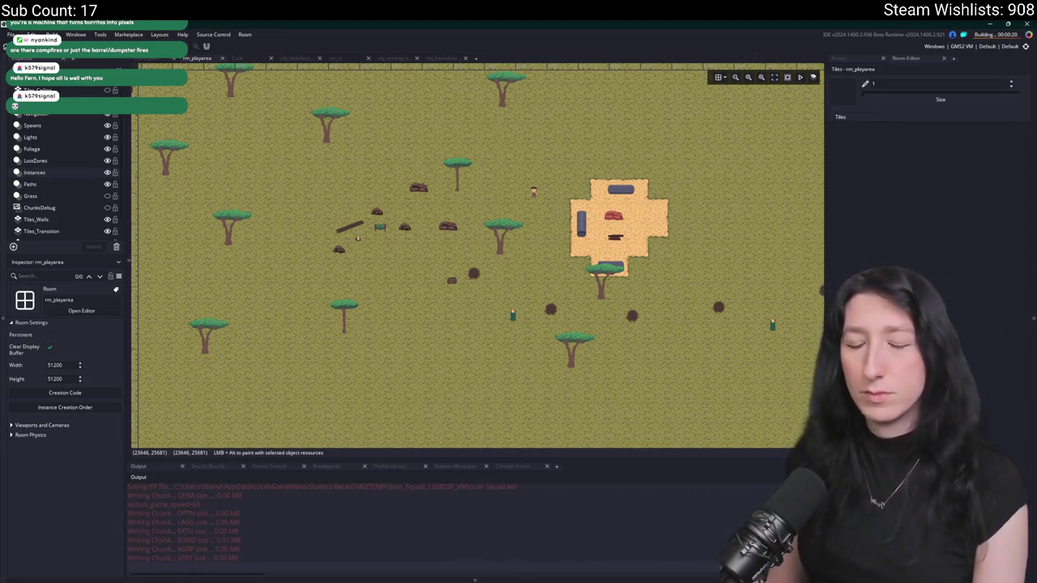
drag(478, 255, 399, 267)
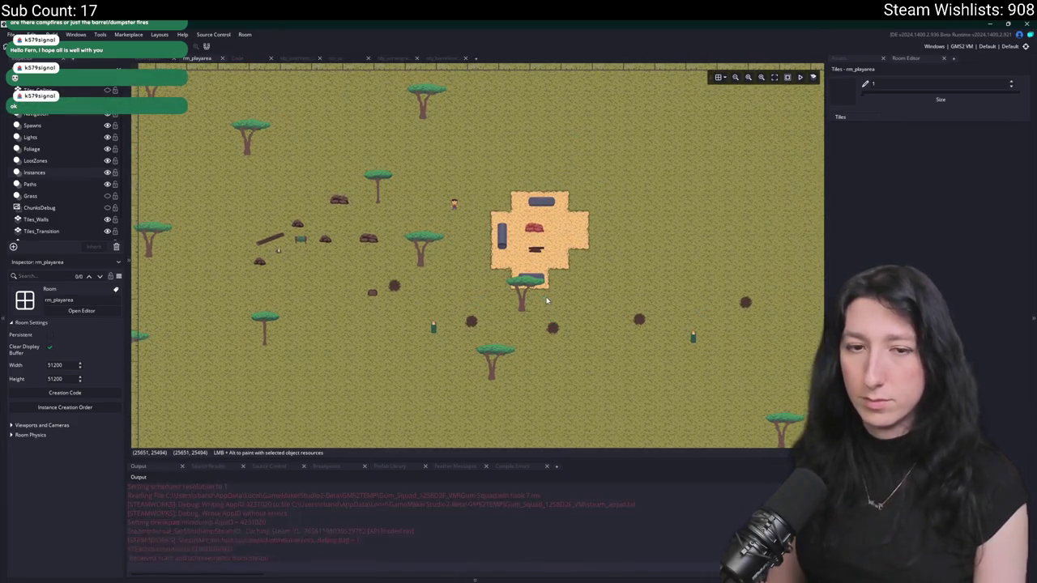
- Play-test from a new lobby, toggling the inventory and walking right, then quit the game
click(554, 293)
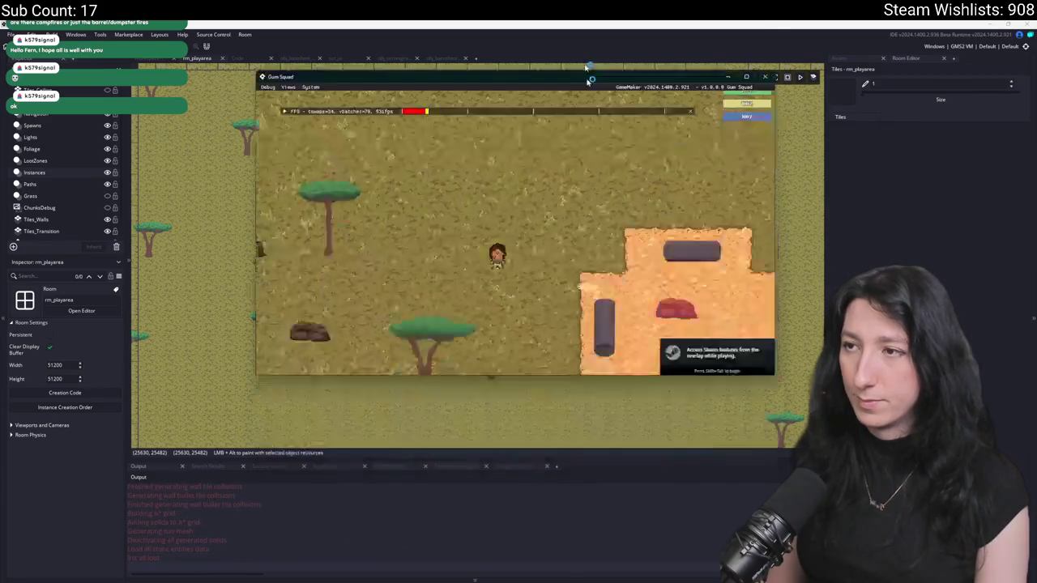
key(Tab)
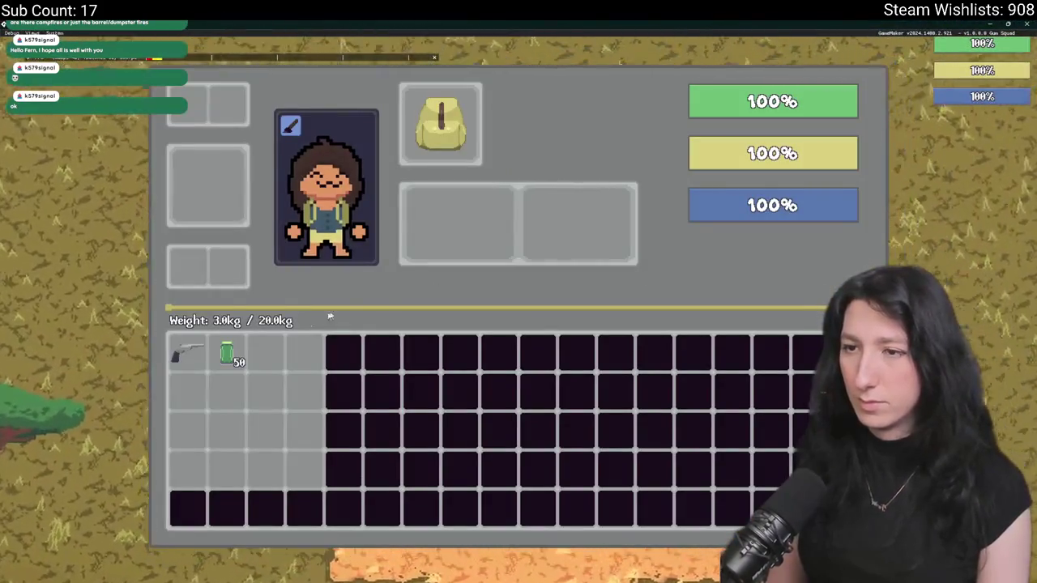
key(Tab)
key(d)
scroll(690, 336, down, 5)
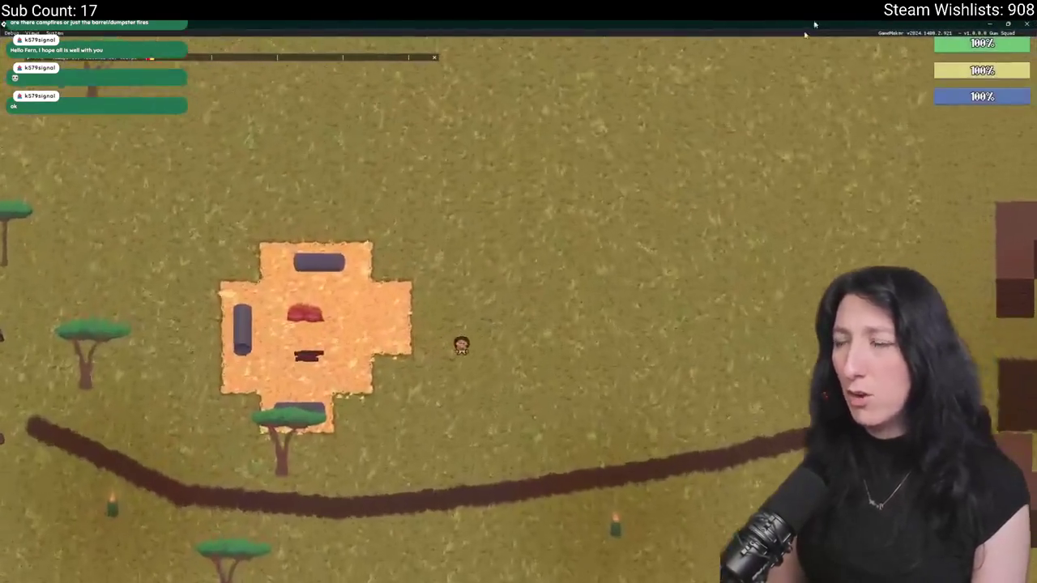
scroll(486, 56, up, 3)
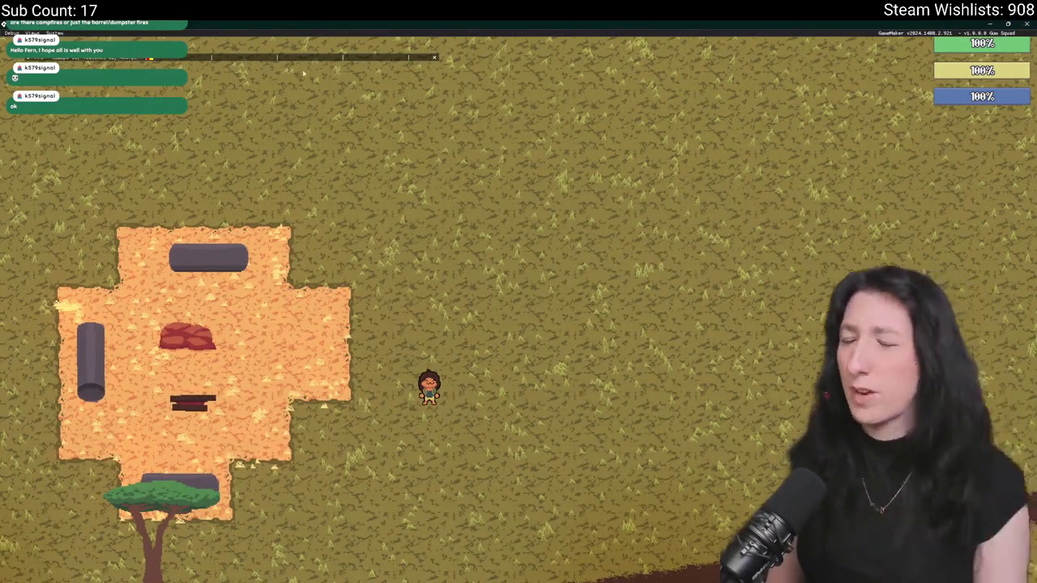
key(Escape)
drag(595, 214, 175, 222)
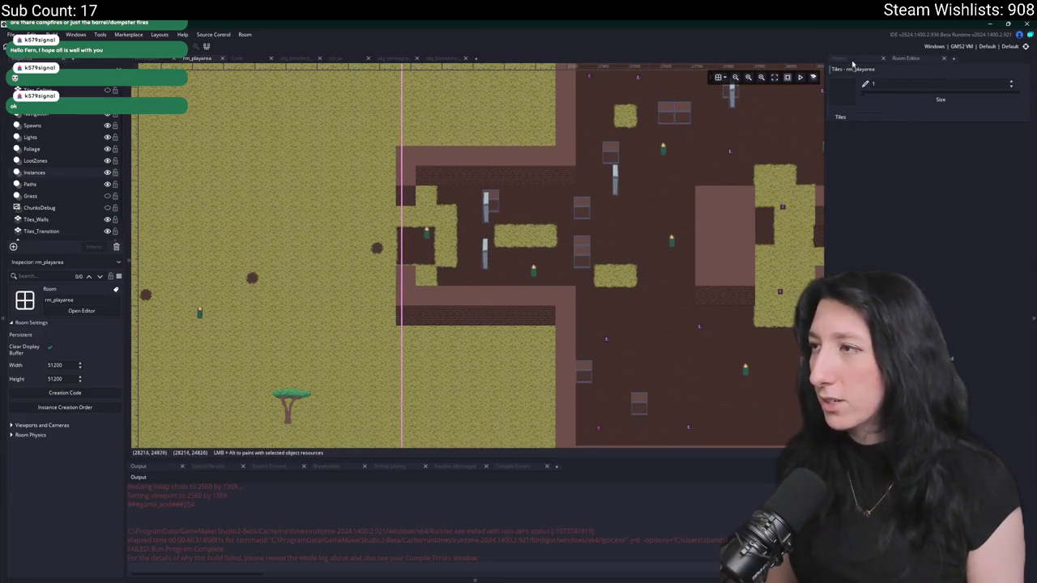
- Place an obj_barrelstorage0 instance in the dungeon
click(850, 59)
scroll(587, 249, up, 3)
alt+click(490, 224)
scroll(292, 213, up, 10)
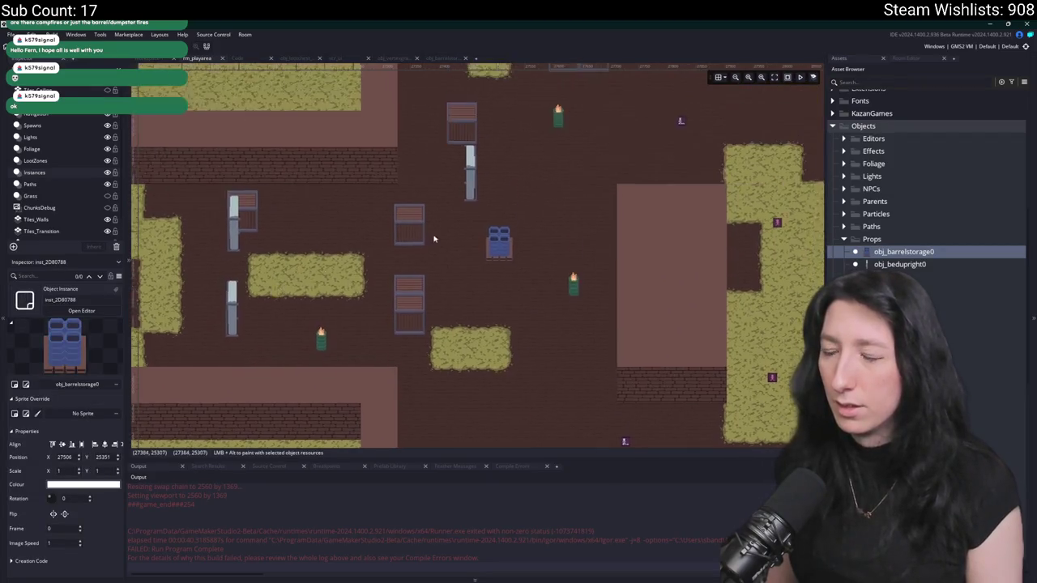
scroll(421, 238, right, 5)
scroll(599, 227, up, 3)
scroll(567, 223, right, 2)
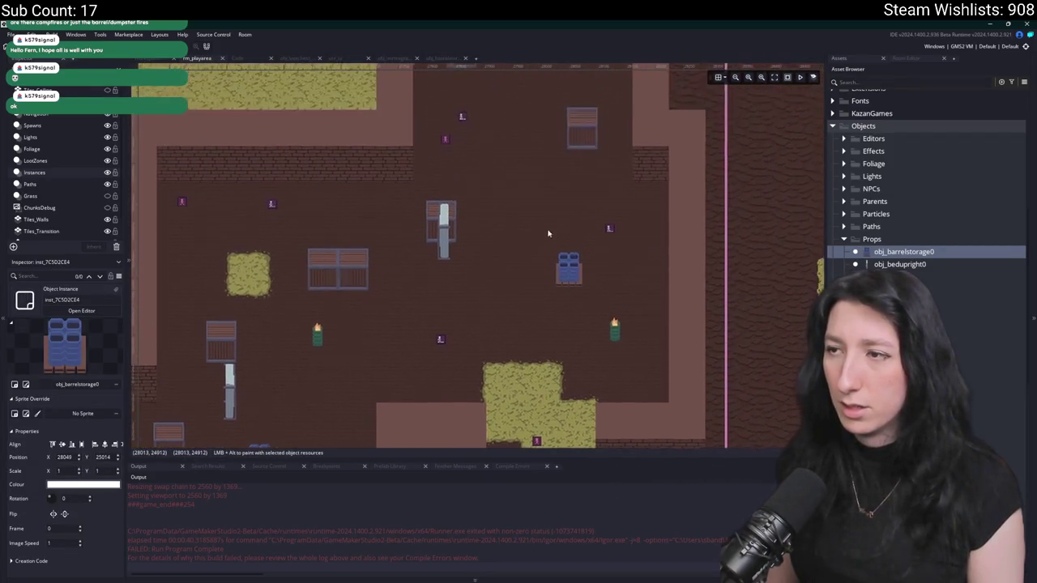
alt+click(527, 212)
- Place three more barrel storages in other dungeon rooms, shifting one to the right
scroll(509, 306, down, 4)
scroll(526, 324, left, 2)
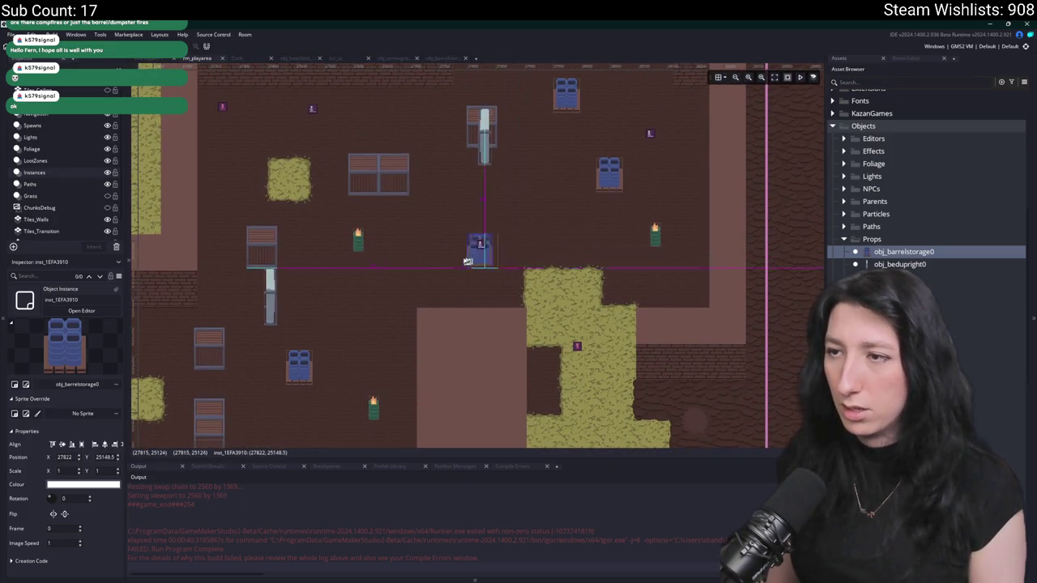
scroll(441, 252, down, 10)
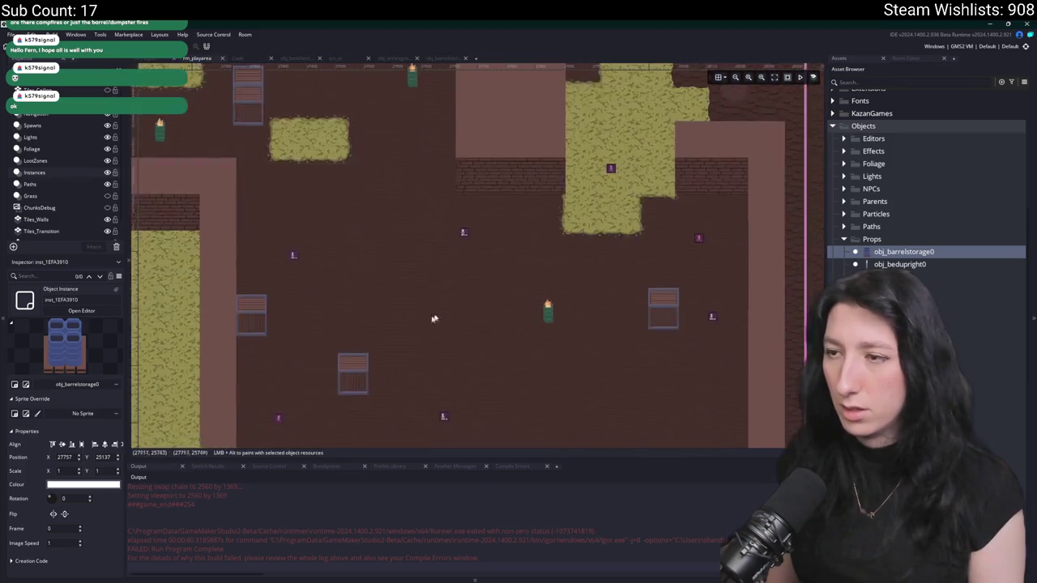
alt+click(403, 165)
scroll(421, 179, up, 3)
alt+click(464, 154)
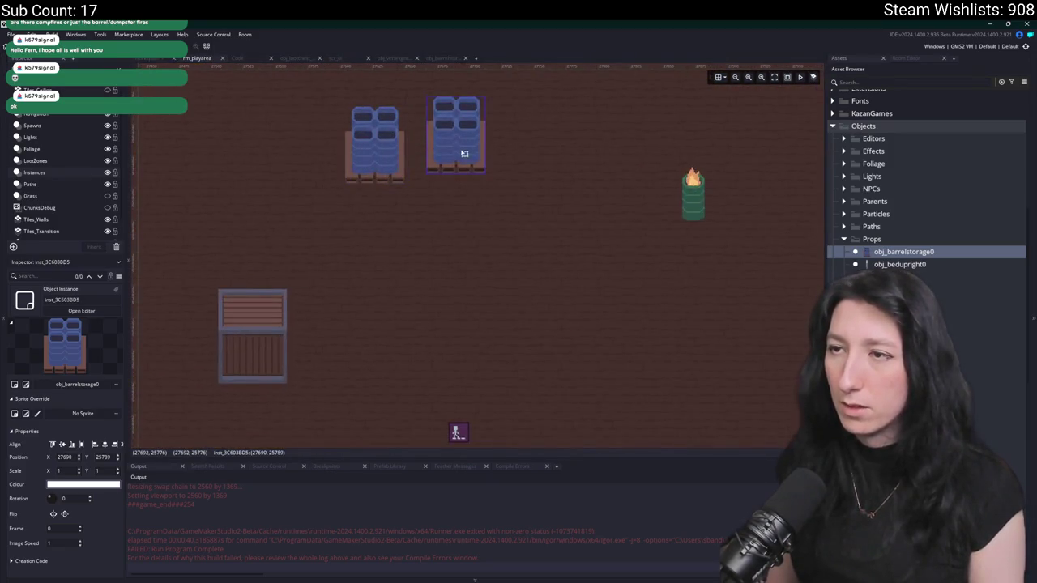
mouse_move(440, 170)
mouse_down()
mouse_move(502, 169)
mouse_move(526, 182)
mouse_up()
scroll(541, 234, down, 3)
mouse_move(542, 234)
mouse_down()
mouse_move(458, 307)
mouse_move(463, 337)
mouse_up()
alt+click(521, 365)
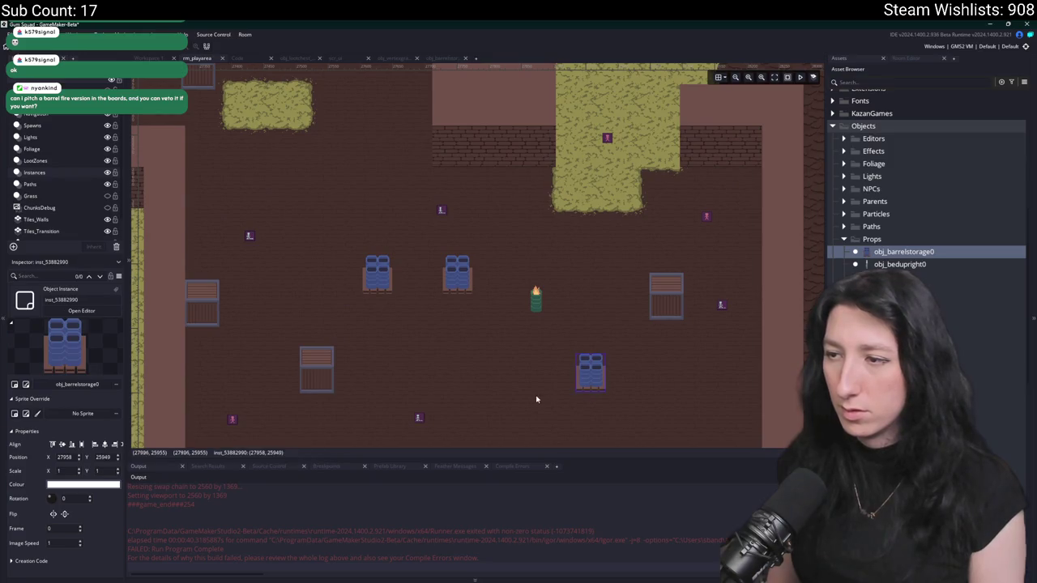
- Pan and zoom across the pink-bounded room to review the barrel placements
drag(543, 400, 472, 286)
drag(398, 287, 391, 296)
scroll(609, 361, up, 2)
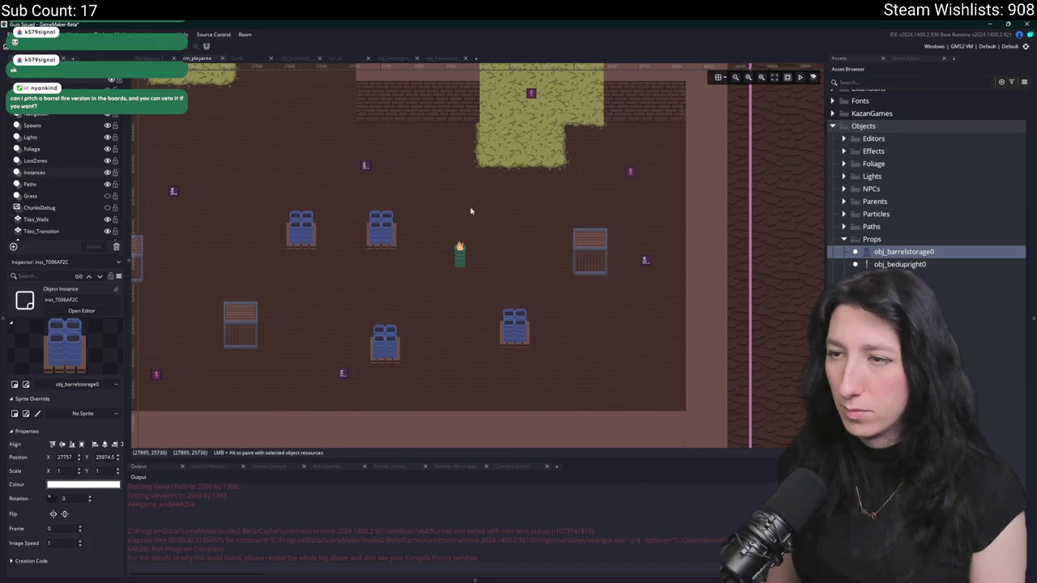
scroll(470, 211, down, 3)
scroll(486, 214, up, 2)
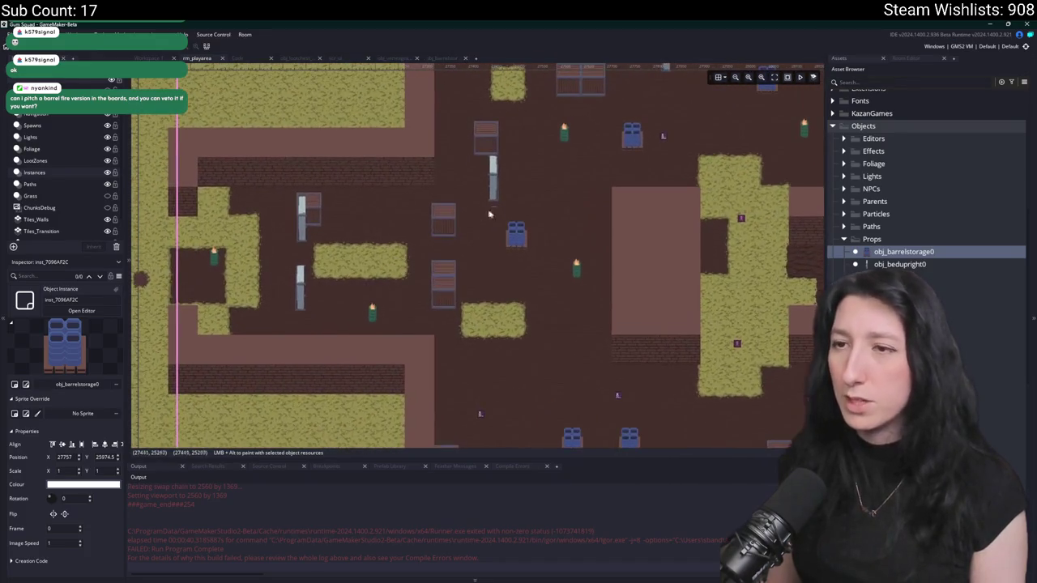
scroll(485, 215, up, 5)
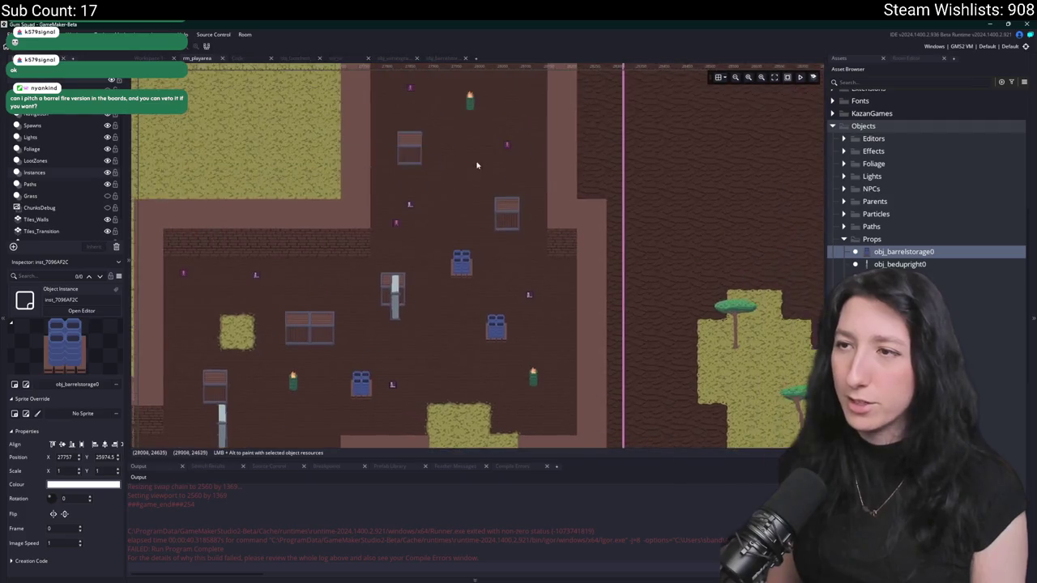
scroll(477, 178, up, 2)
drag(432, 292, 417, 259)
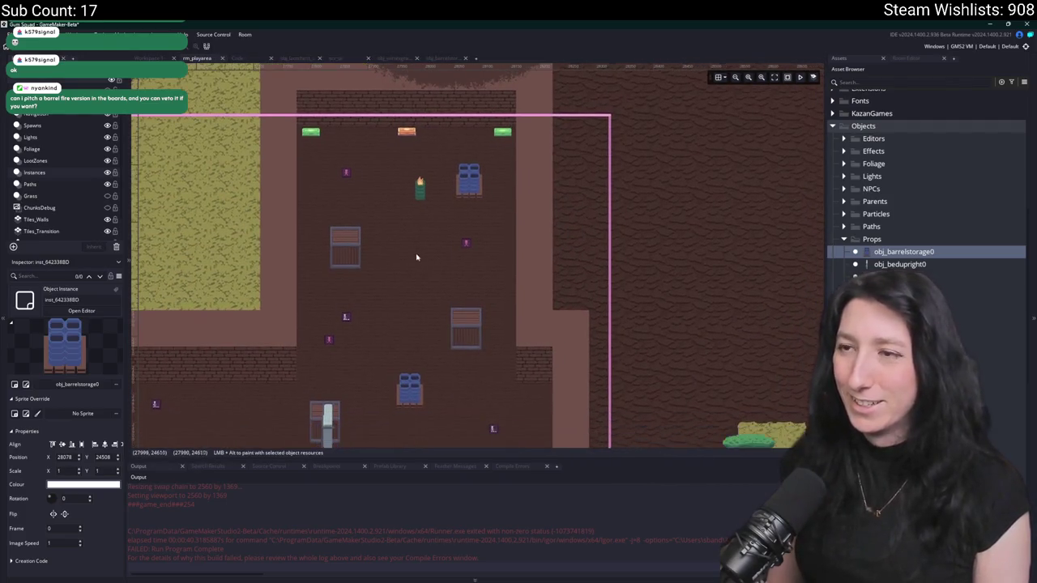
scroll(375, 203, down, 2)
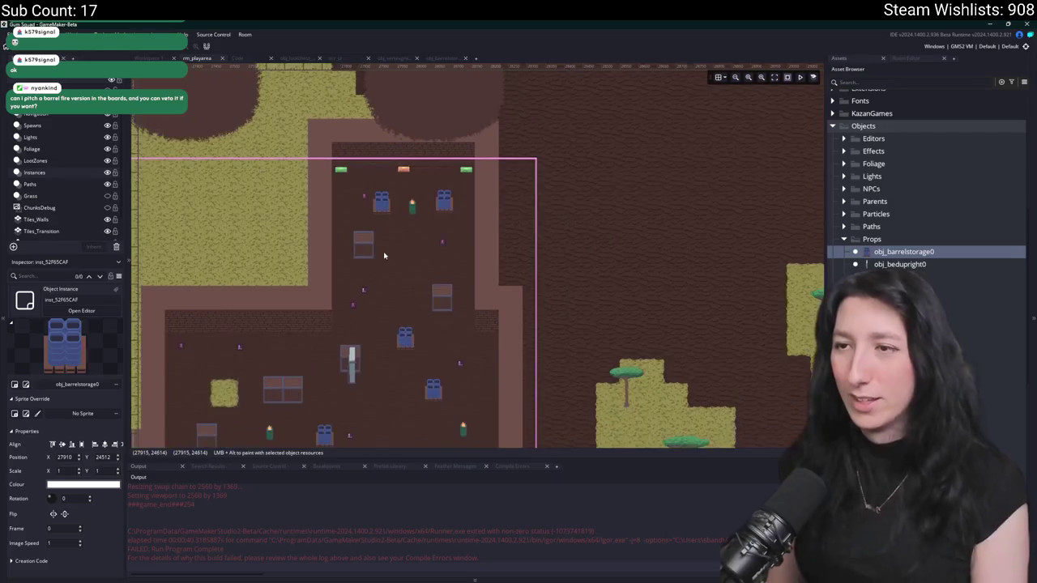
scroll(383, 252, up, 1)
scroll(375, 162, down, 3)
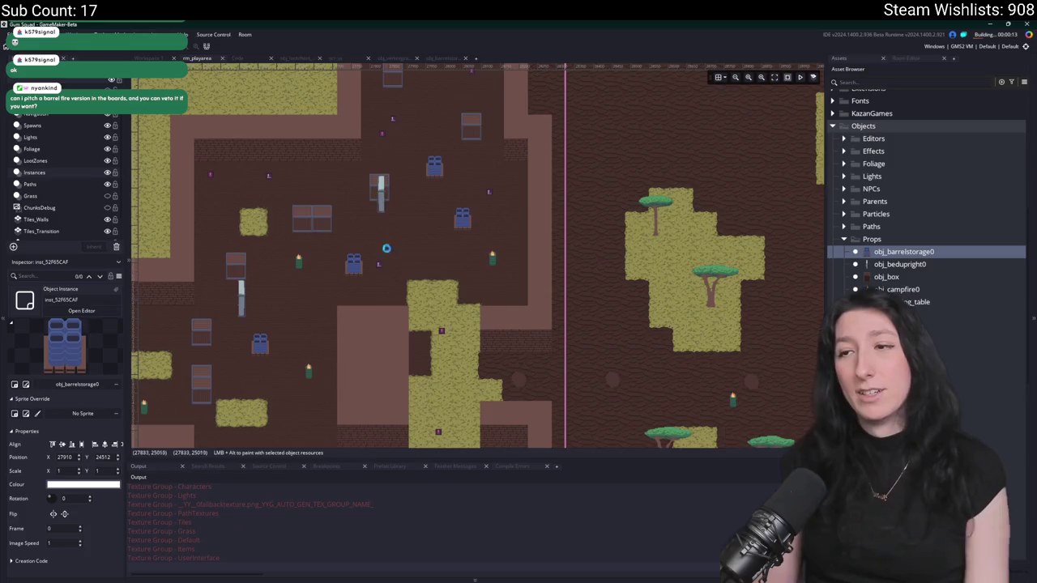
scroll(384, 236, down, 2)
scroll(387, 236, down, 2)
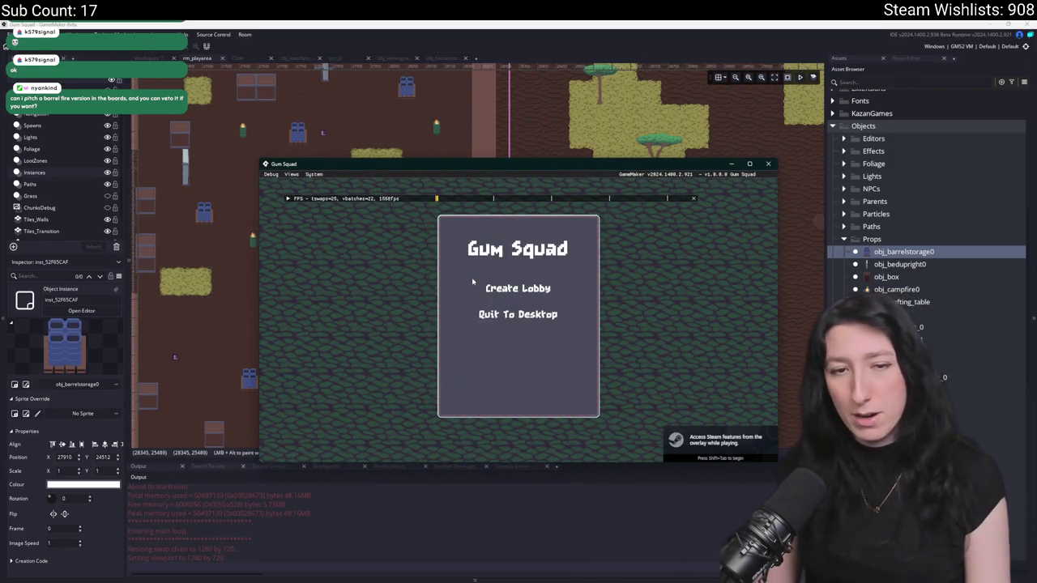
- Create a lobby and walk the character along the dirt path into the brick storage area
click(518, 288)
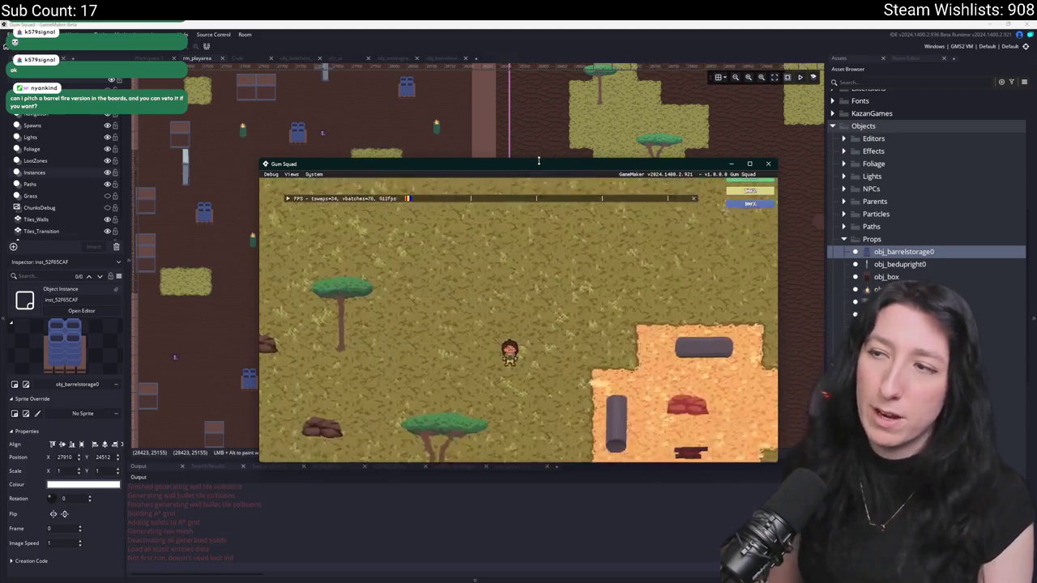
key(s)
key(d)
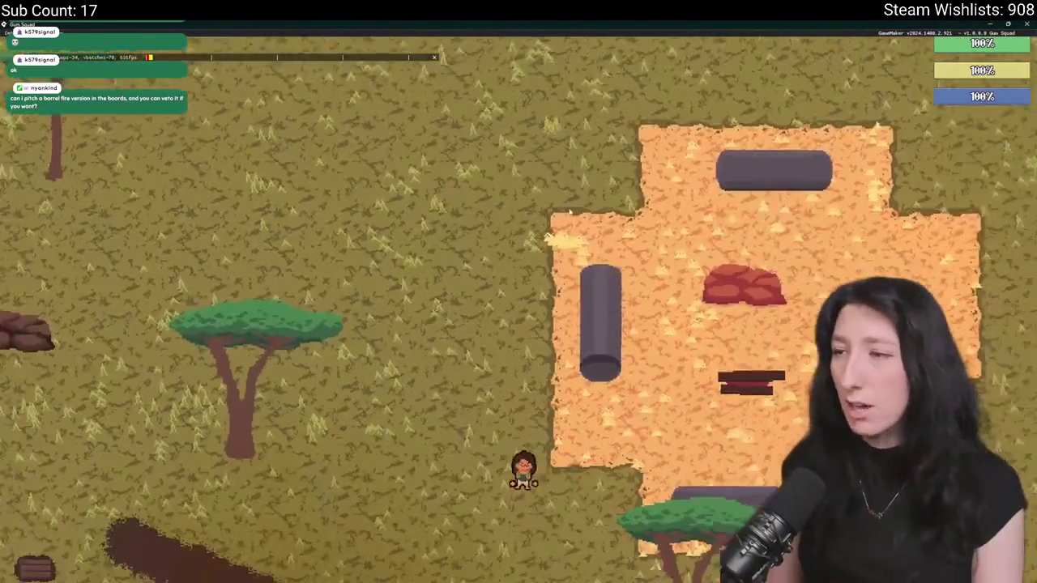
key(s)
key(d)
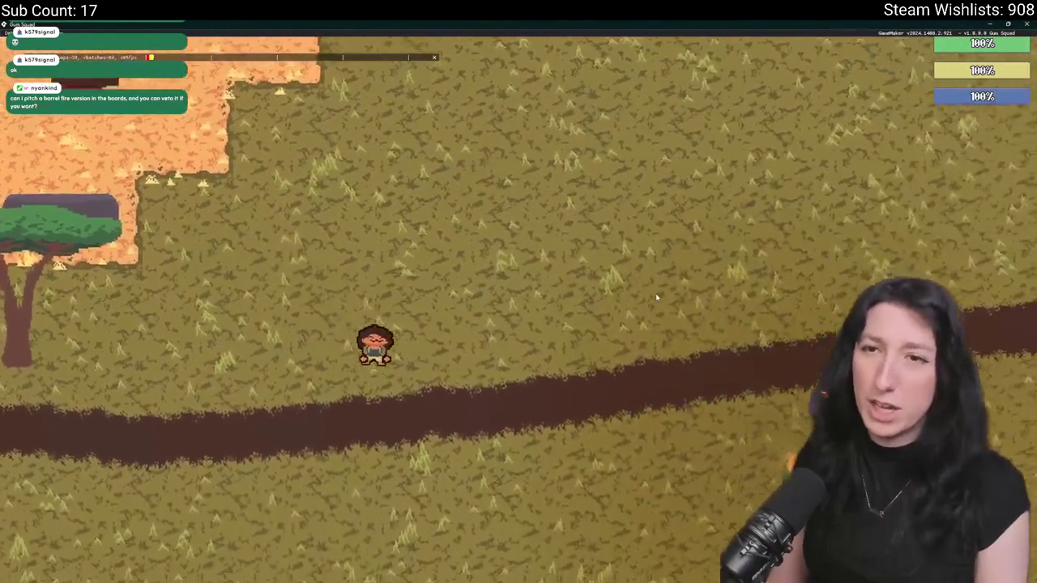
key(d)
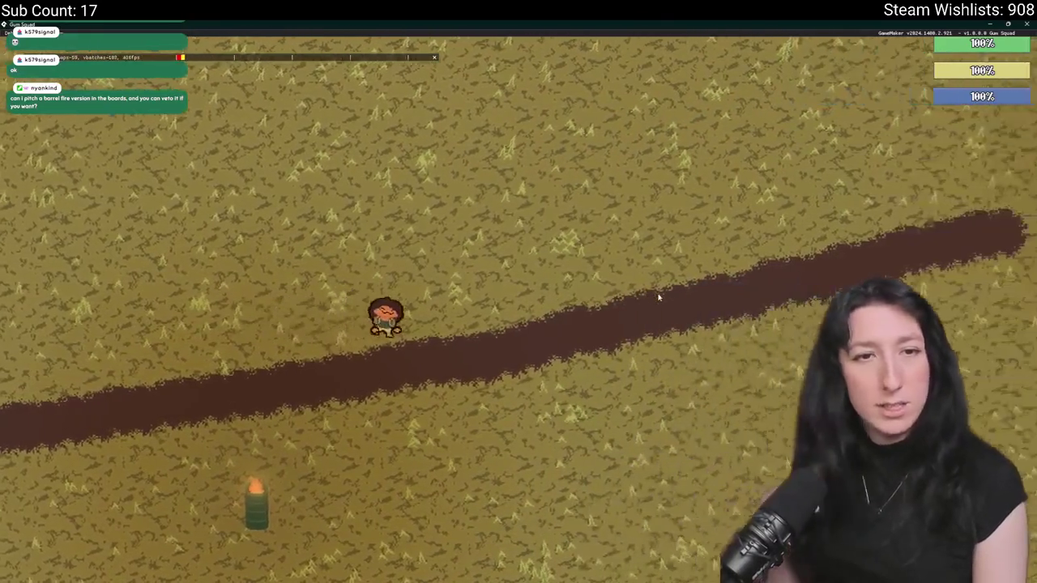
key(d)
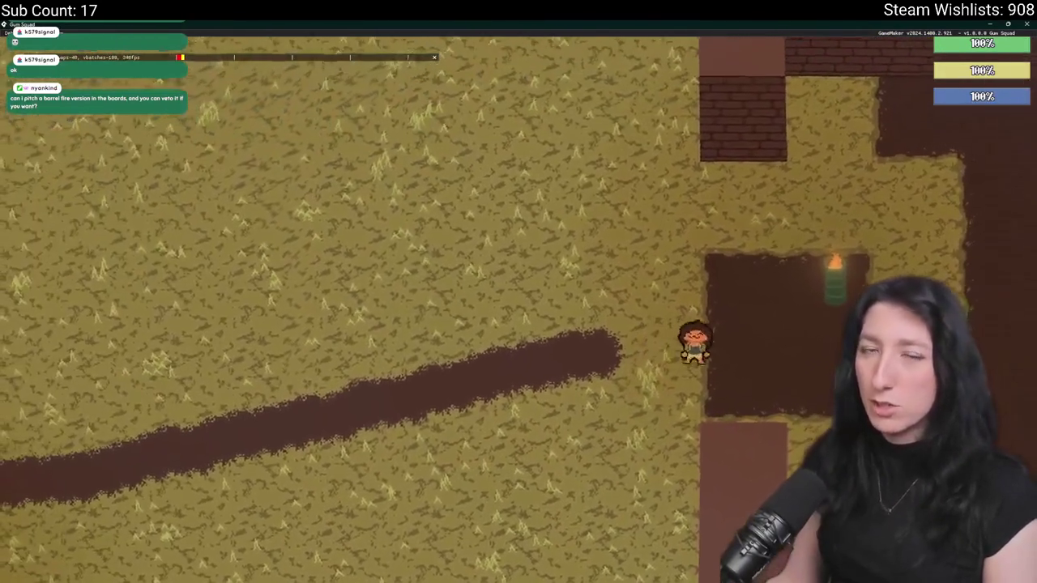
key(d)
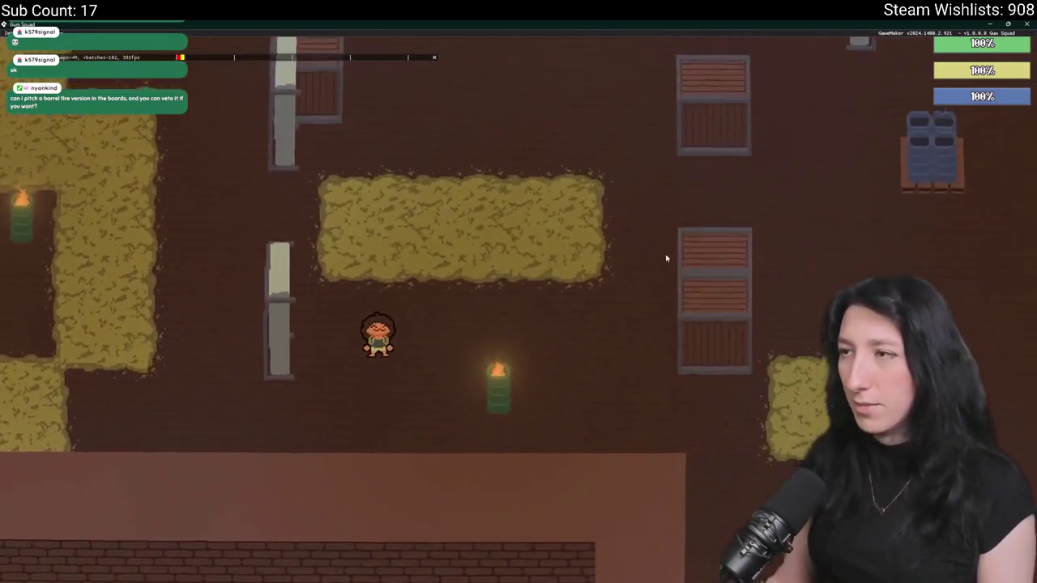
- Walk among the crates and around the barrel stacks toward the enemies
key(w)
key(d)
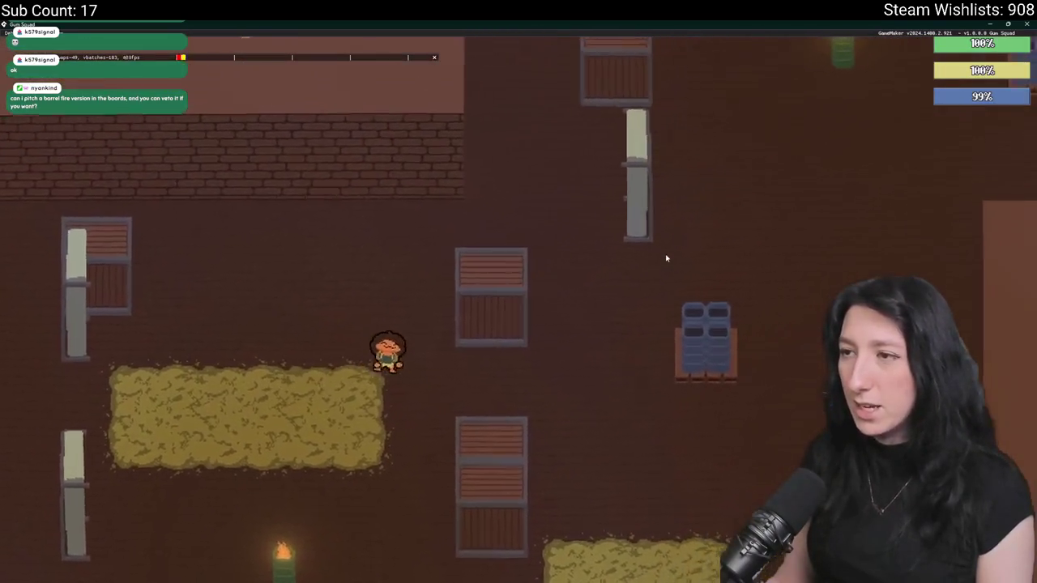
key(d)
key(w)
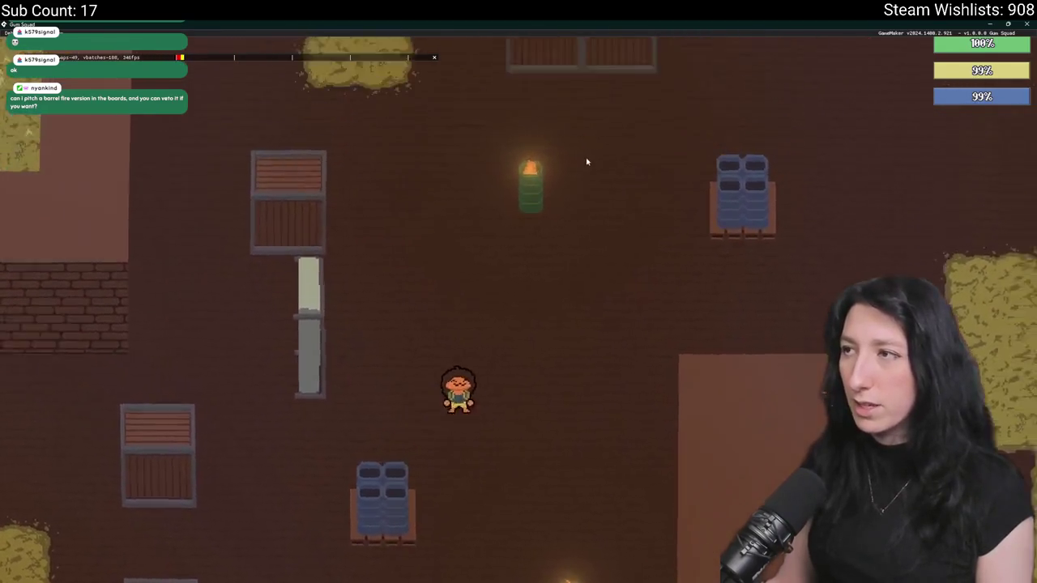
key(d)
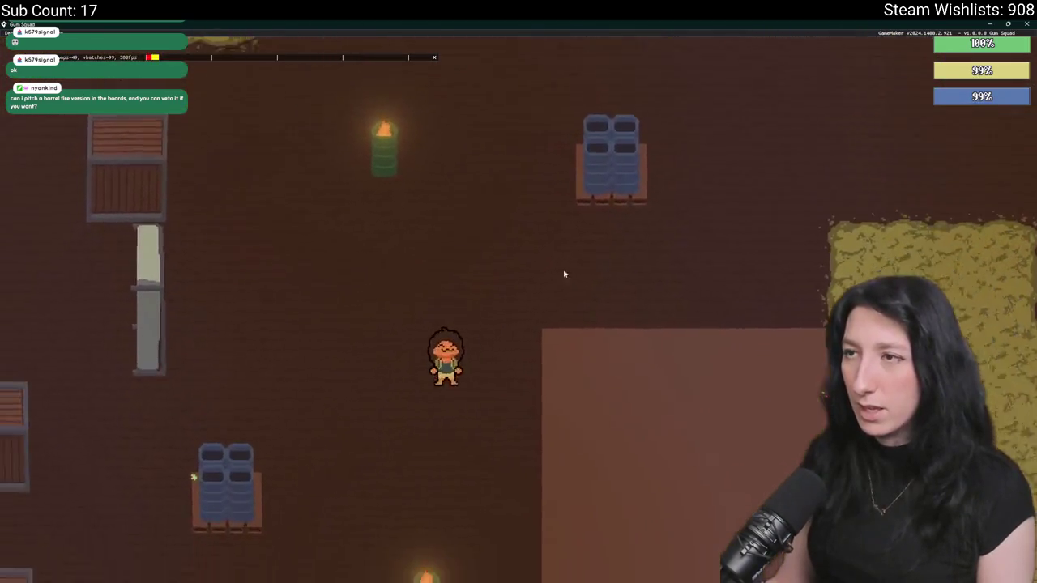
- Open the inventory and equipment panel to check the gum count, then close it
key(s)
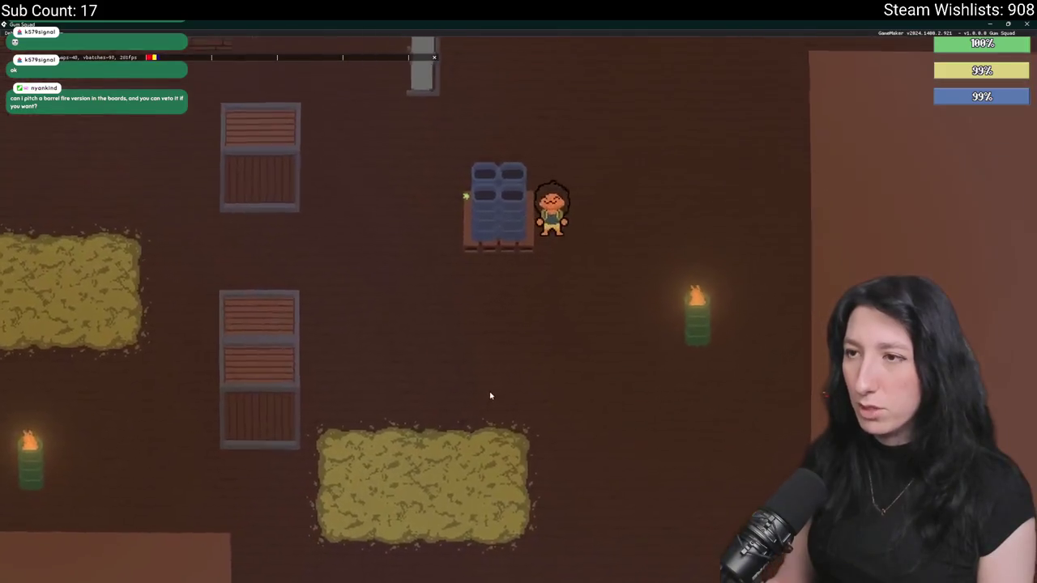
key(Tab)
key(Tab)
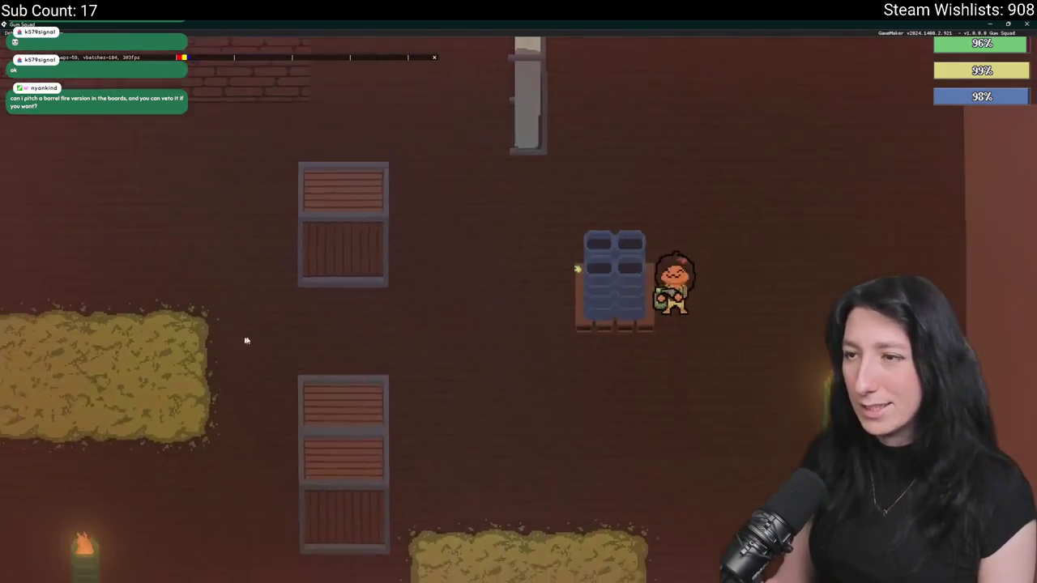
key(s)
key(Tab)
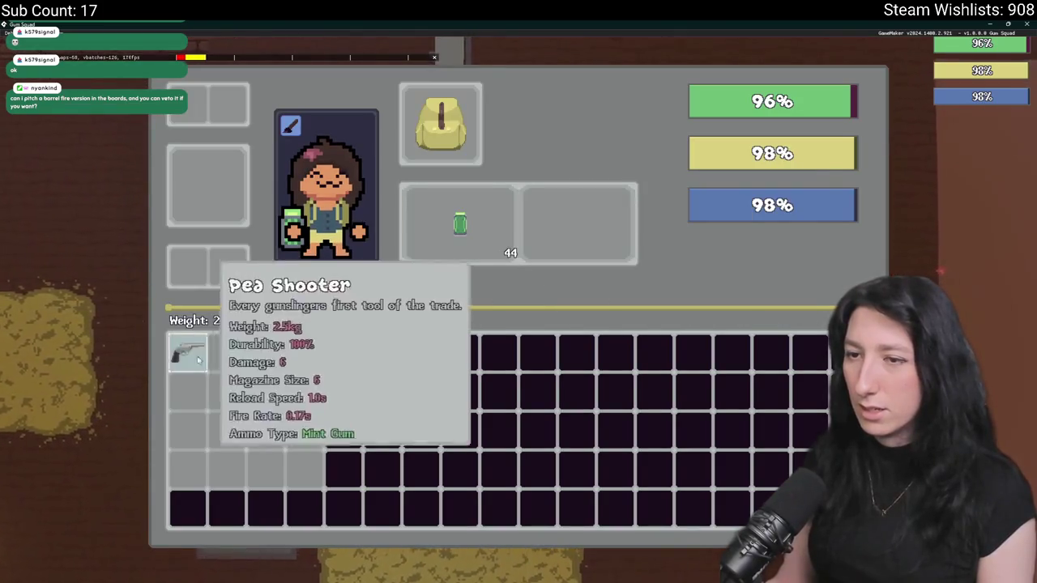
key(Tab)
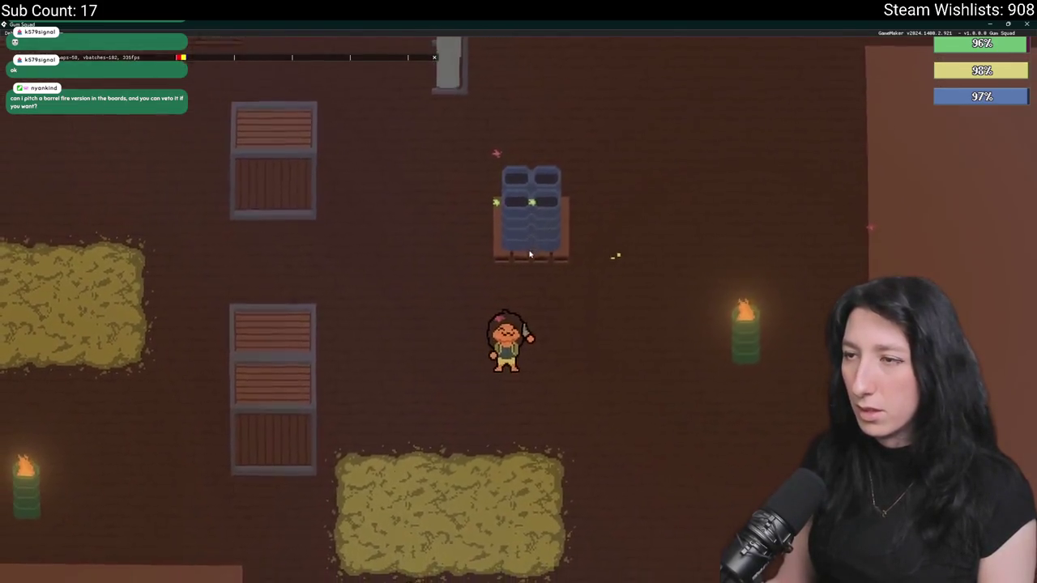
- Fight the armed enemies while moving past and beside the barrels
key(w)
key(a)
key(w)
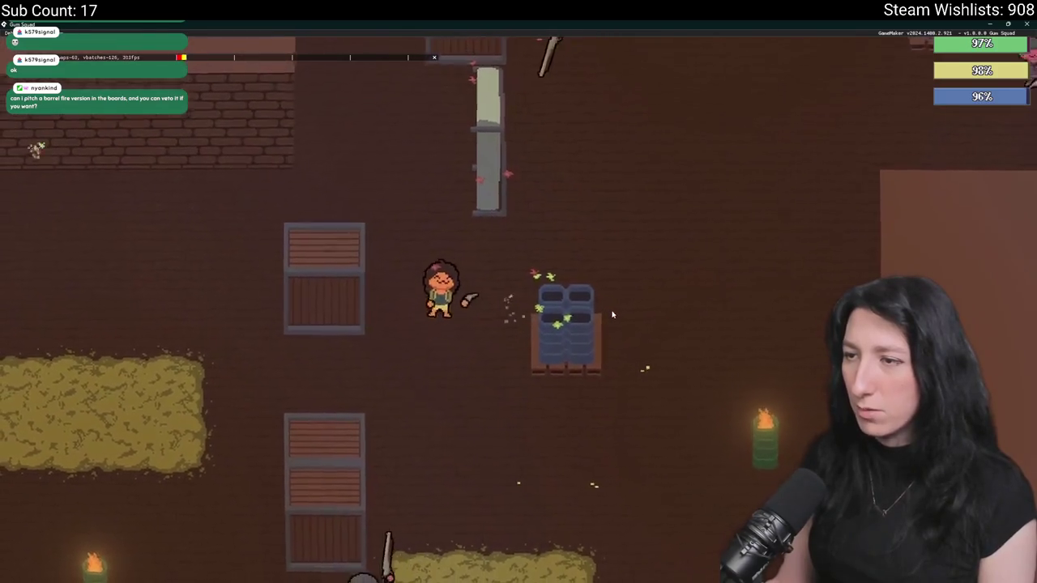
key(d)
key(s)
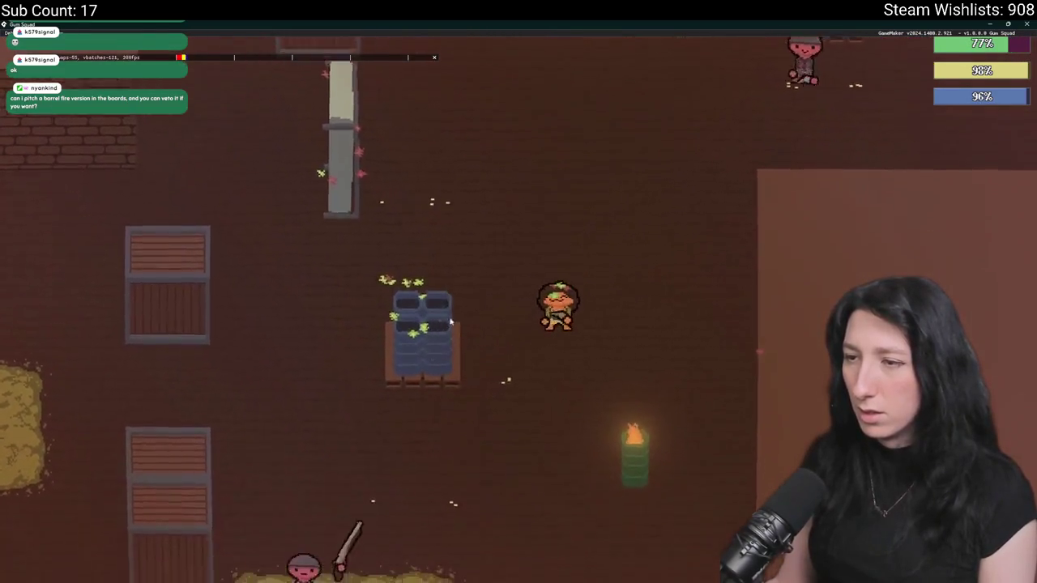
key(a)
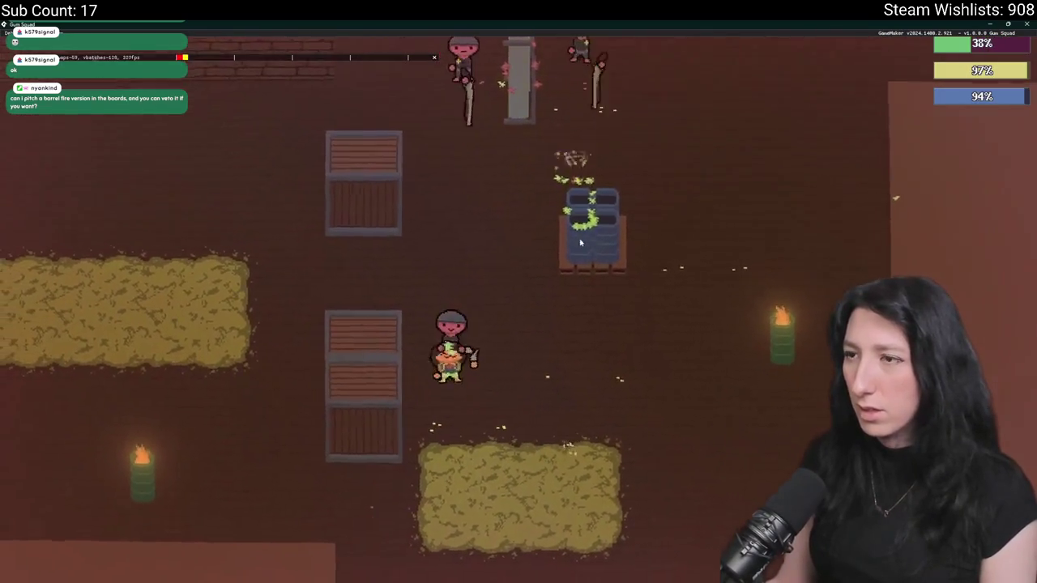
key(d)
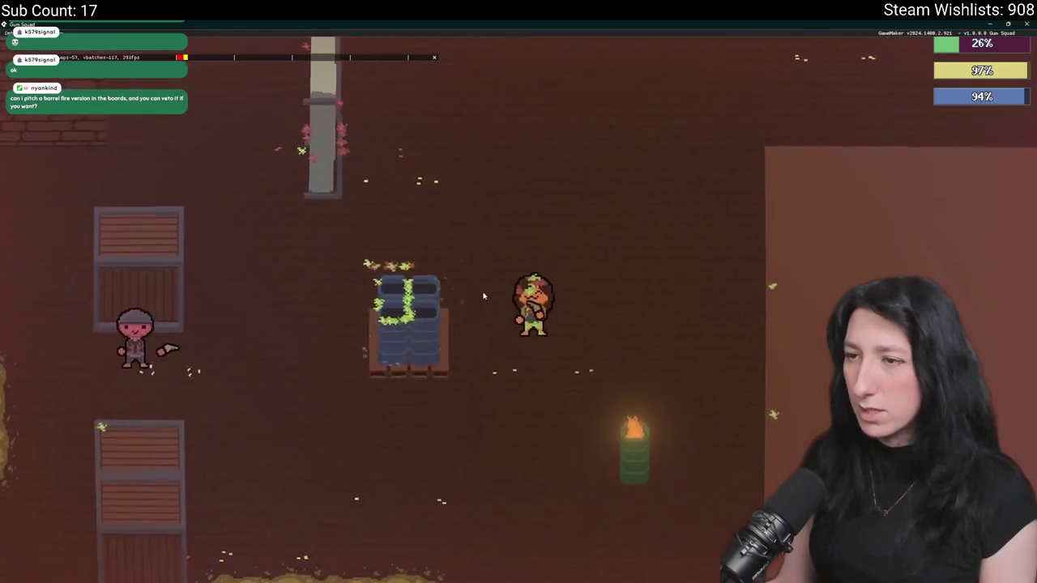
key(s)
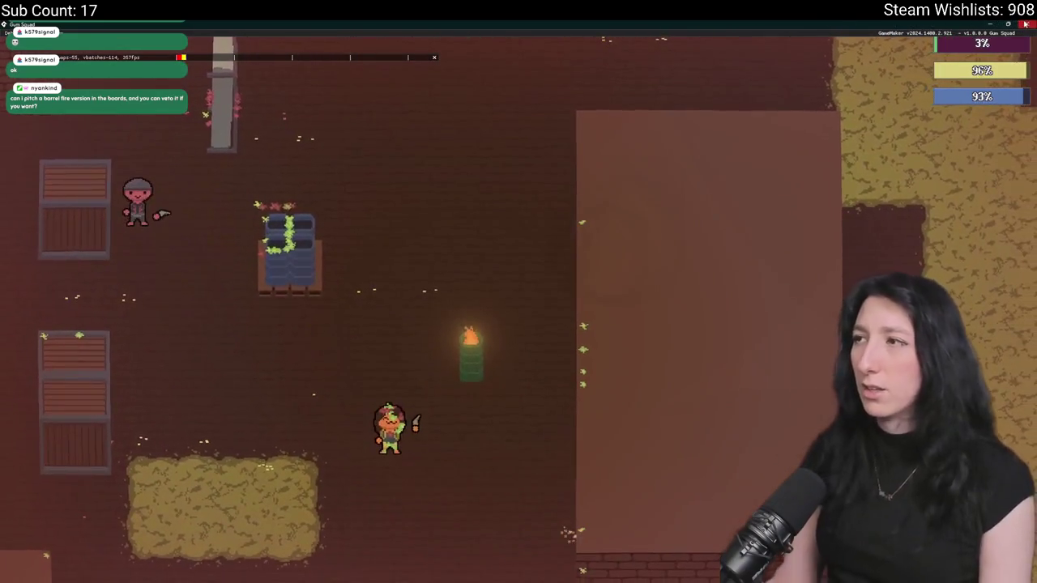
- Quit the game and change the barrel storage hitbox x offset to x - (sprite_width * 0.4)
key(Escape)
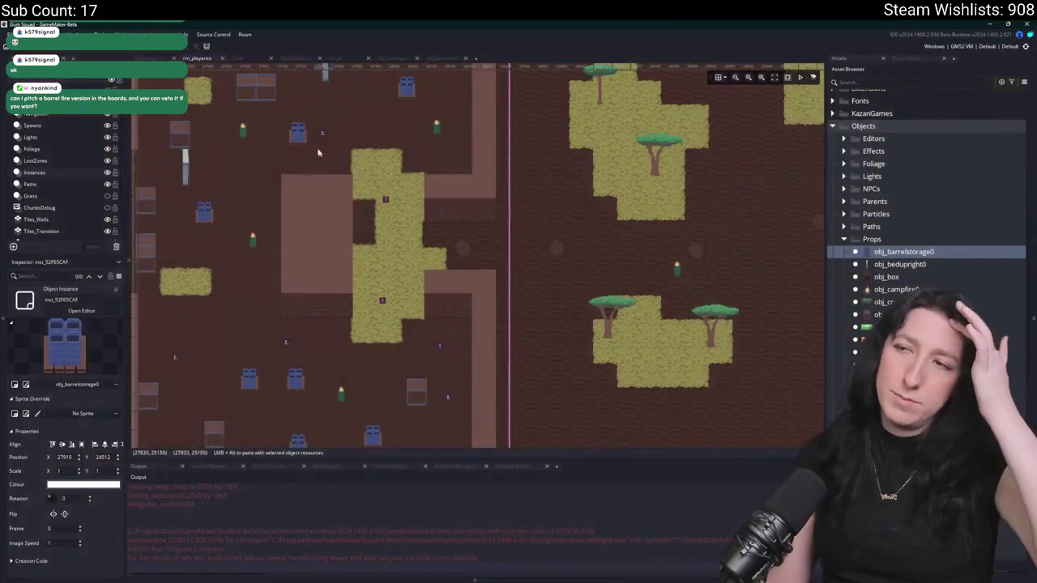
click(437, 58)
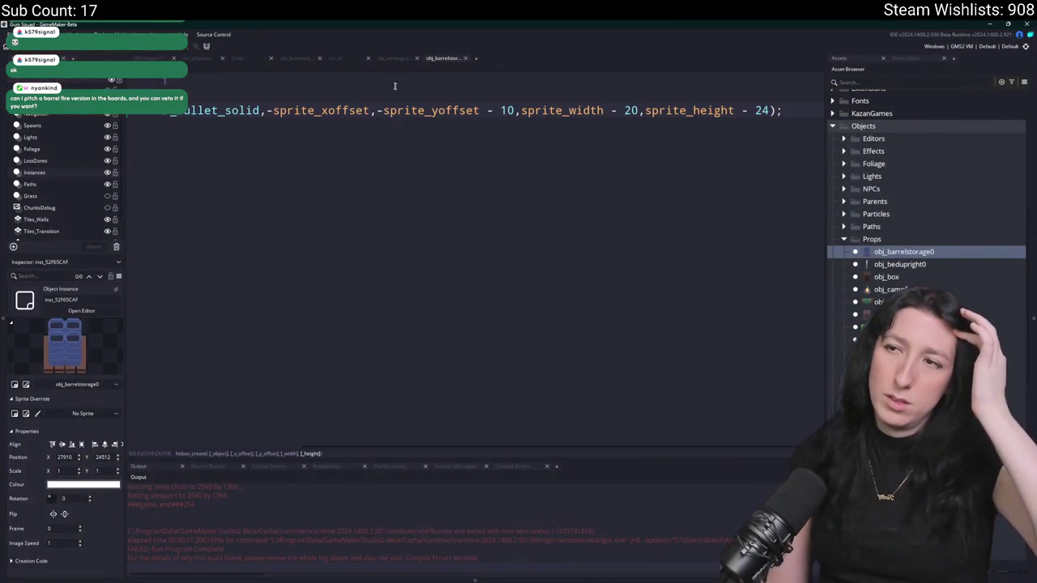
click(369, 111)
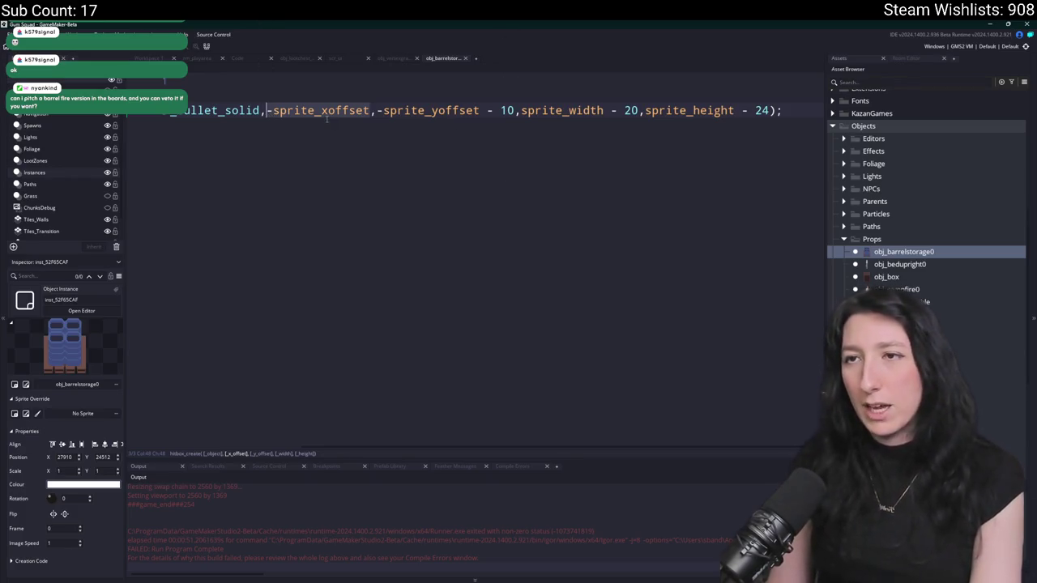
text(x - )
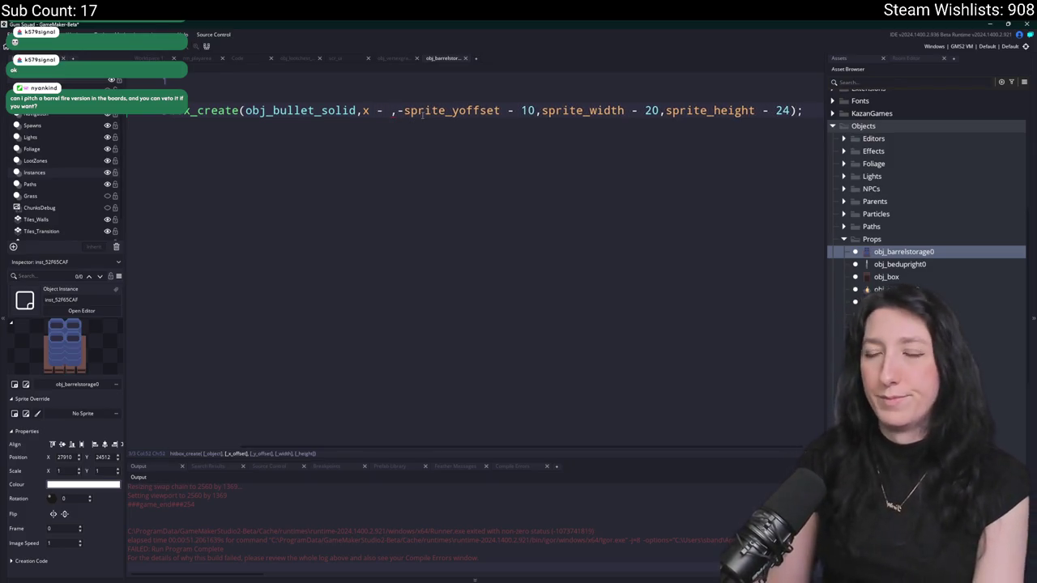
text(30)
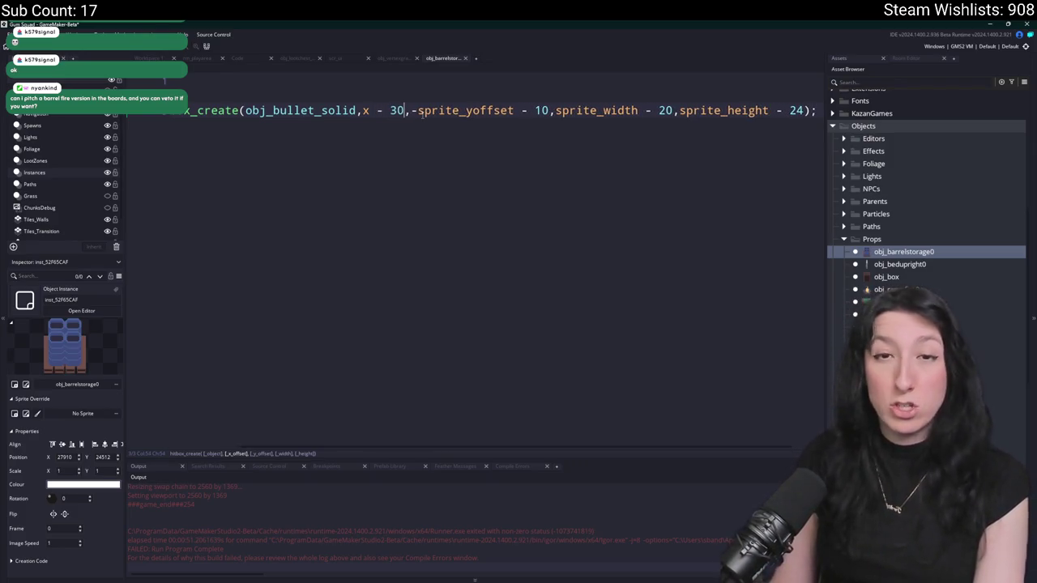
double_click(390, 110)
text(sprite_width * )
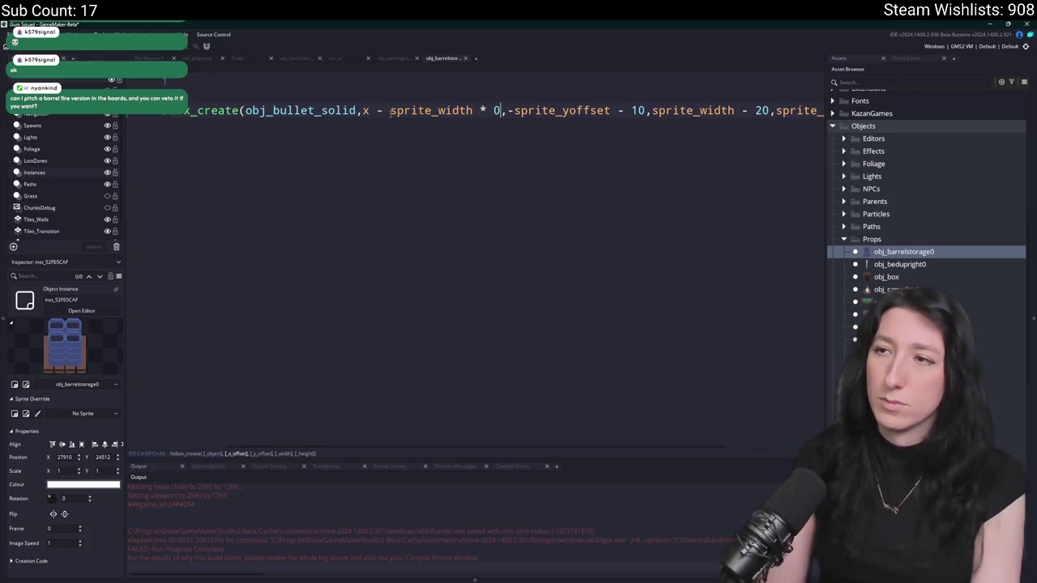
text())
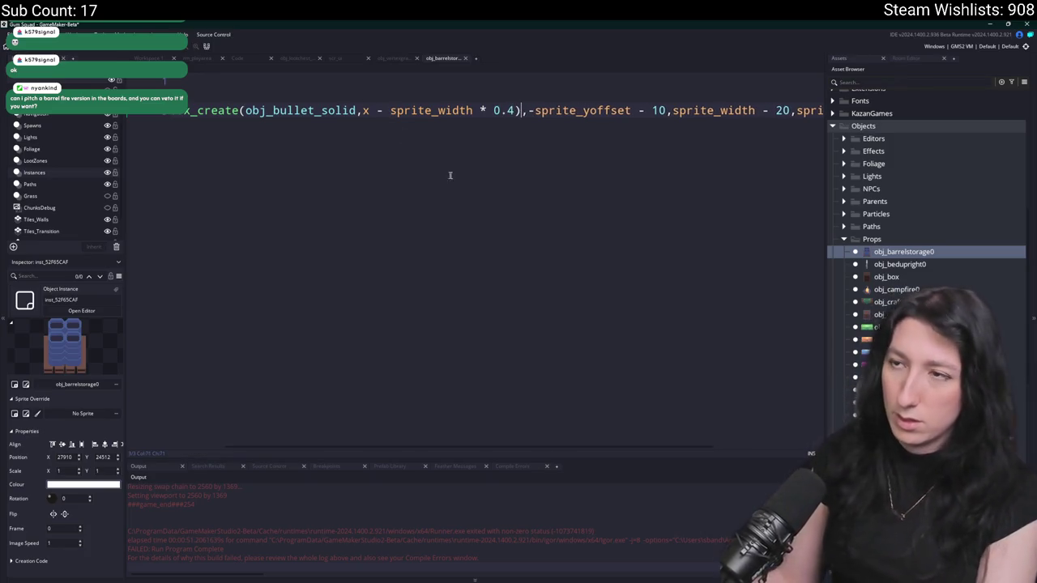
text(()
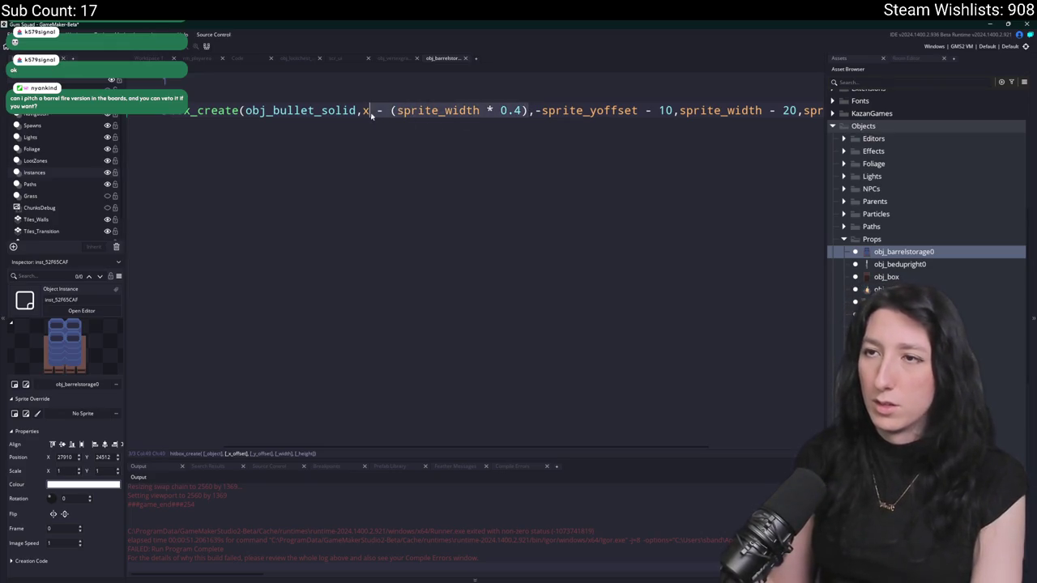
click(726, 112)
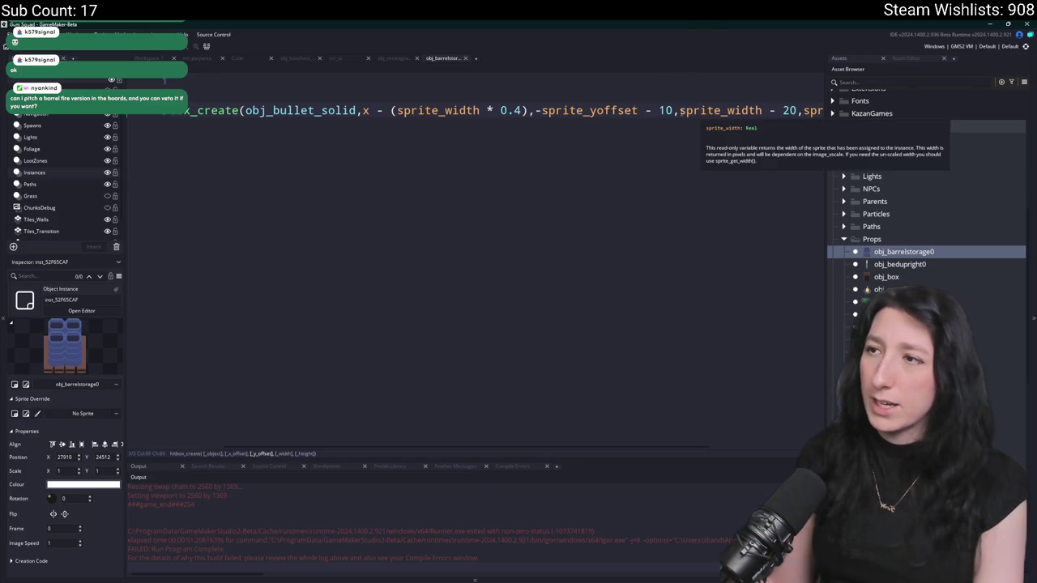
- Change the hitbox height adjustment to sprite_height - 12 and rebuild the game with F5
click(648, 118)
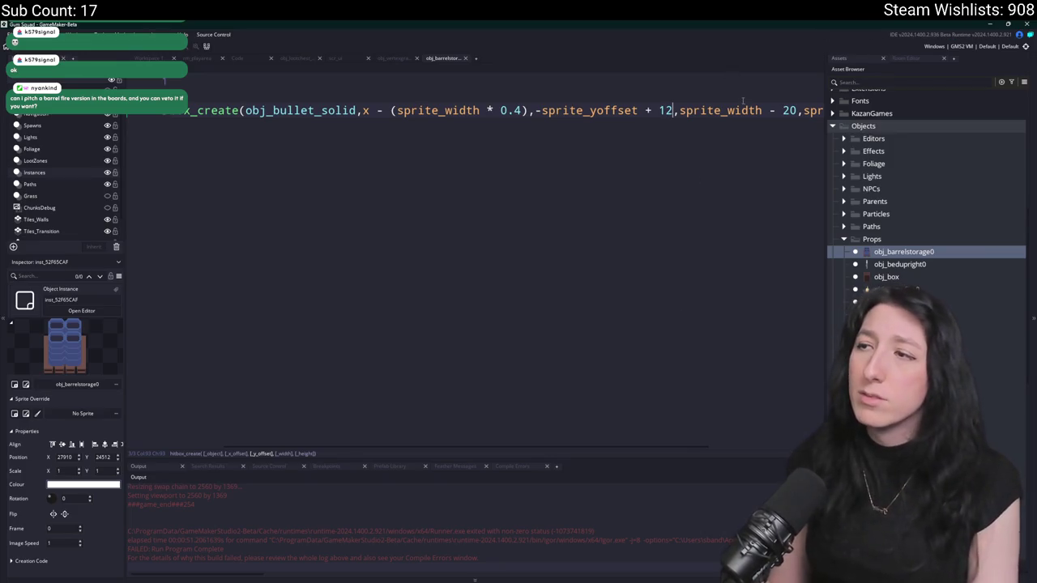
key(End)
key(Left)
key(Left)
key(Left)
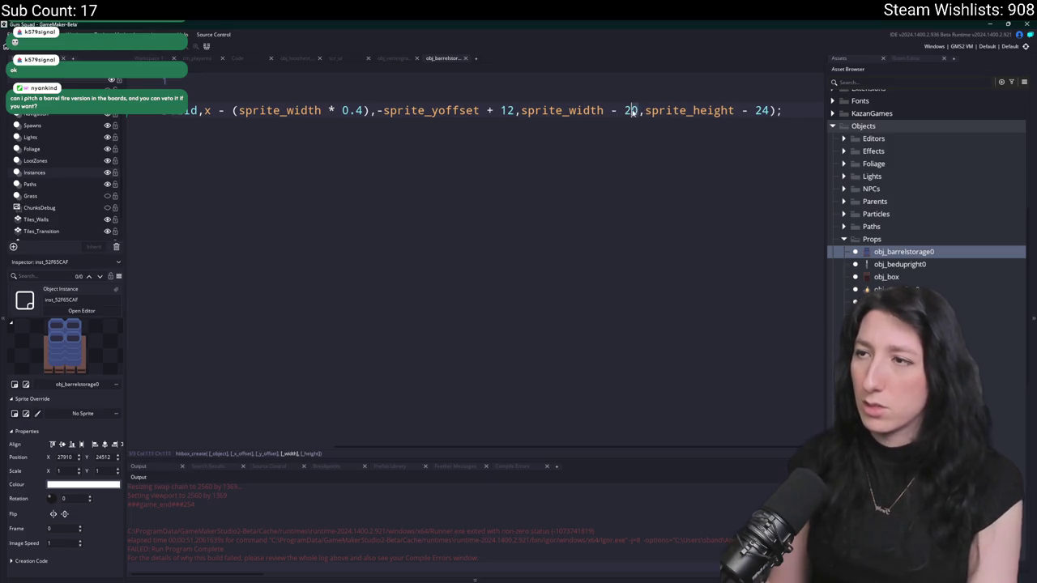
text(4)
click(696, 110)
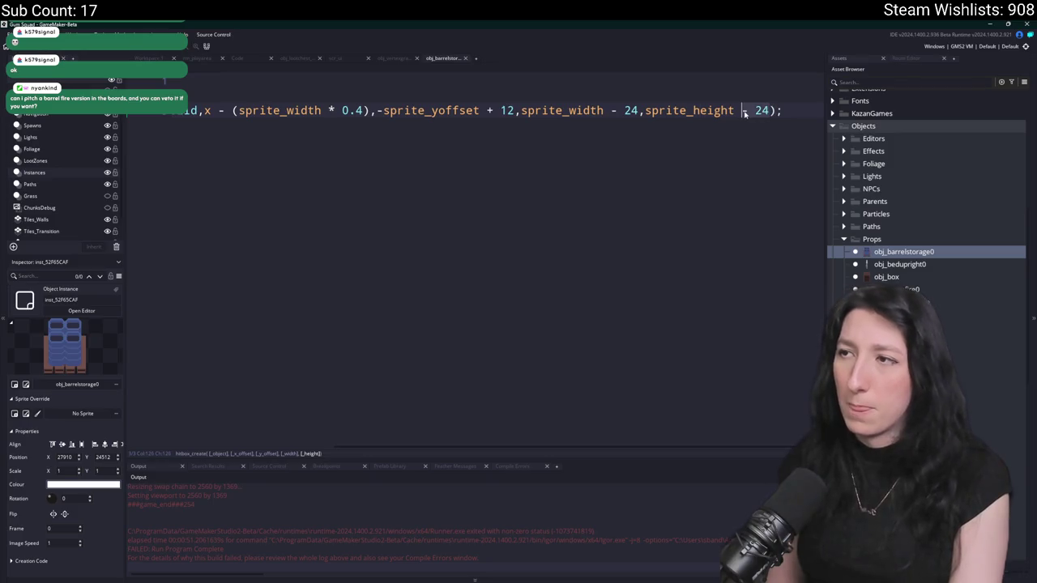
key(BackSpace)
key(BackSpace)
text(12)
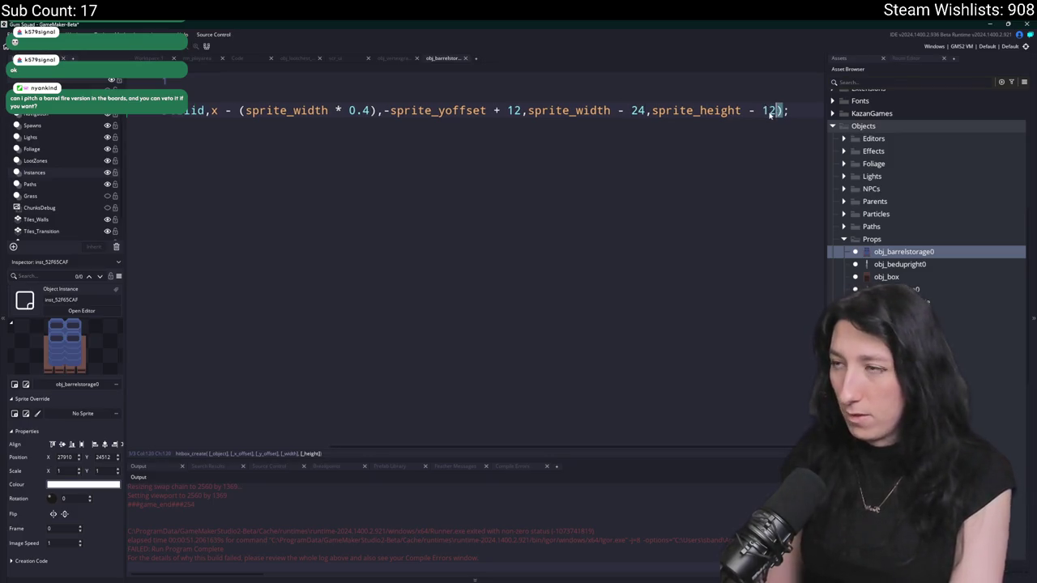
key(F5)
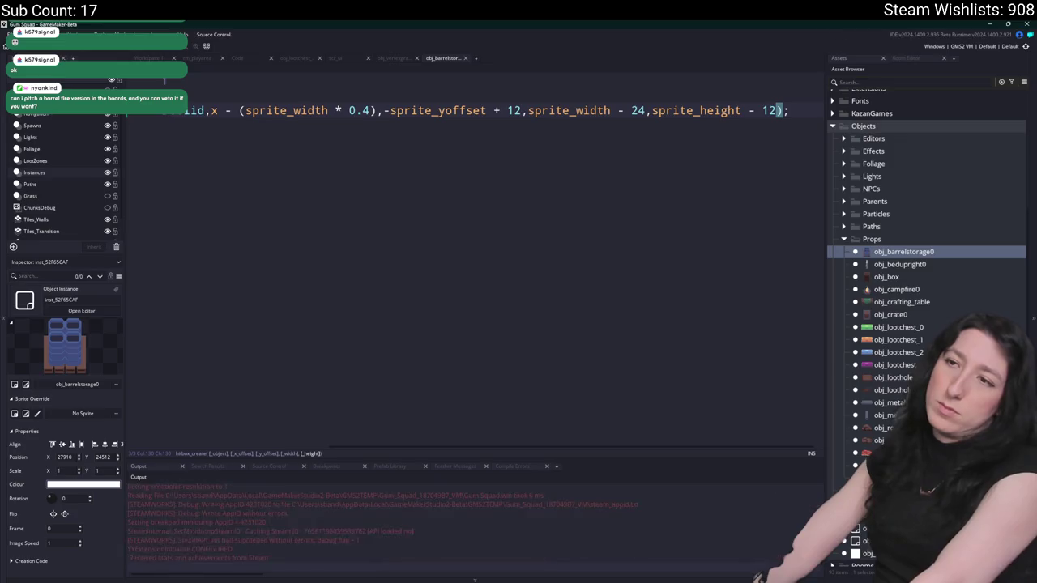
- Create a lobby, check the inventory, and walk out of the camp toward the dirt path
click(542, 293)
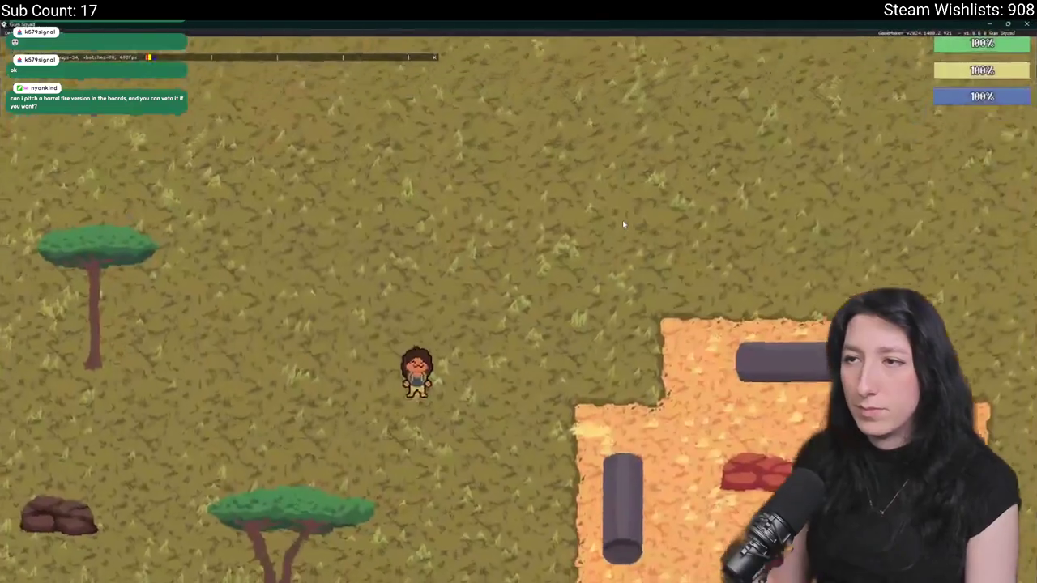
key(Tab)
mouse_move(200, 355)
key(Tab)
key(d)
key(s)
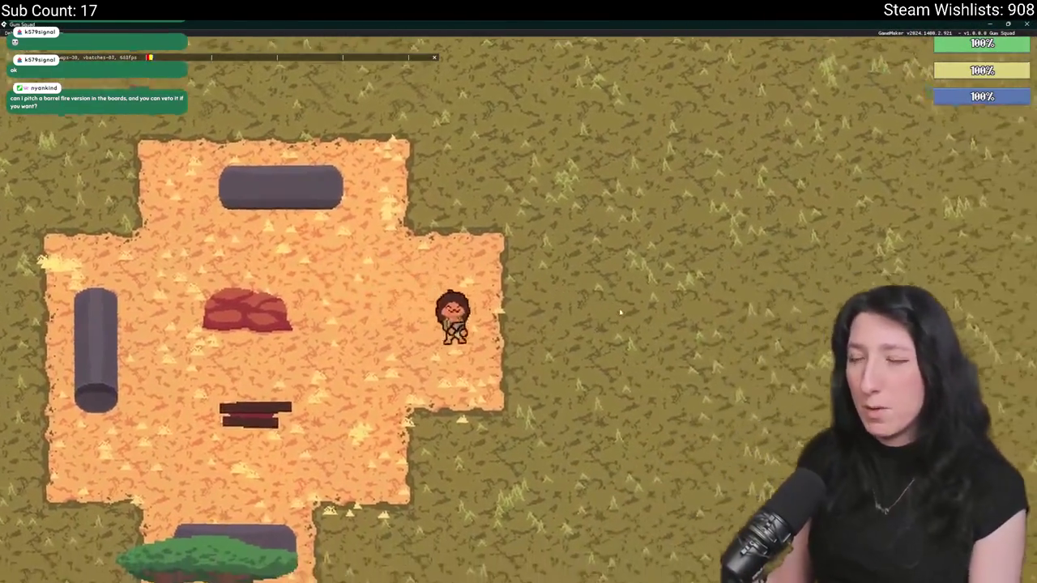
key(a)
- Walk past the torch building through the warehouse barrels toward the enemies, then close the game
key(d)
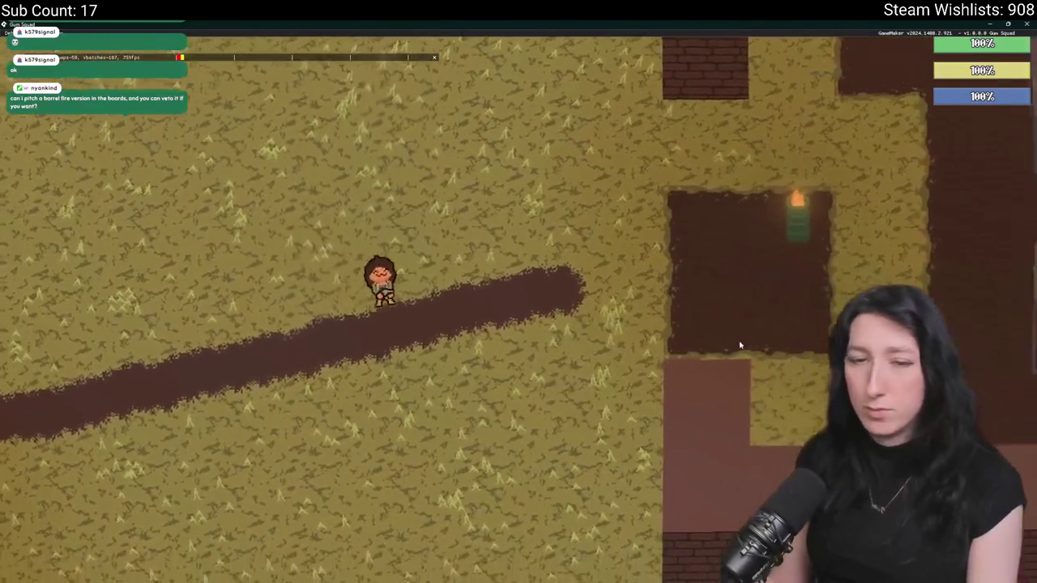
key(d)
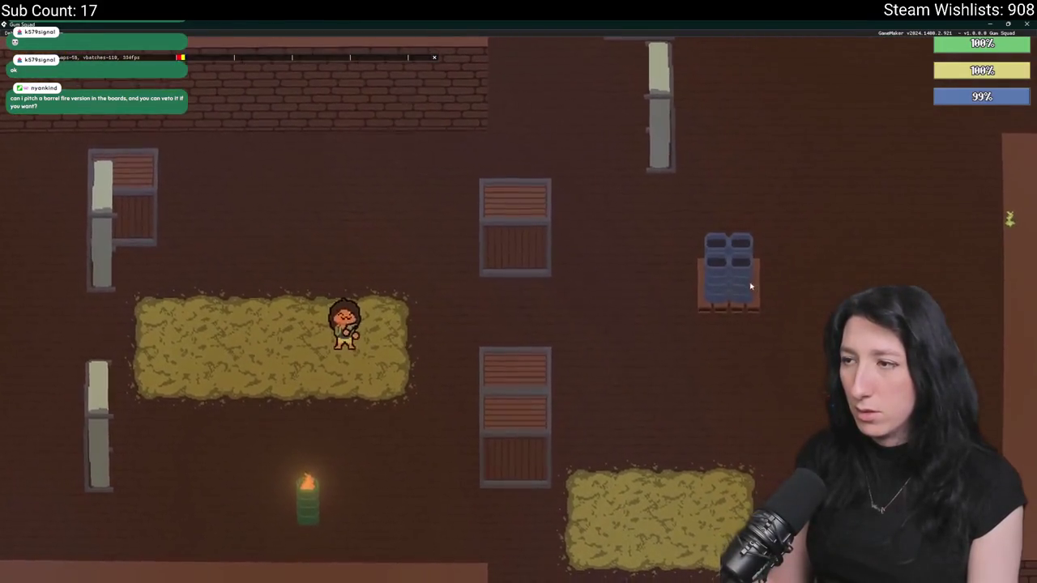
key(w)
key(d)
key(d)
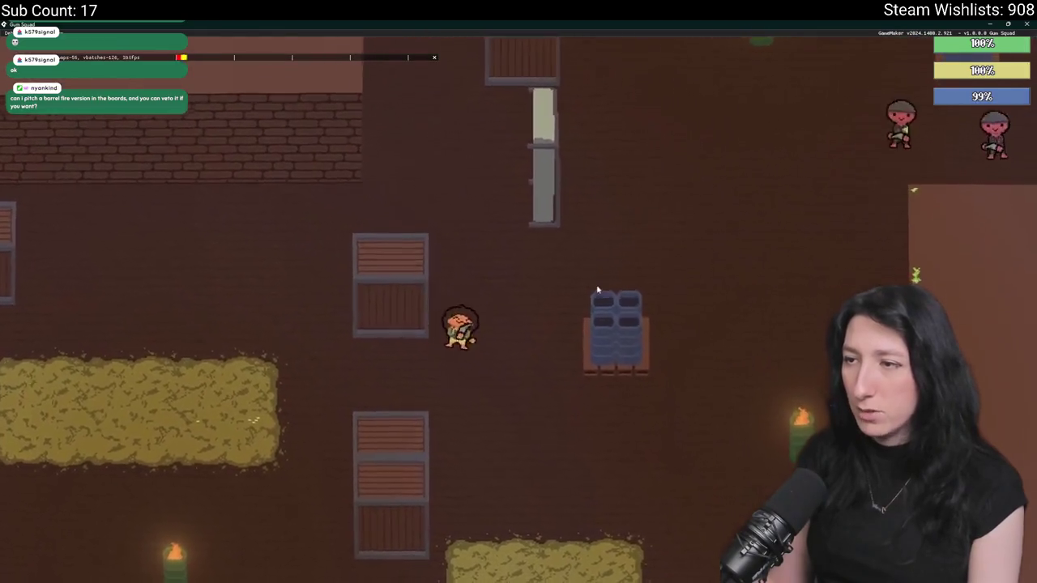
key(s)
key(w)
key(w)
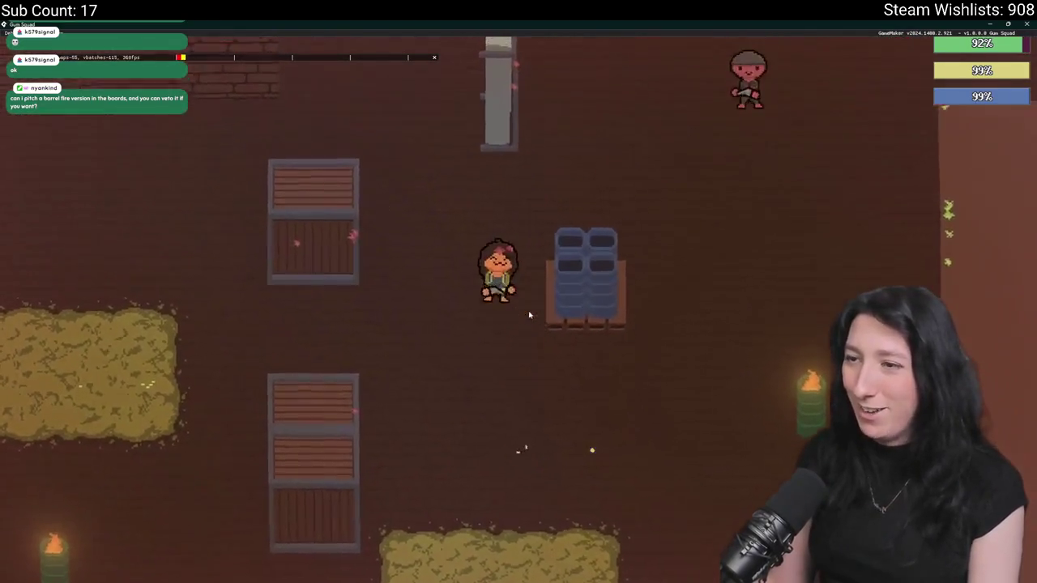
key(s)
key(d)
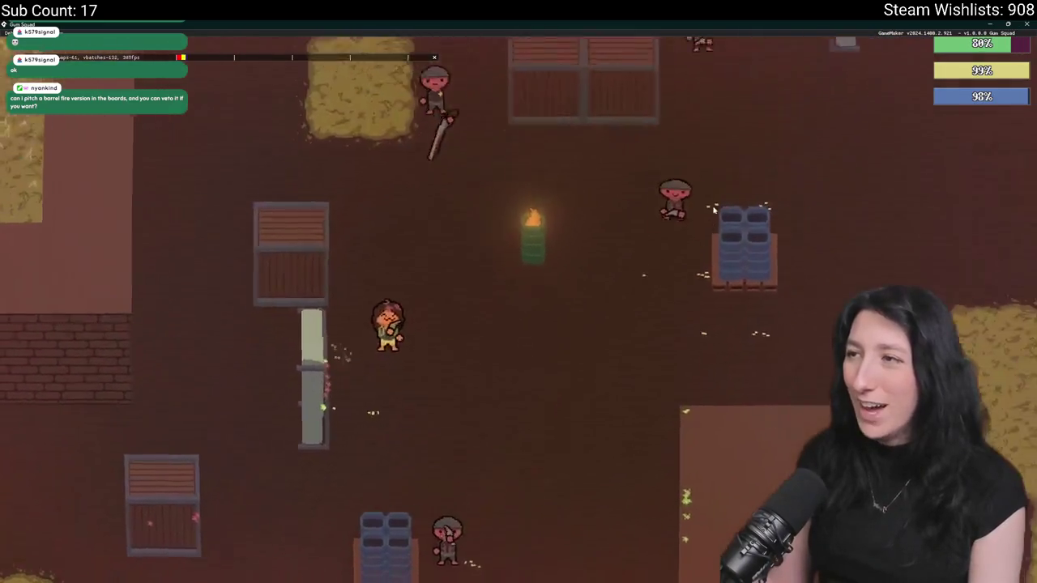
key(d)
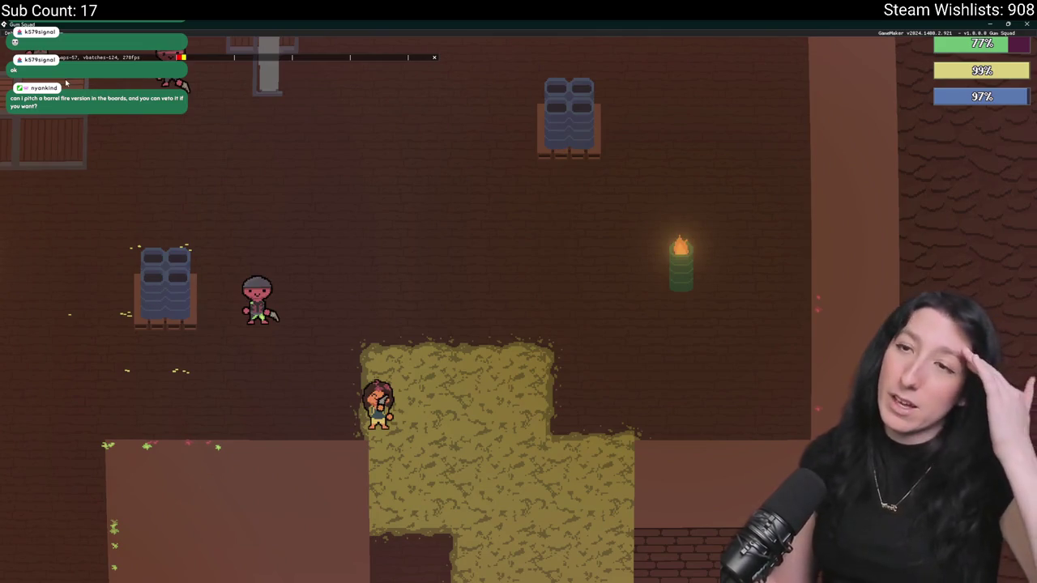
key(Escape)
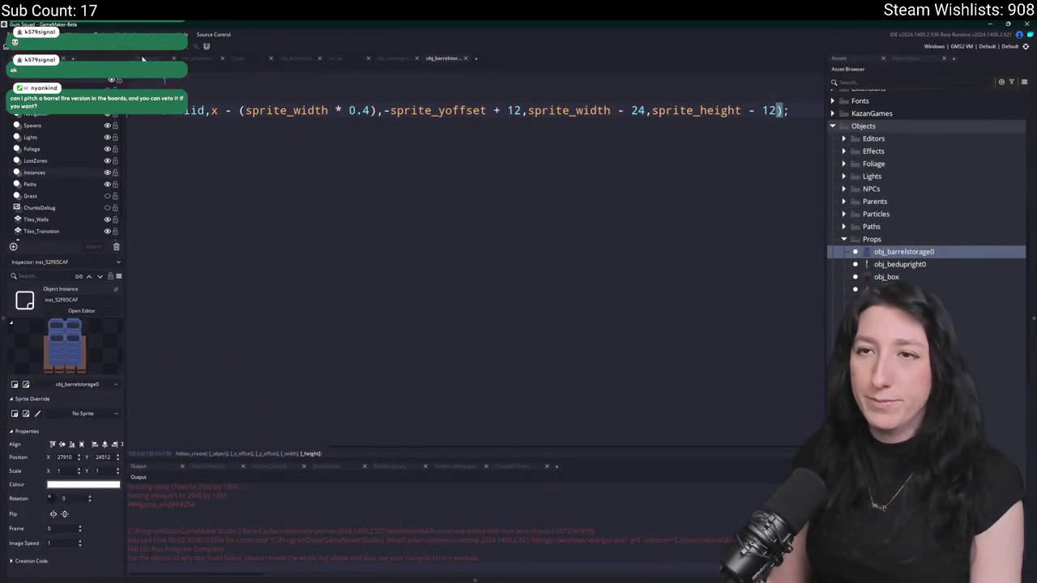
- In rm_playarea, move a barrel storage instance beside the player and open obj_barrelstorage0
click(143, 59)
click(197, 58)
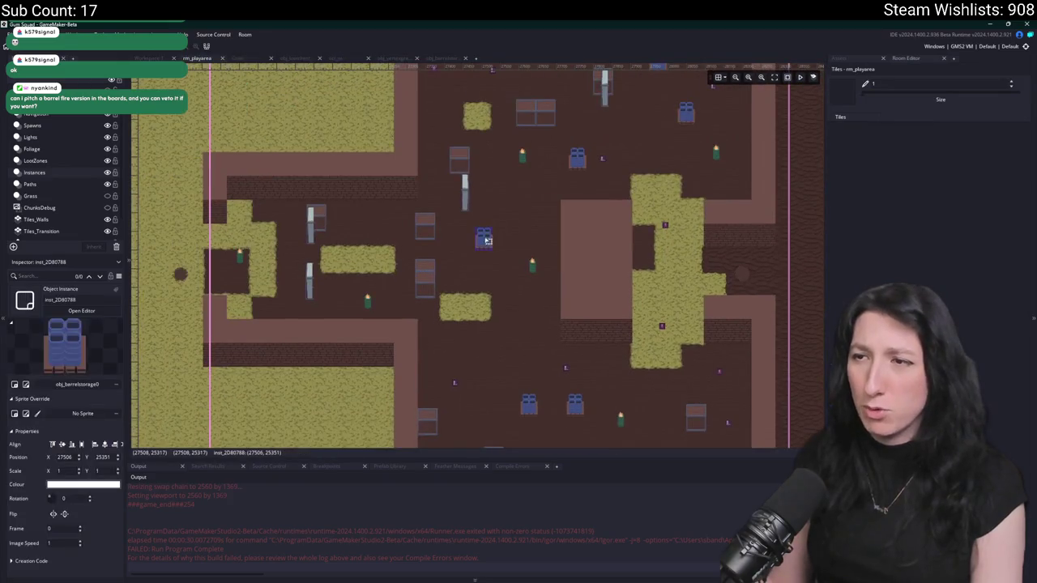
scroll(507, 283, up, 4)
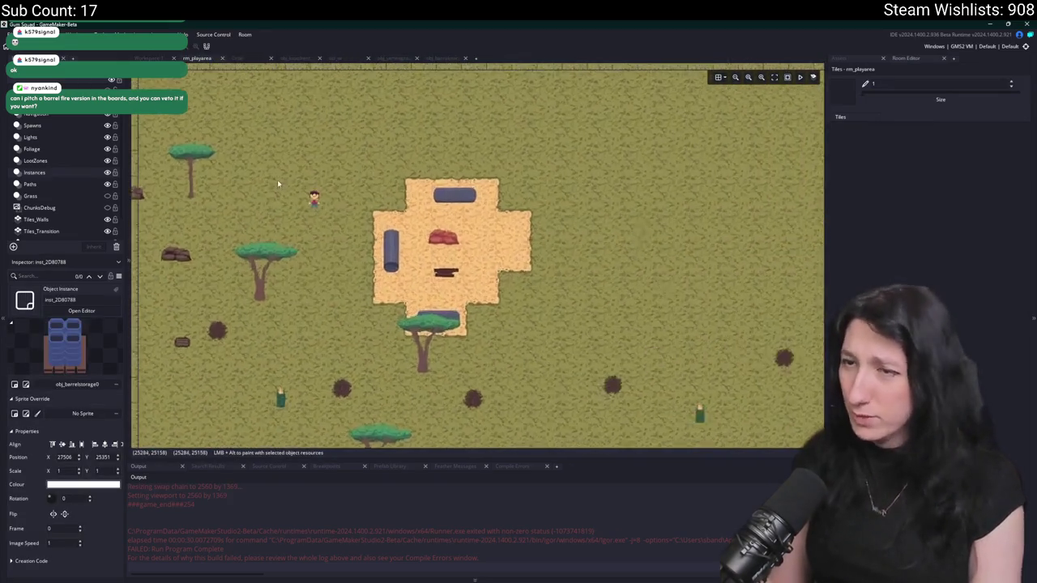
scroll(277, 180, up, 4)
drag(191, 414, 409, 185)
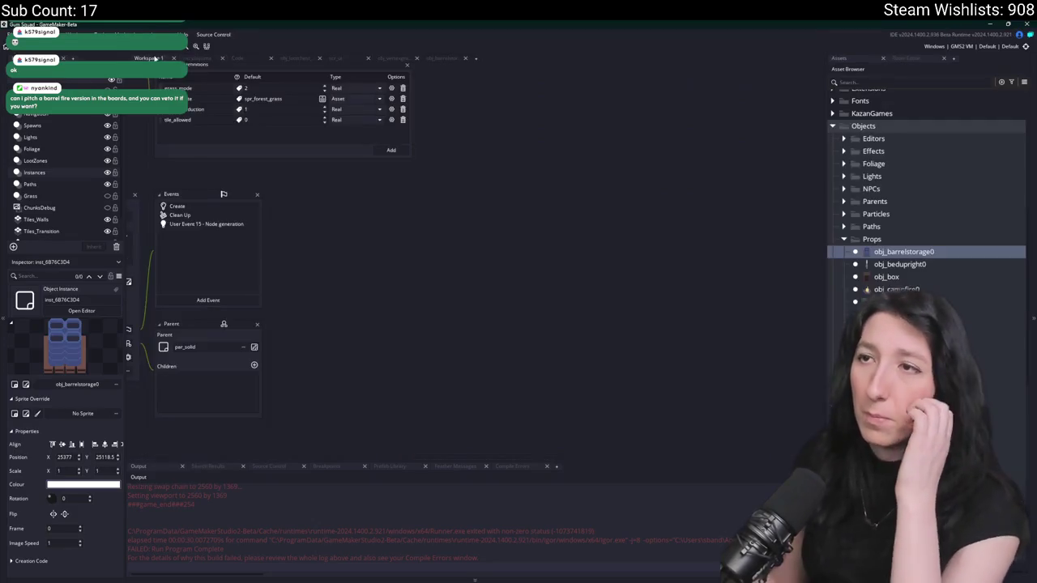
double_click(409, 185)
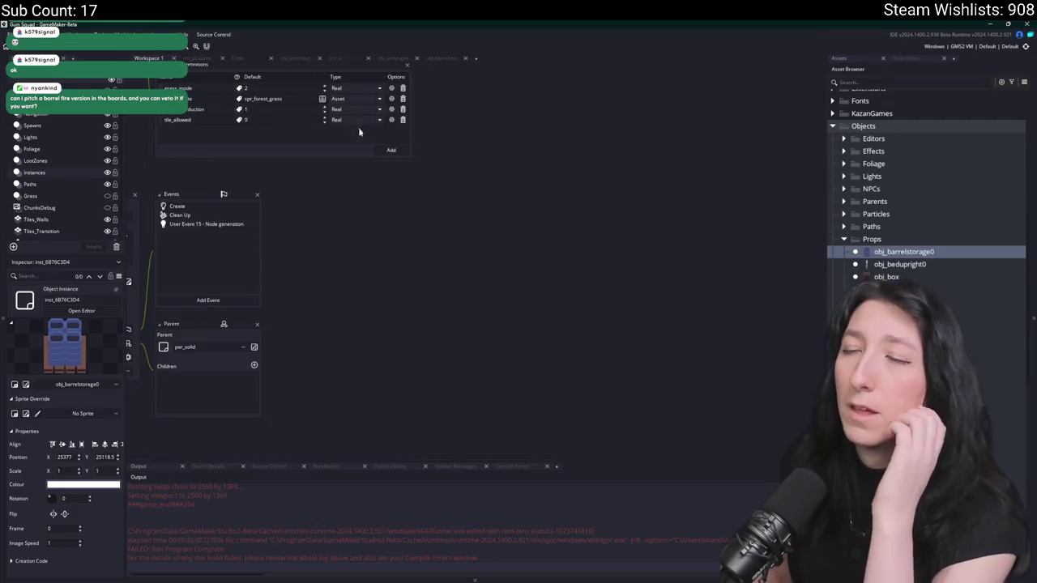
- Return to the barrel storage hitbox code with the editor filling the window
click(444, 58)
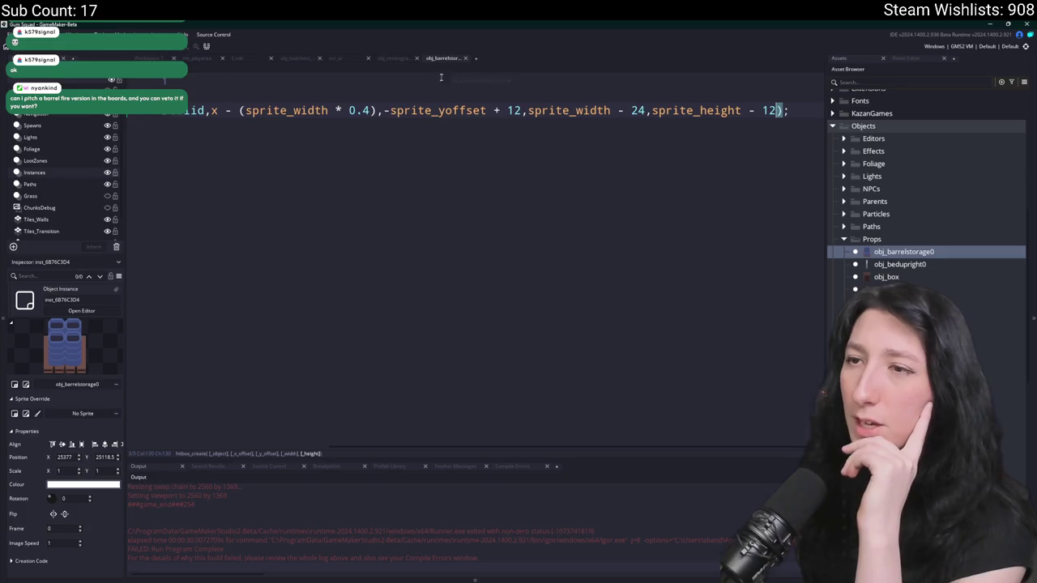
click(452, 110)
key(F12)
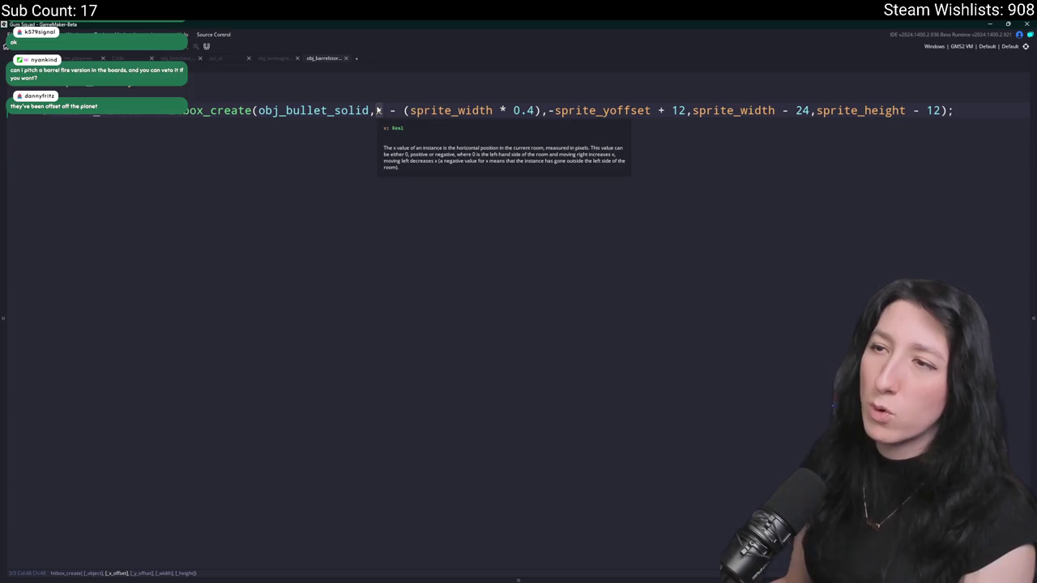
- Replace the hitbox x argument with a sprite_xoffset expression and build the game
key(Delete)
text(bbox_right )
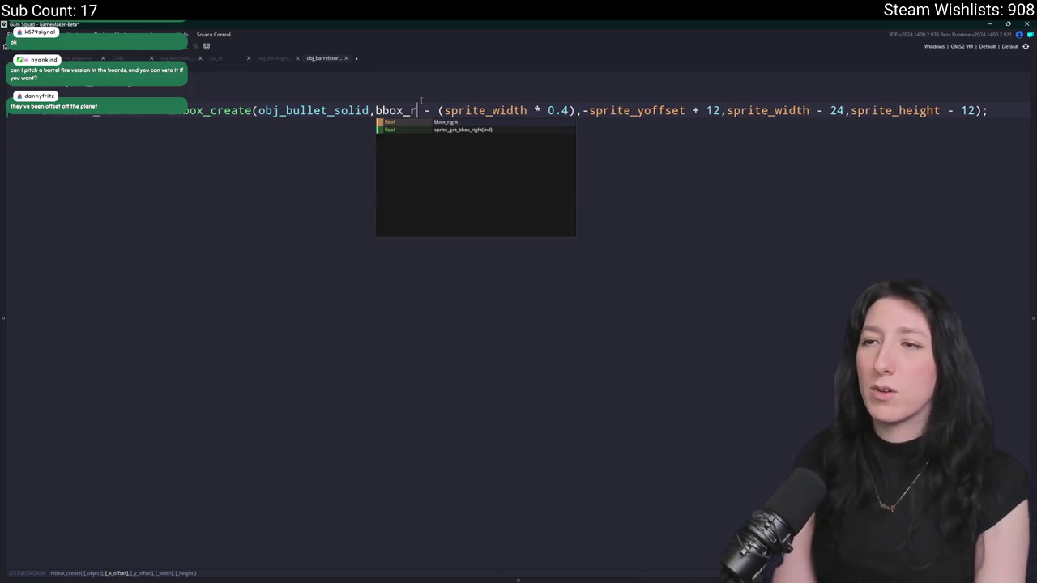
text(-)
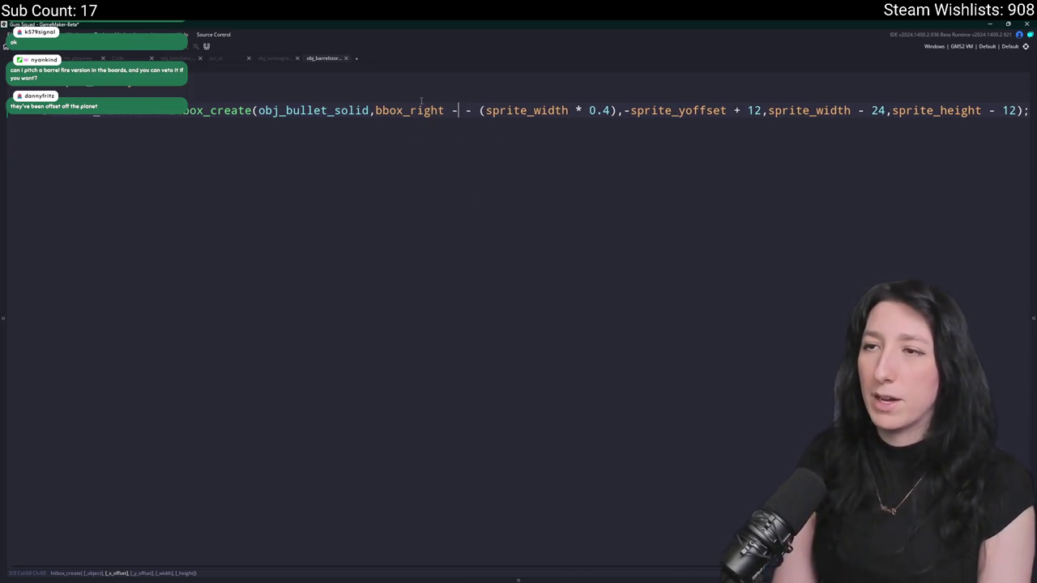
key(BackSpace)
key(BackSpace)
key(BackSpace)
text(sprite_x)
key(Return)
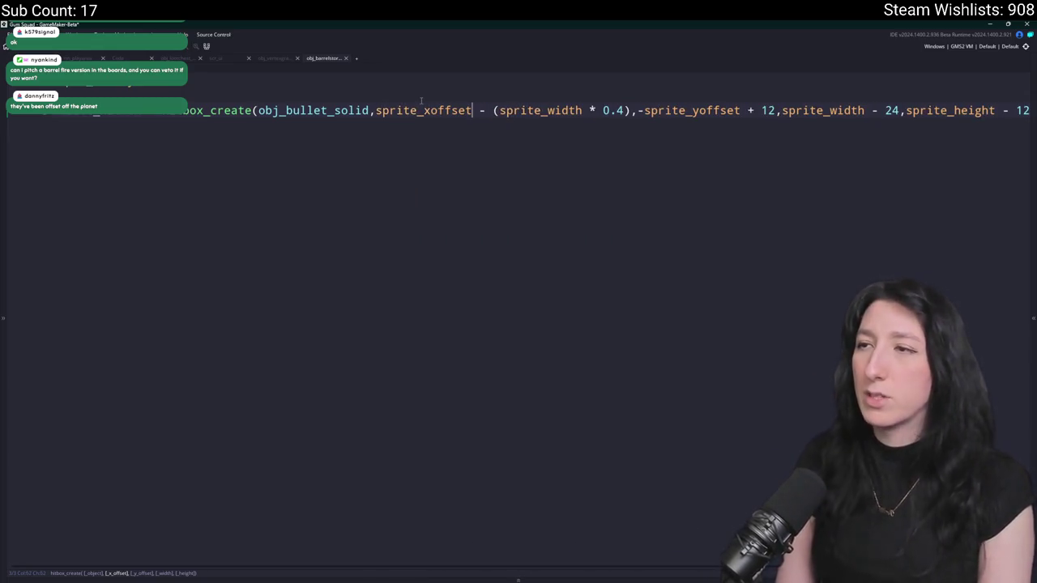
key(F5)
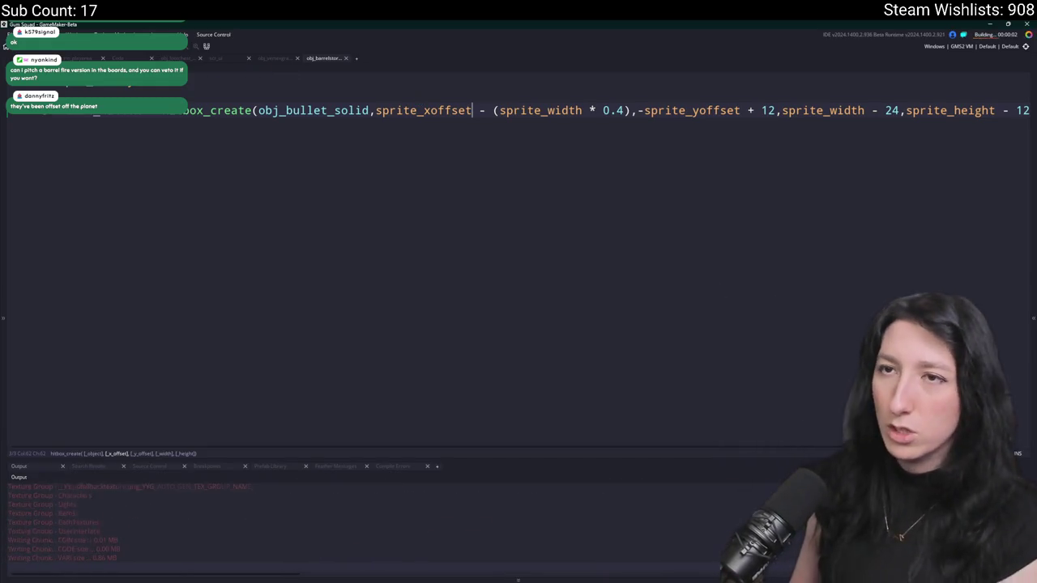
- Remove the sprite_xoffset term, leaving -(sprite_width * 0.4), then rebuild and create a lobby
click(374, 117)
click(403, 113)
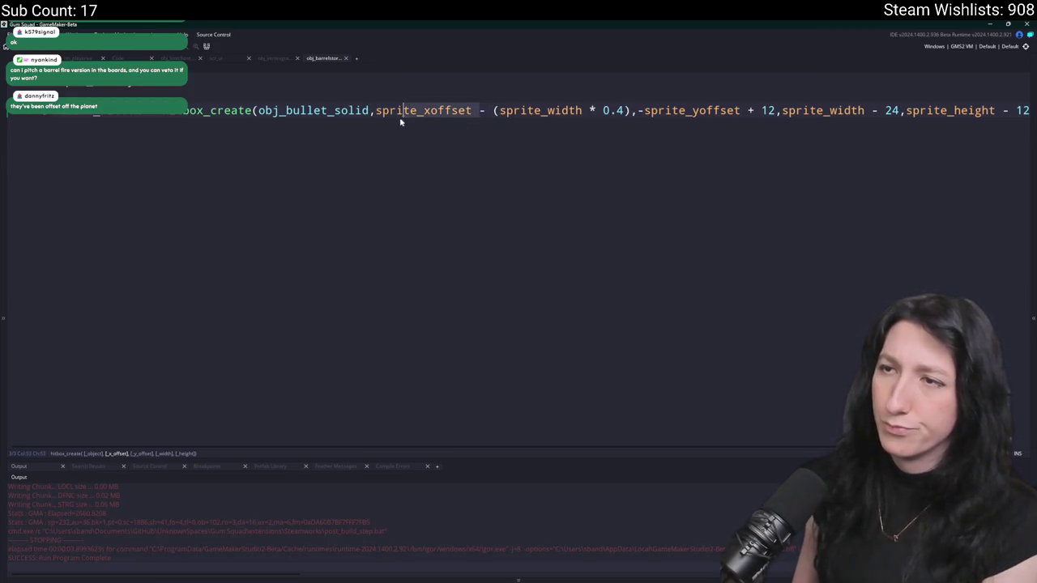
key(BackSpace)
key(BackSpace)
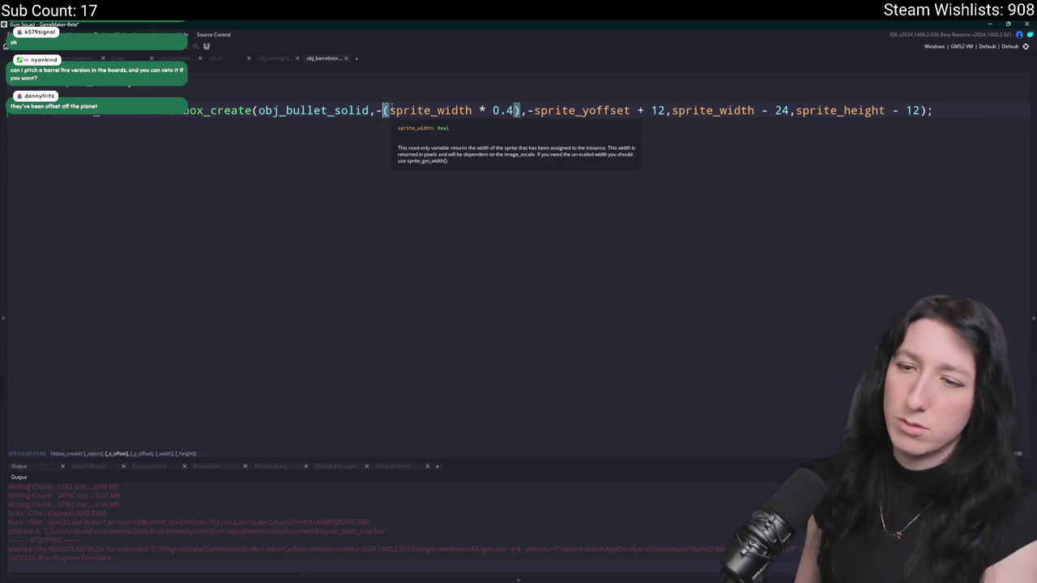
key(F5)
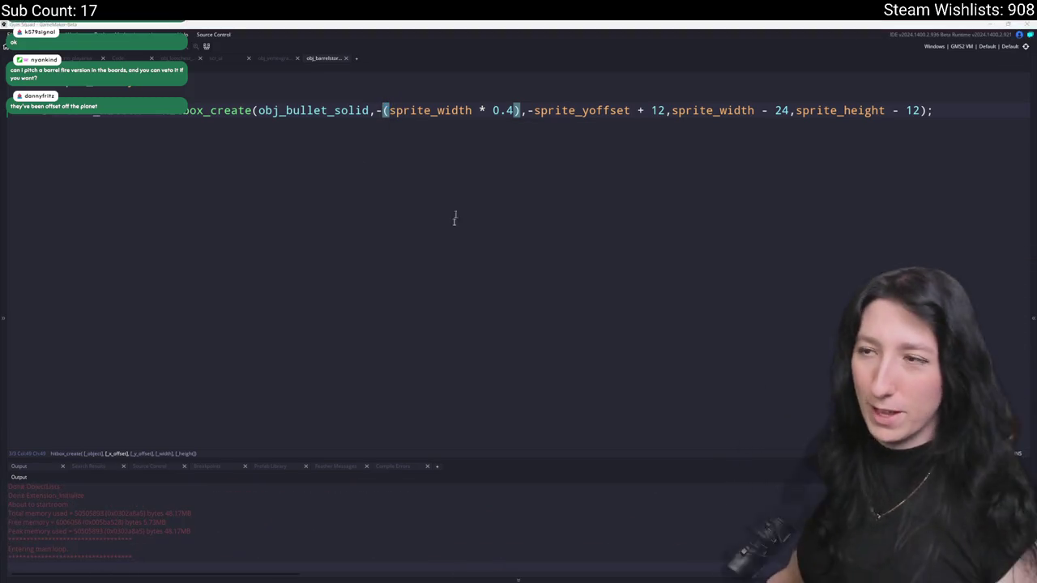
click(517, 292)
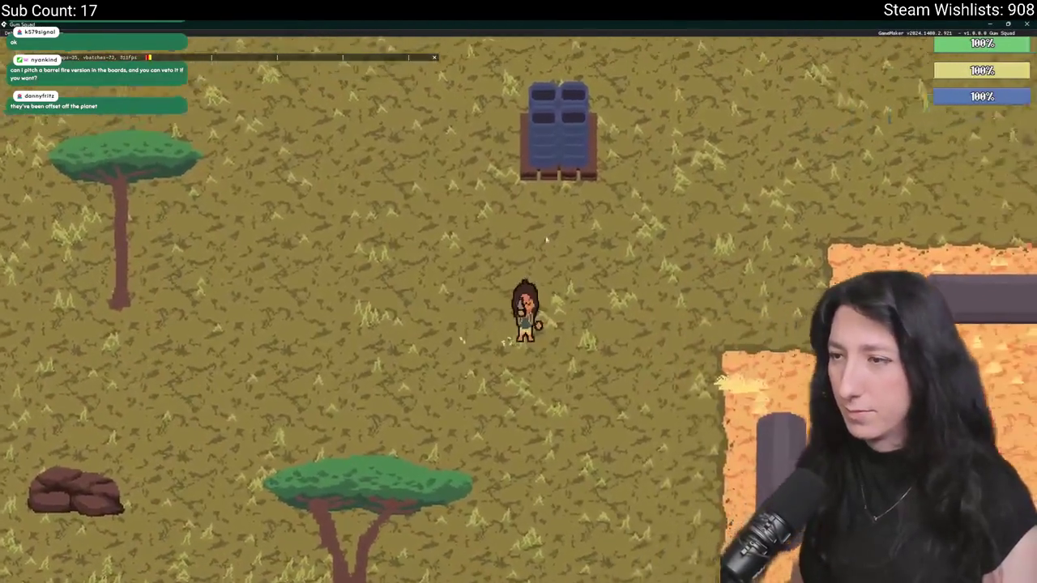
- Walk the character up to the barrel storage and shoot at it
key(d)
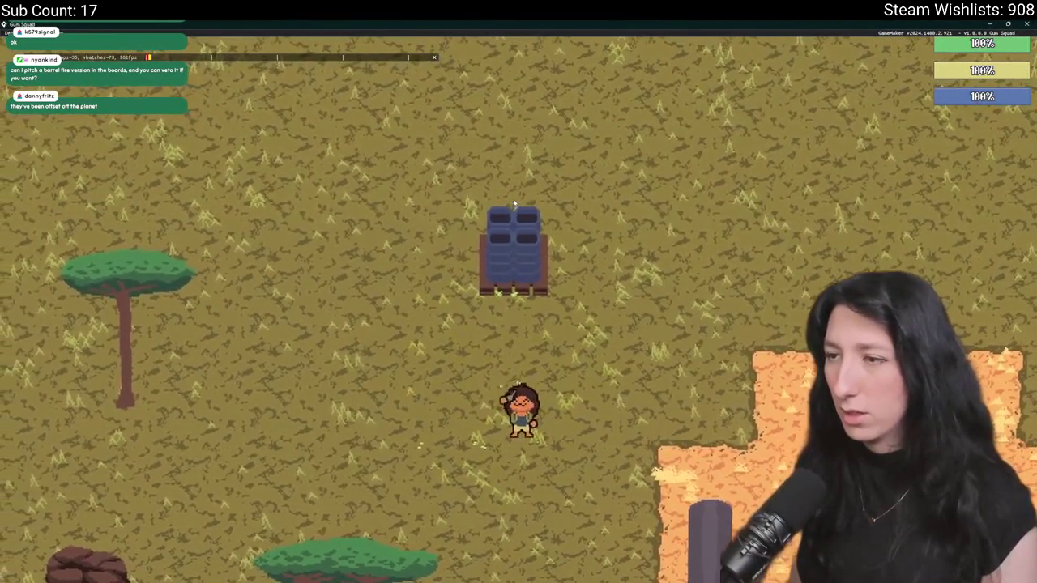
key(a)
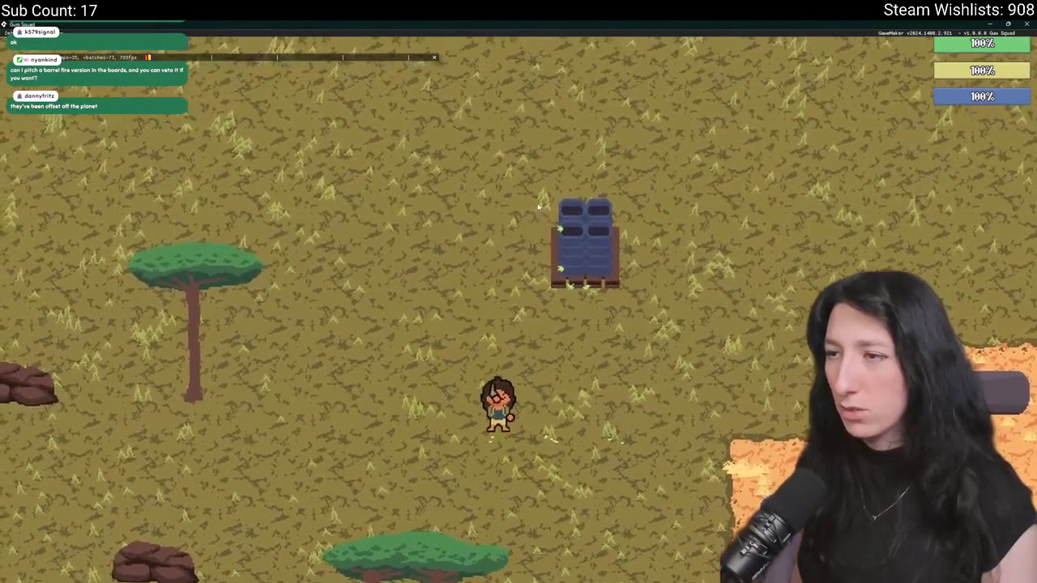
key(d)
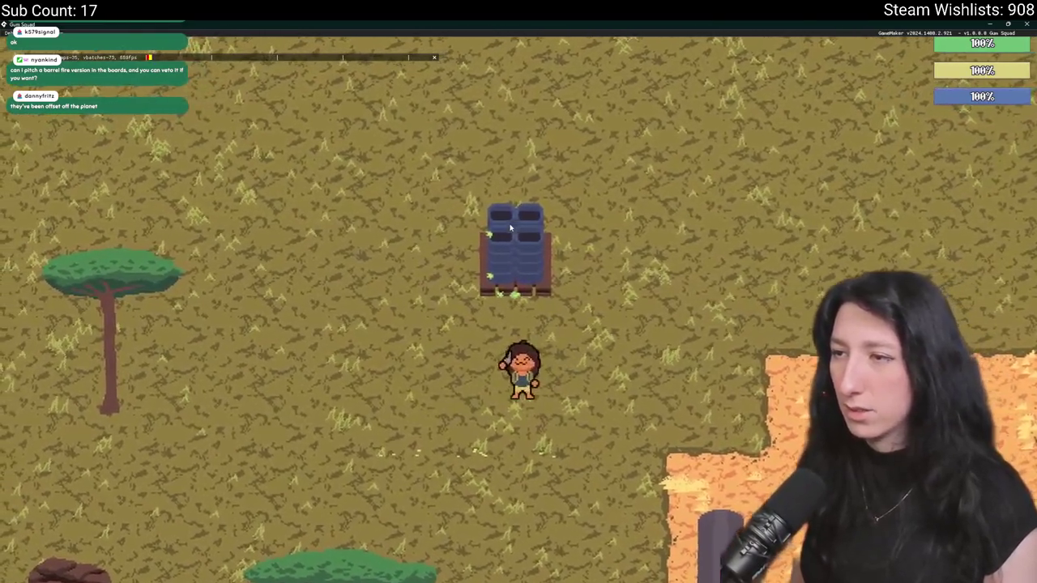
click(510, 230)
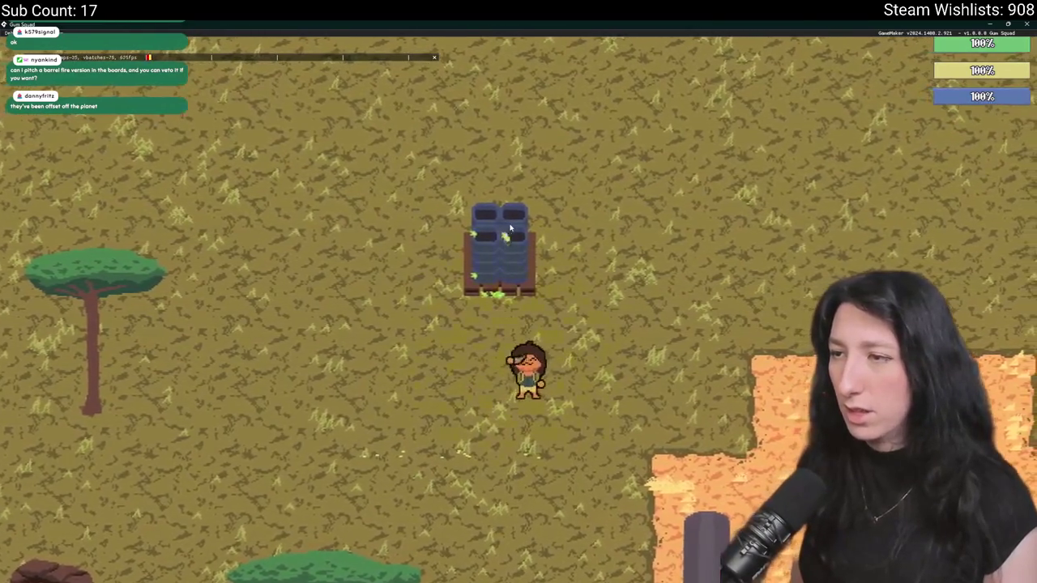
- Walk around the barrels' upper left and back down, then leave the game for the code
key(w)
key(d)
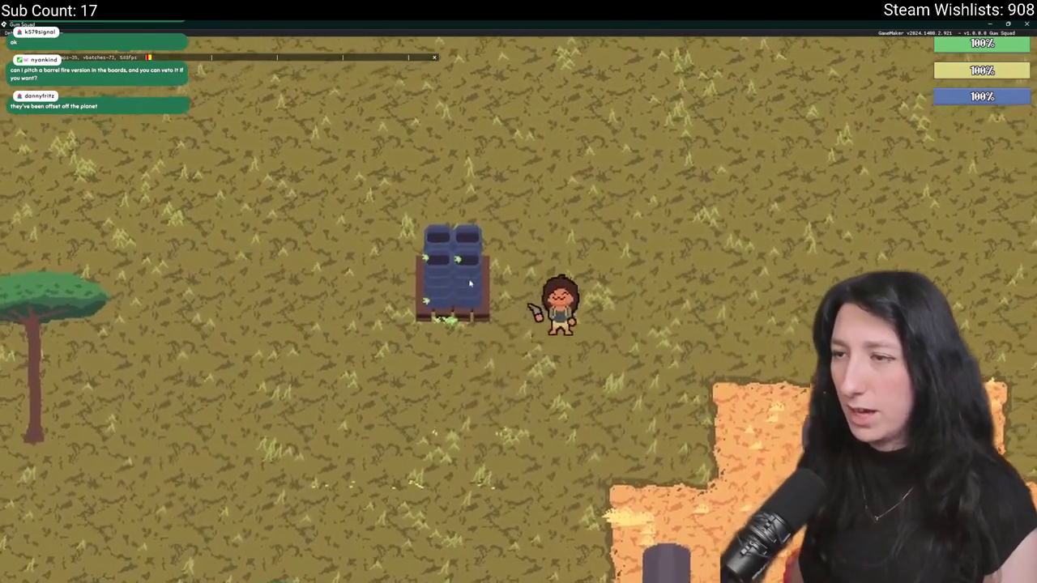
key(w)
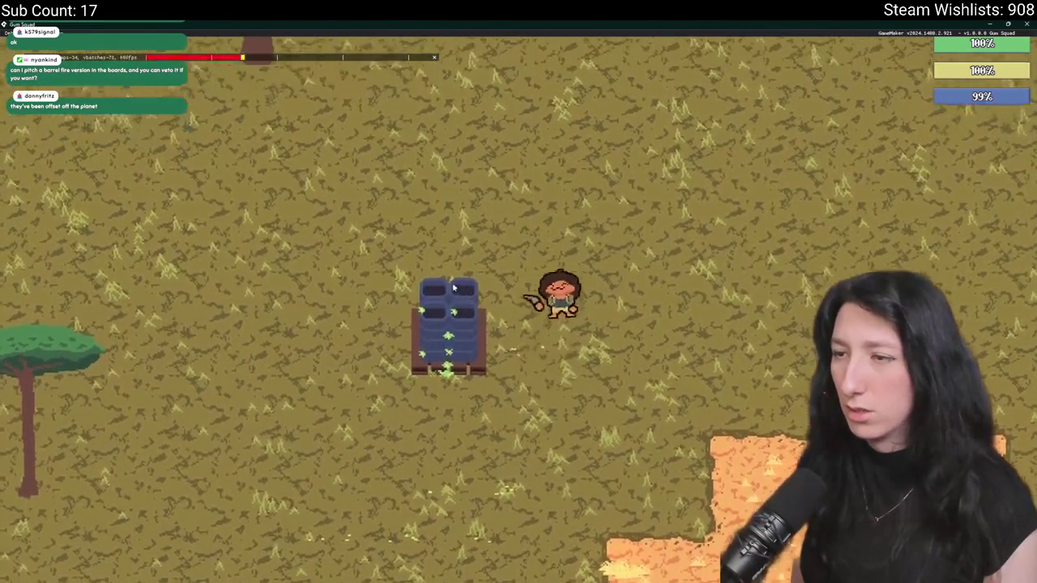
key(a)
key(w)
key(s)
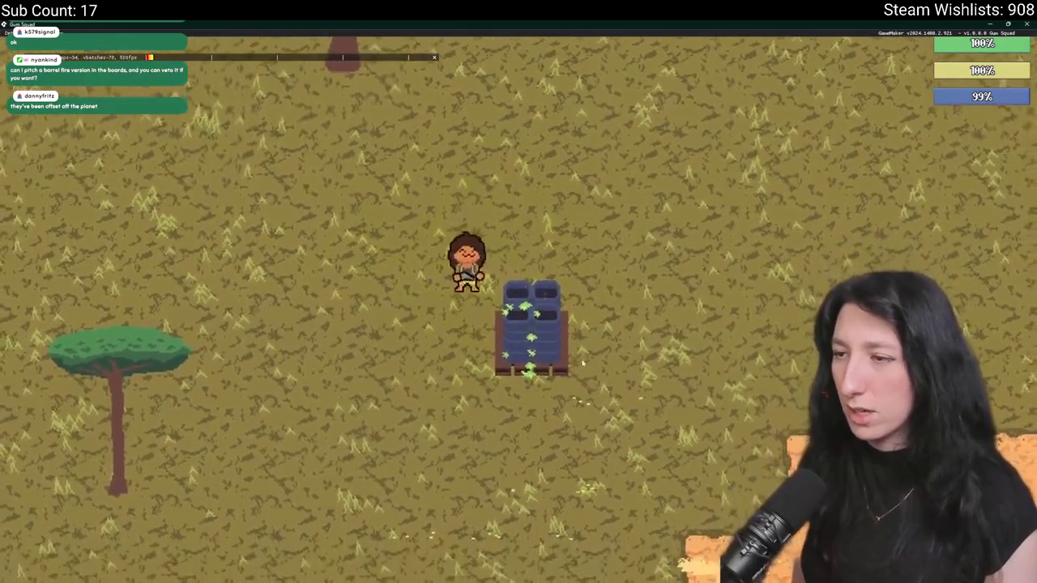
key(s)
key(a)
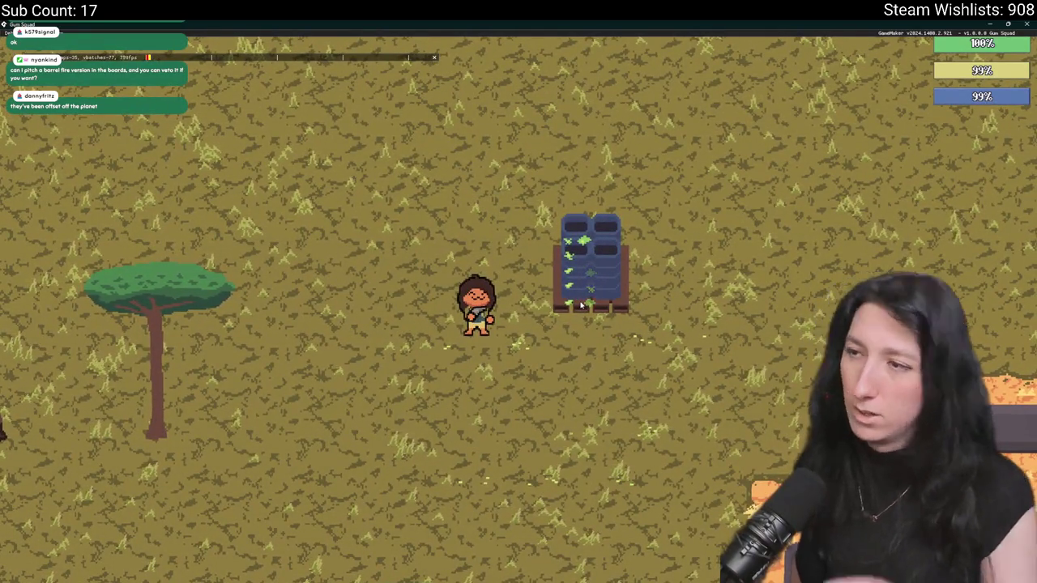
key(alt+Tab)
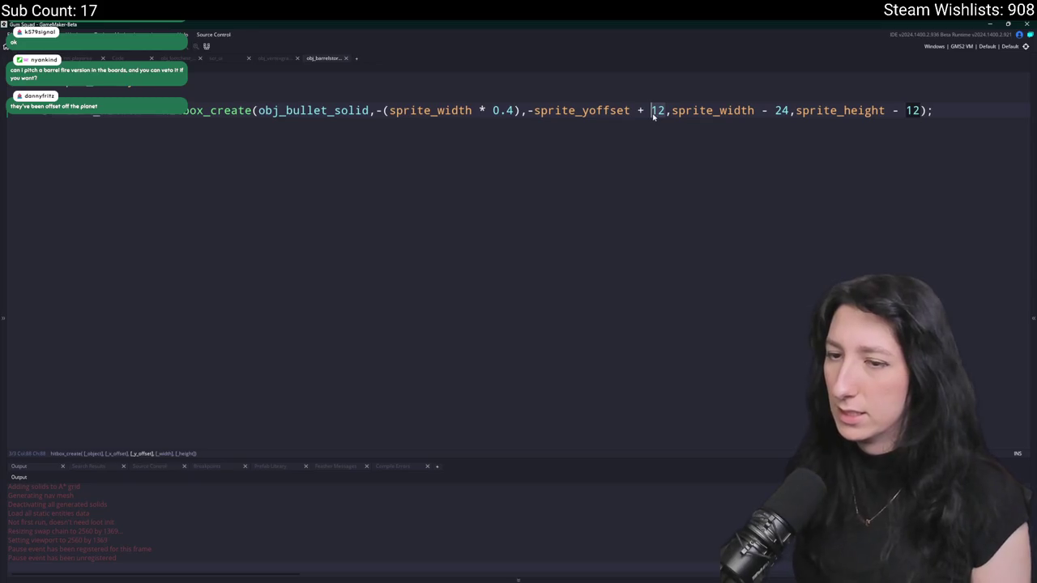
- Enter 6 in the hitbox line and switch between the running game and the code
text(6)
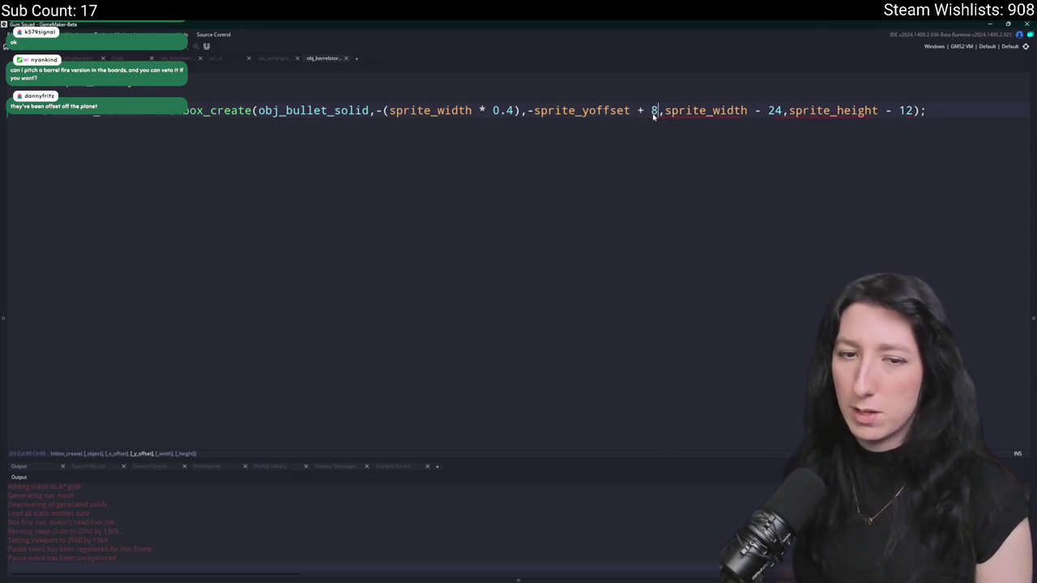
key(alt+Tab)
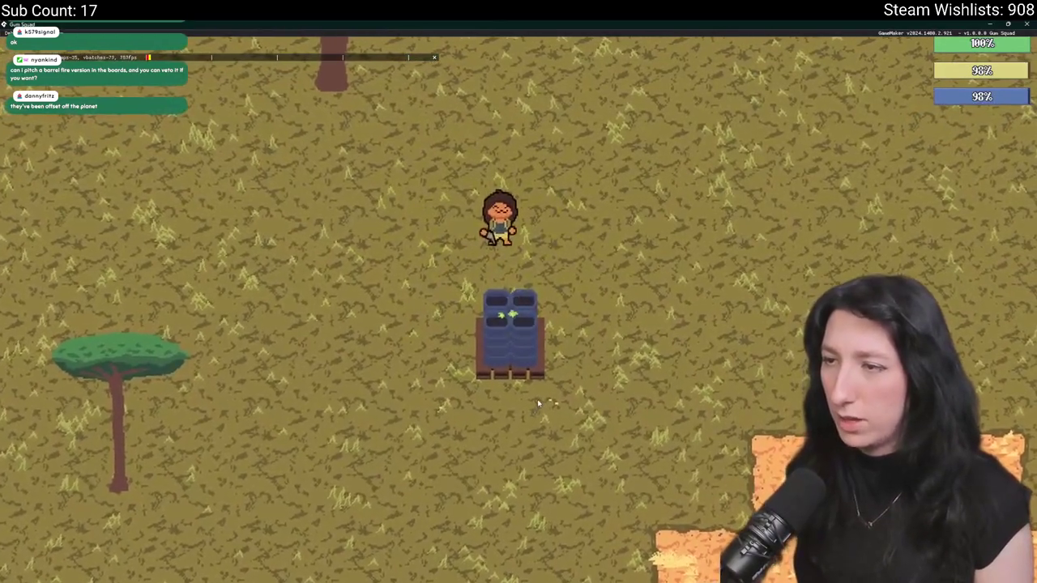
key(alt+Tab)
key(alt+Tab)
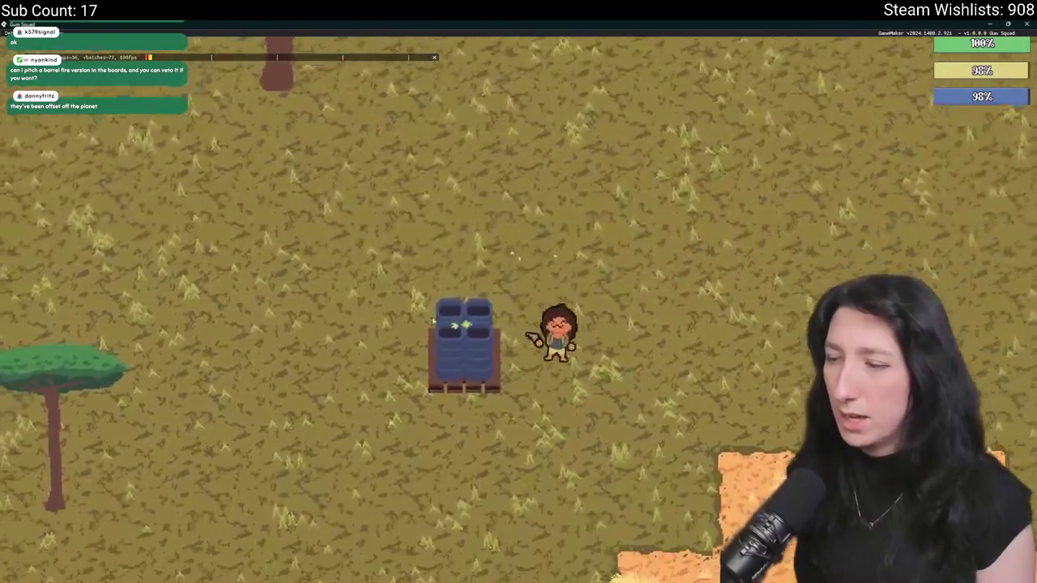
key(alt+Tab)
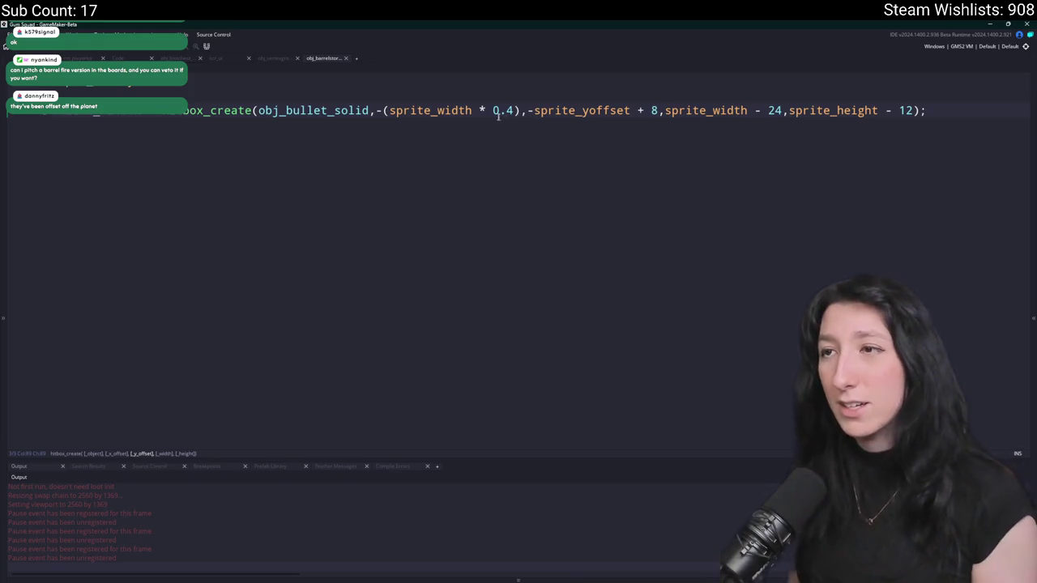
- Copy (sprite_width * 0.4) and paste it over the sprite_width - 24 width argument
drag(516, 110, 422, 111)
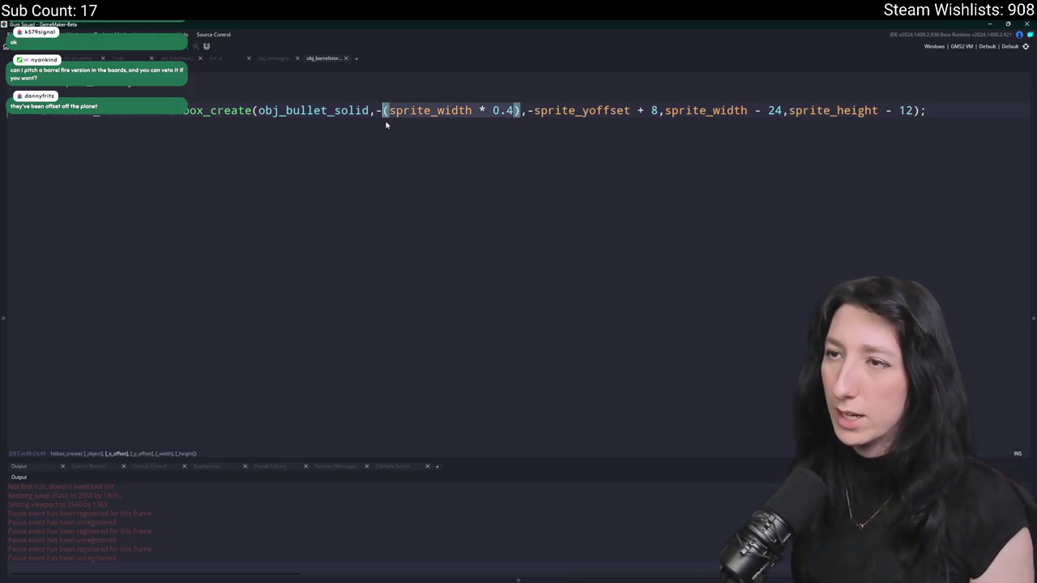
key(ctrl+c)
drag(782, 110, 665, 111)
key(ctrl+v)
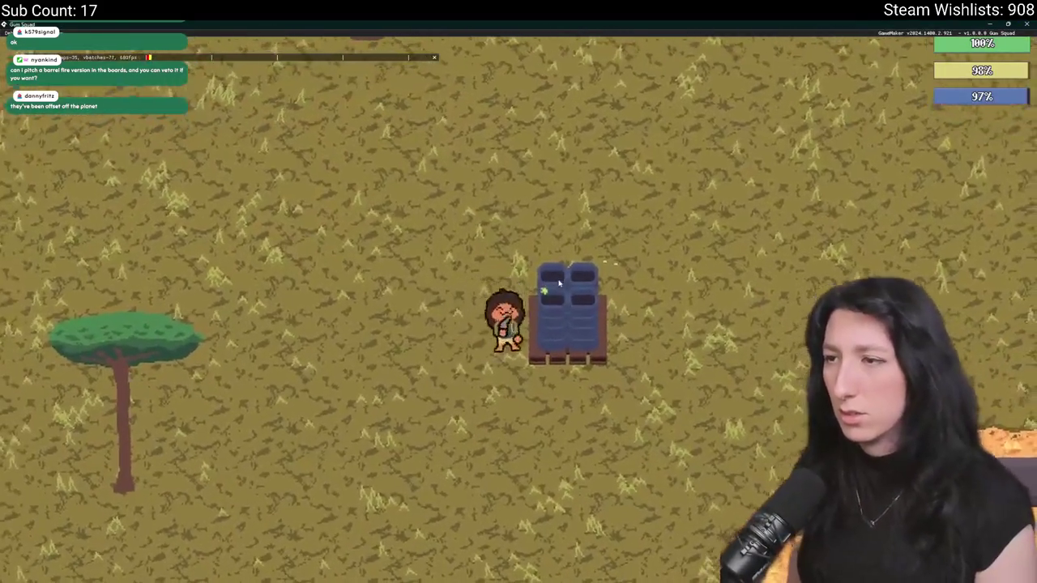
- Walk the character around the barrels to test the new width
key(d)
key(s)
key(a)
key(w)
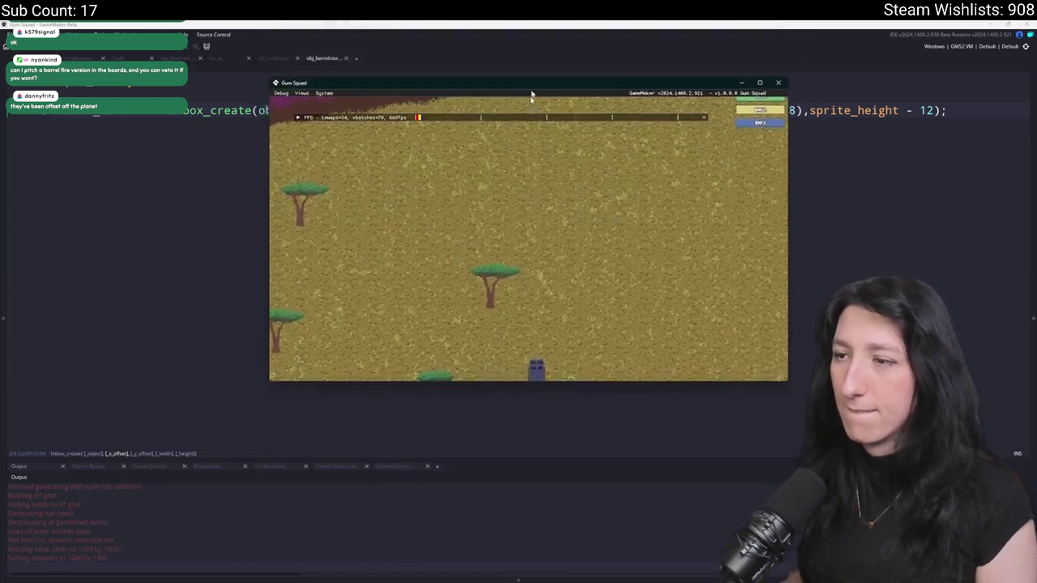
- Maximize the game window, walk around the blue crates, and close the game
double_click(531, 89)
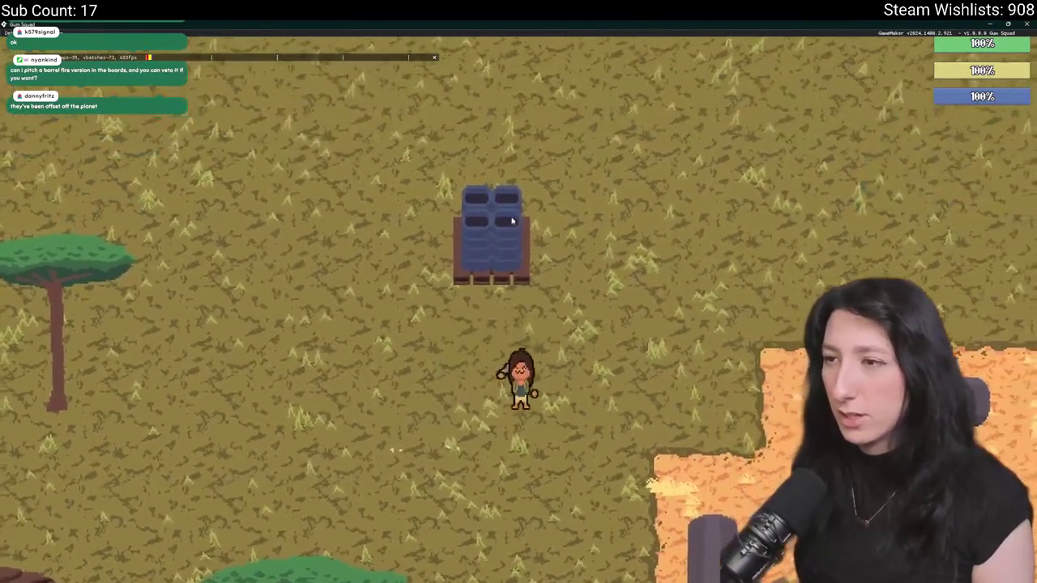
key(w)
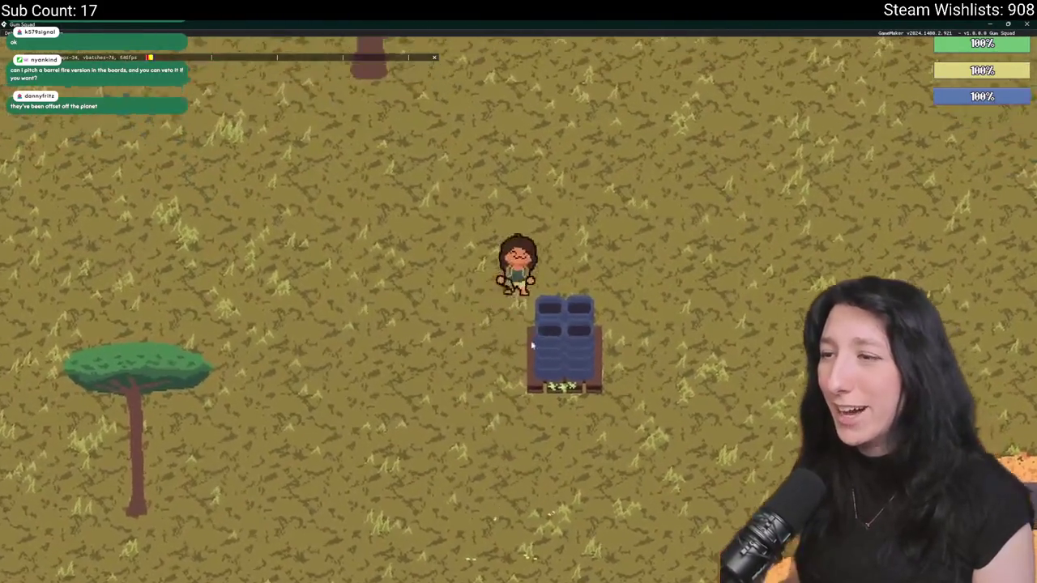
key(s)
key(a)
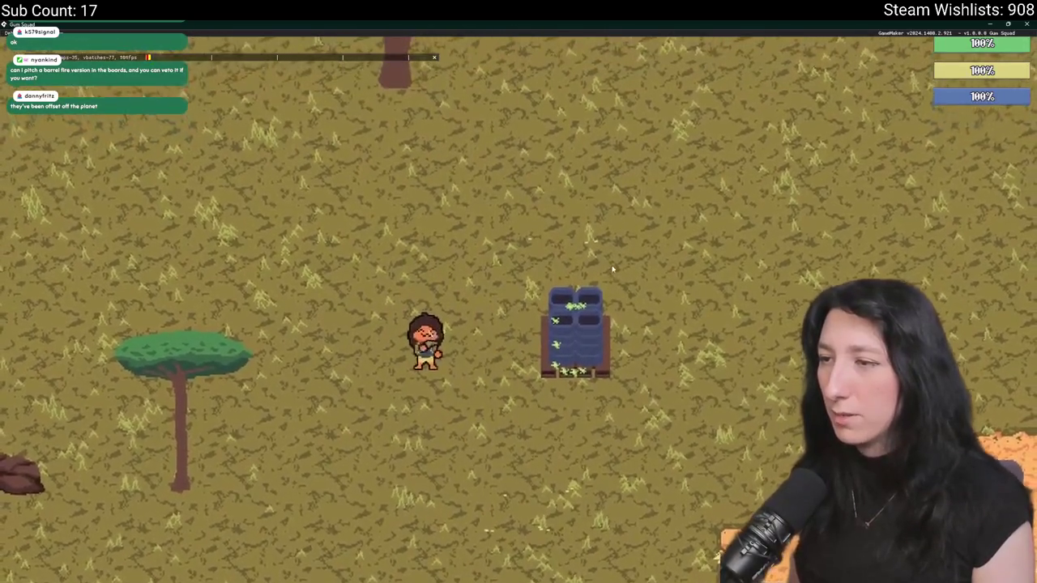
key(d)
key(w)
key(d)
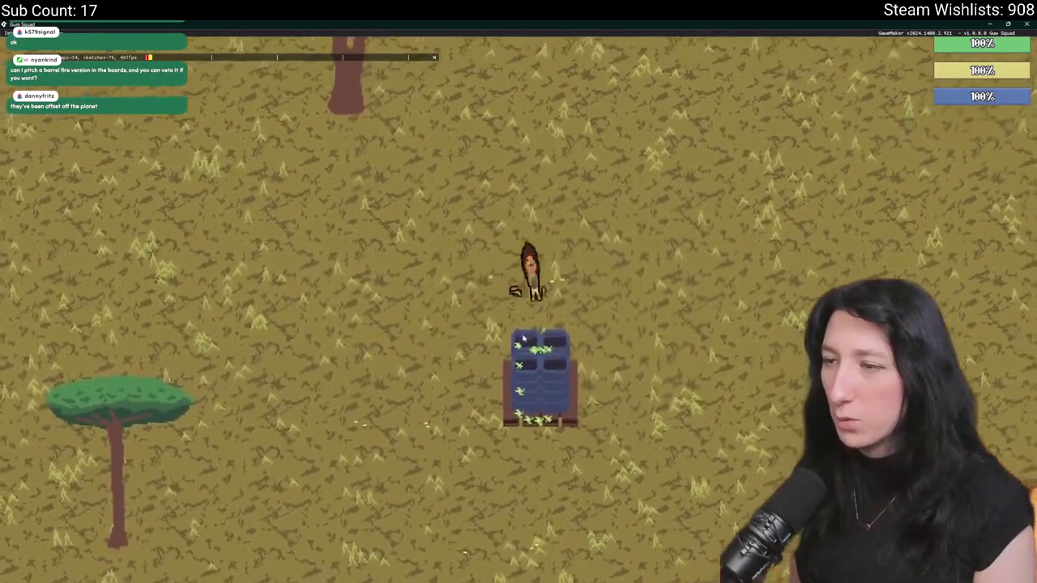
key(s)
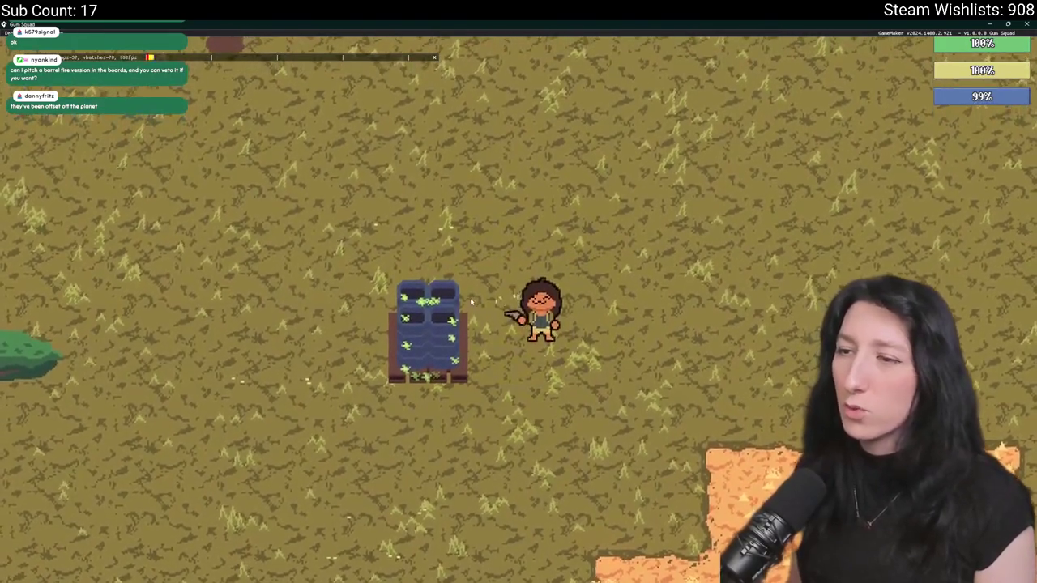
key(Escape)
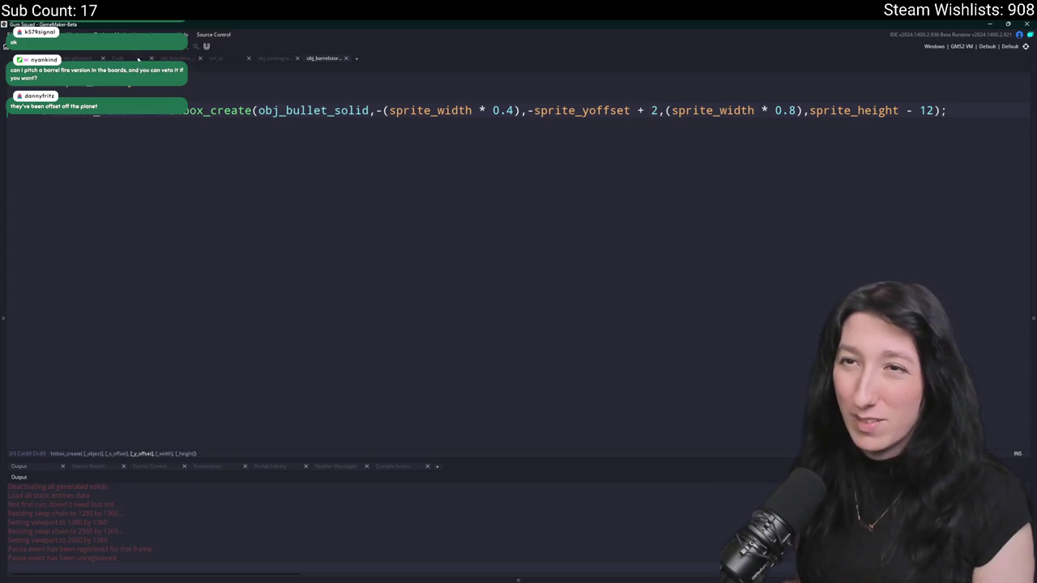
- Rebuild with the +2 y offset and sprite_height - 15, test crate collisions, then close
click(117, 47)
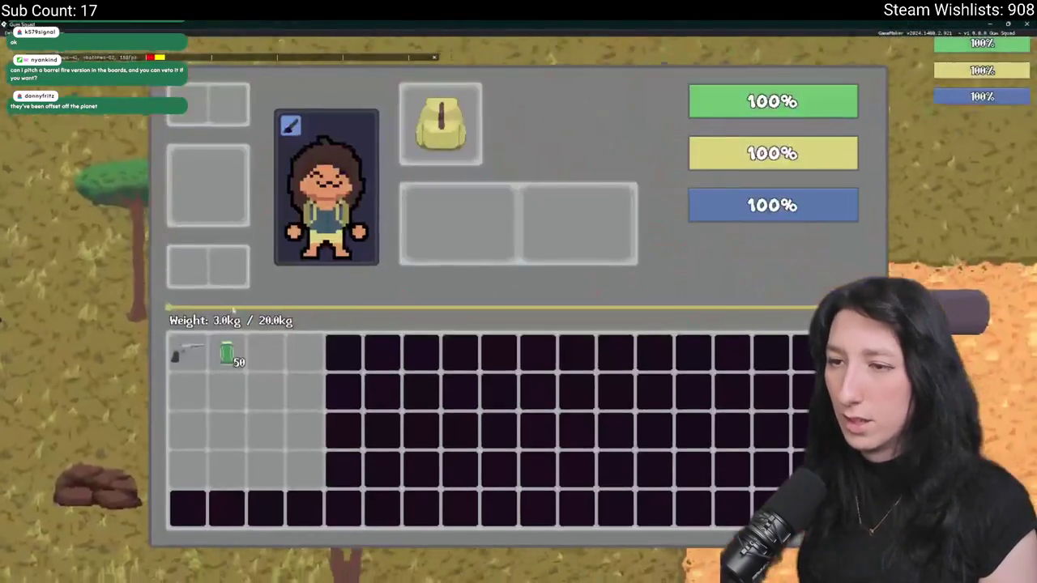
key(w)
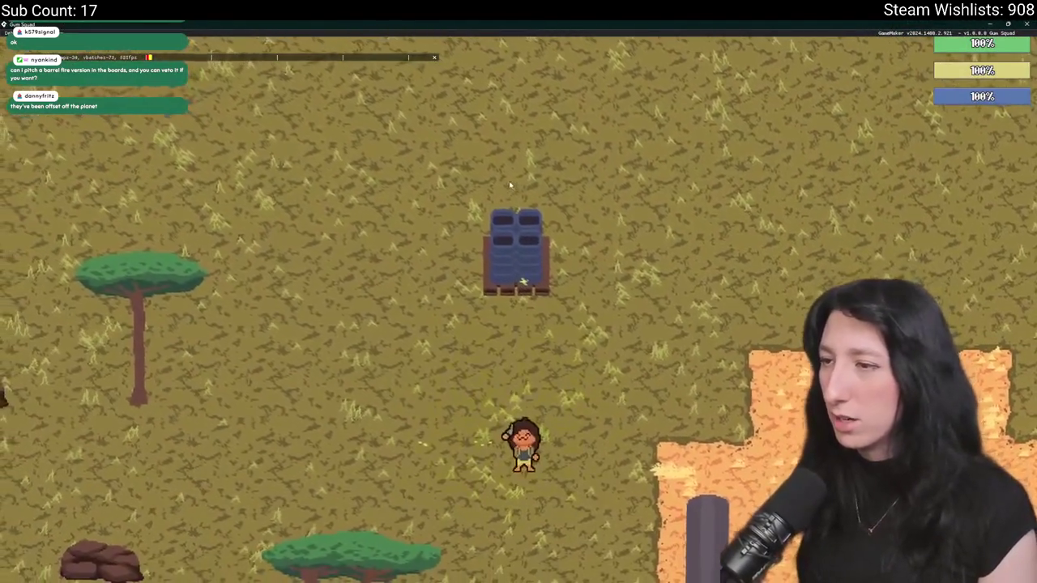
key(w)
key(d)
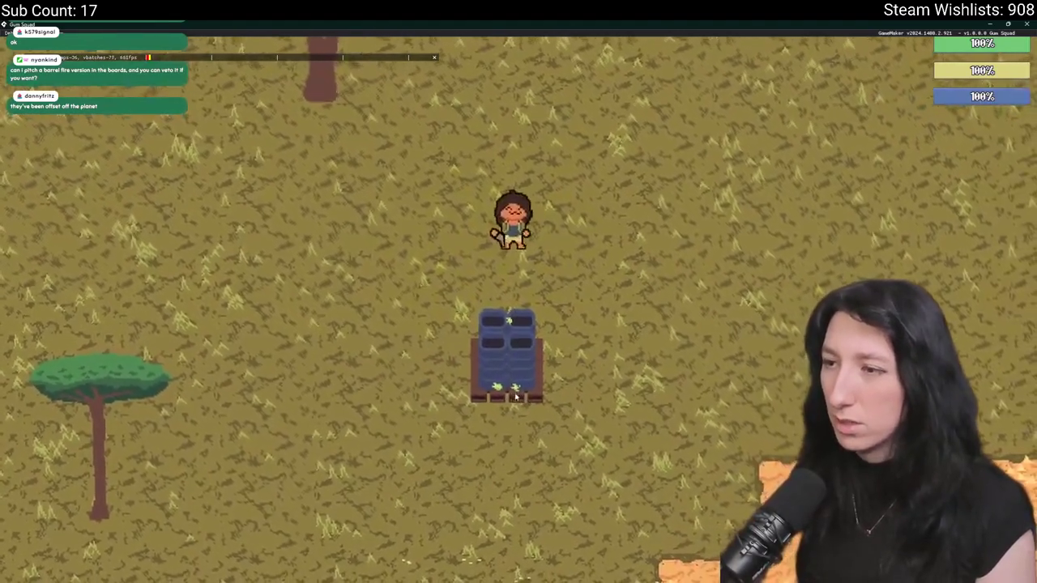
key(s)
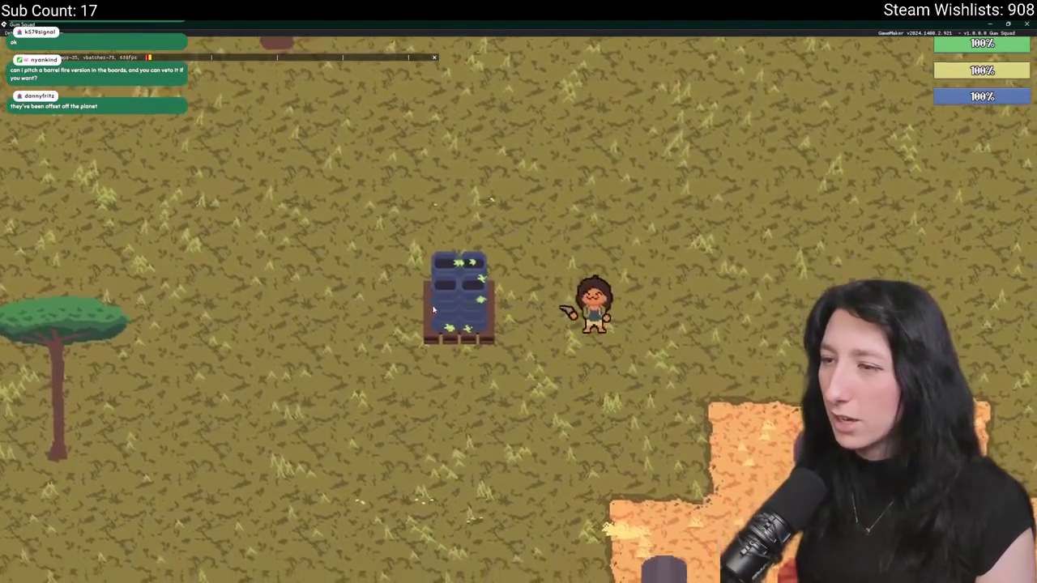
key(a)
key(w)
key(a)
key(s)
key(d)
key(Escape)
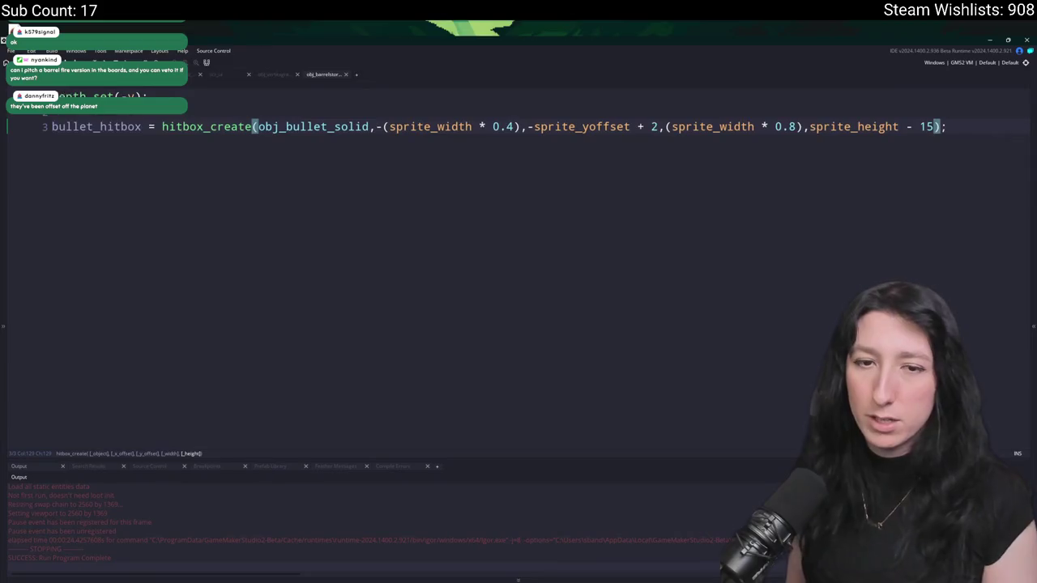
- Dismiss the voice access prompt, rebuild the game, and create a lobby
click(603, 29)
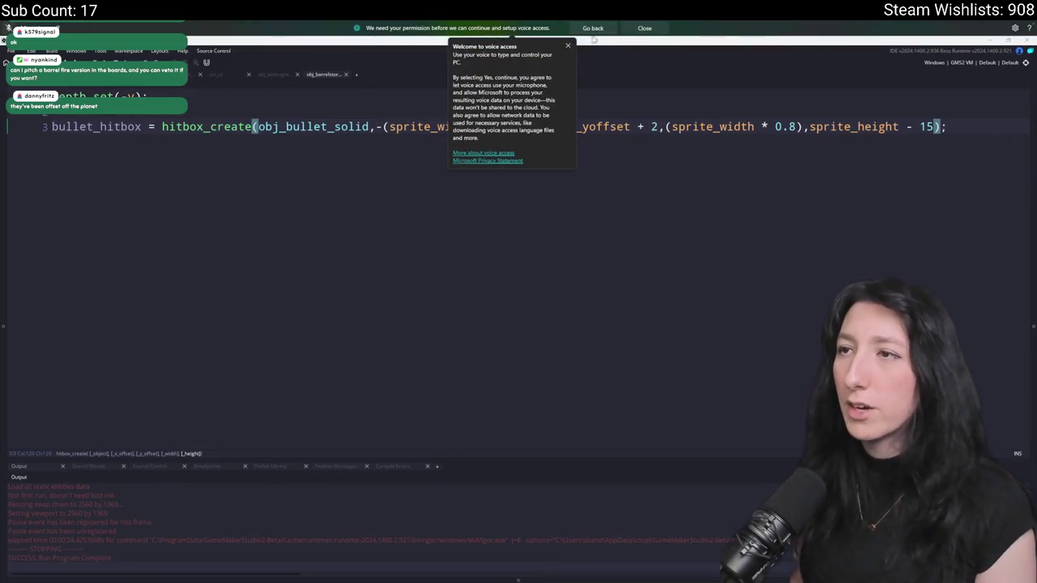
click(567, 47)
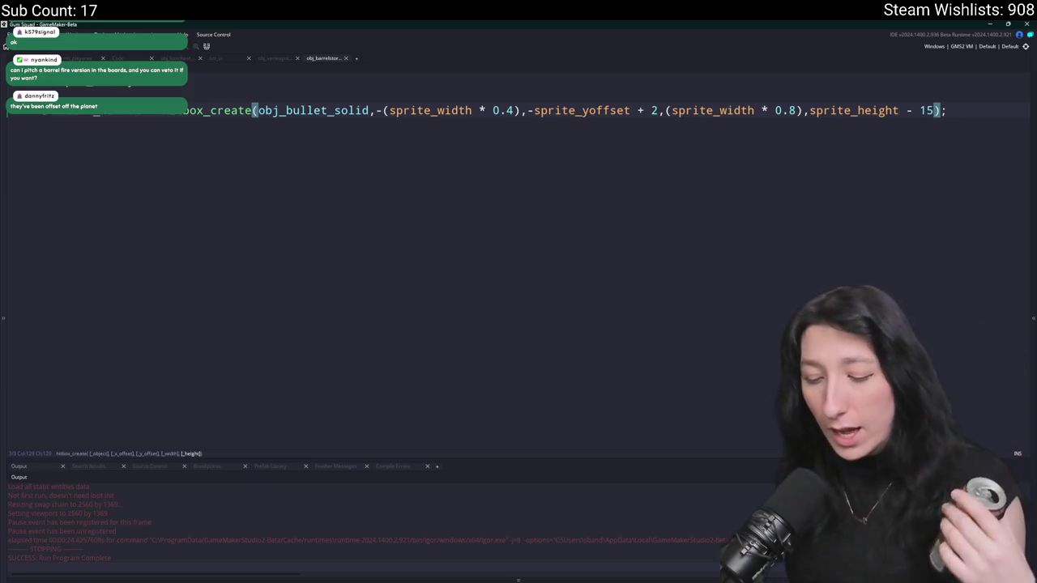
key(F5)
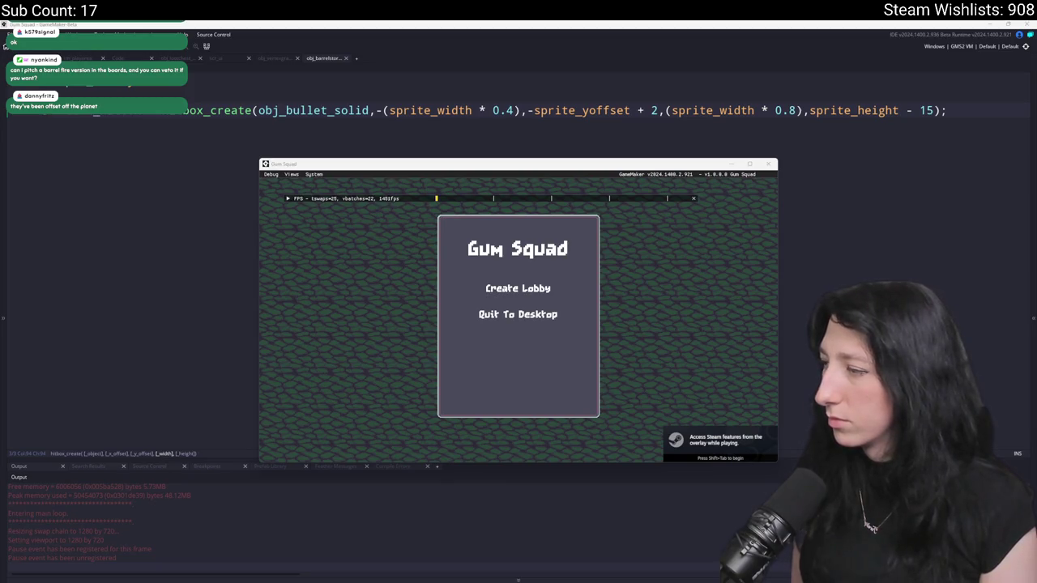
click(529, 278)
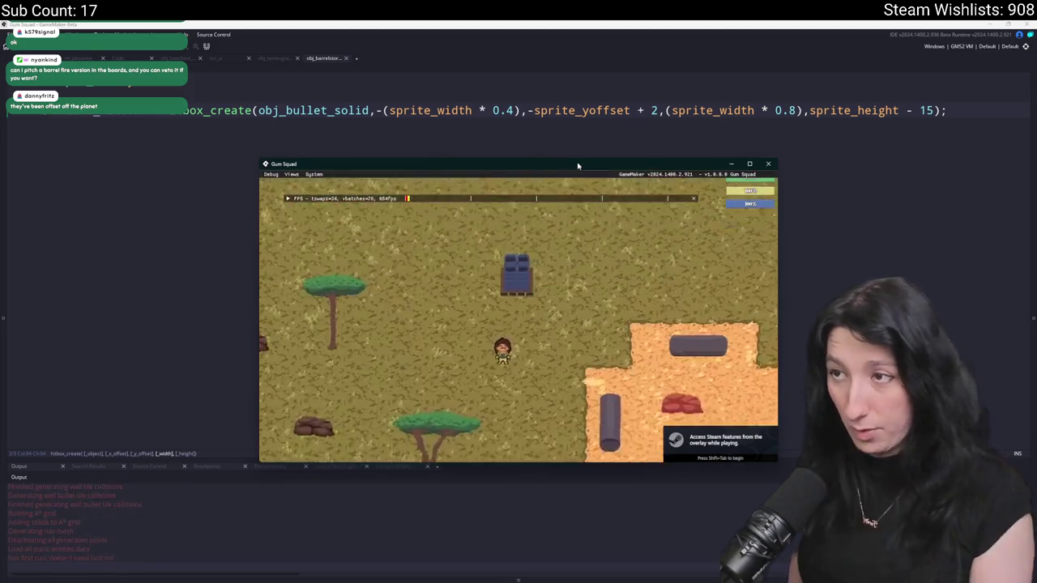
- Walk around the planter to test the hitbox, close the game, and open asset search
key(Tab)
key(Tab)
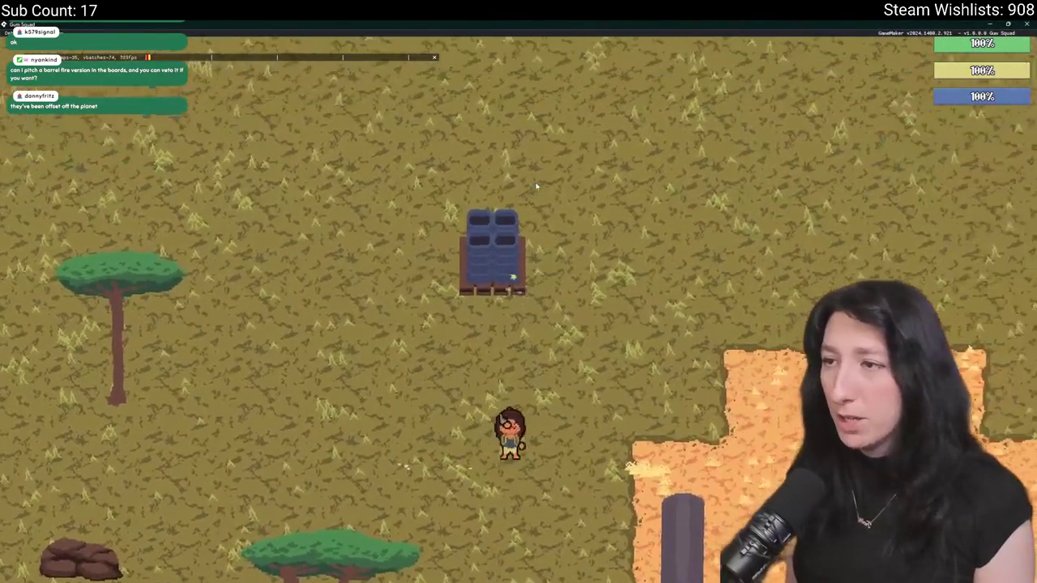
key(w)
key(a)
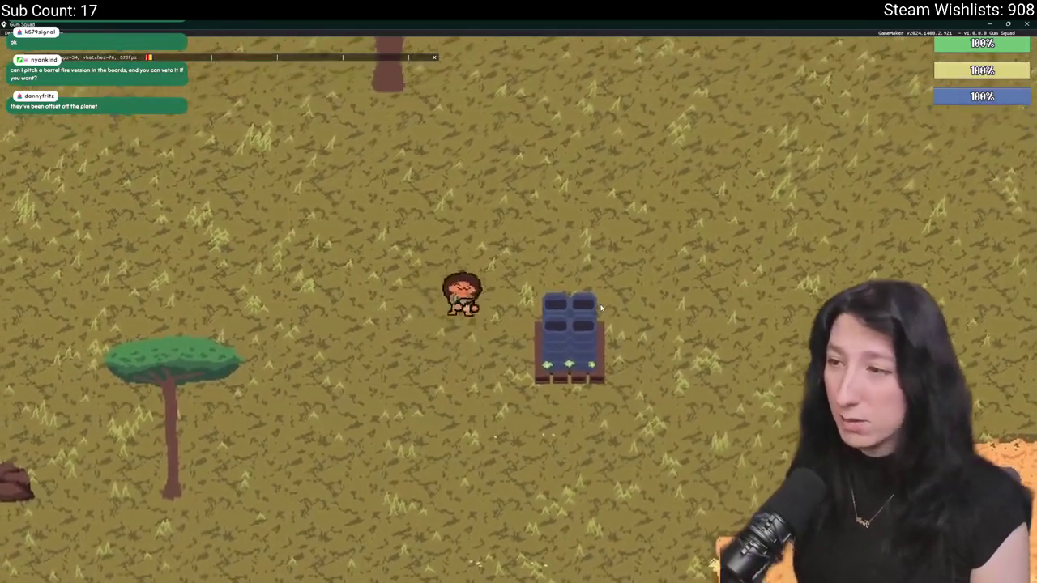
key(s)
key(d)
key(d)
key(w)
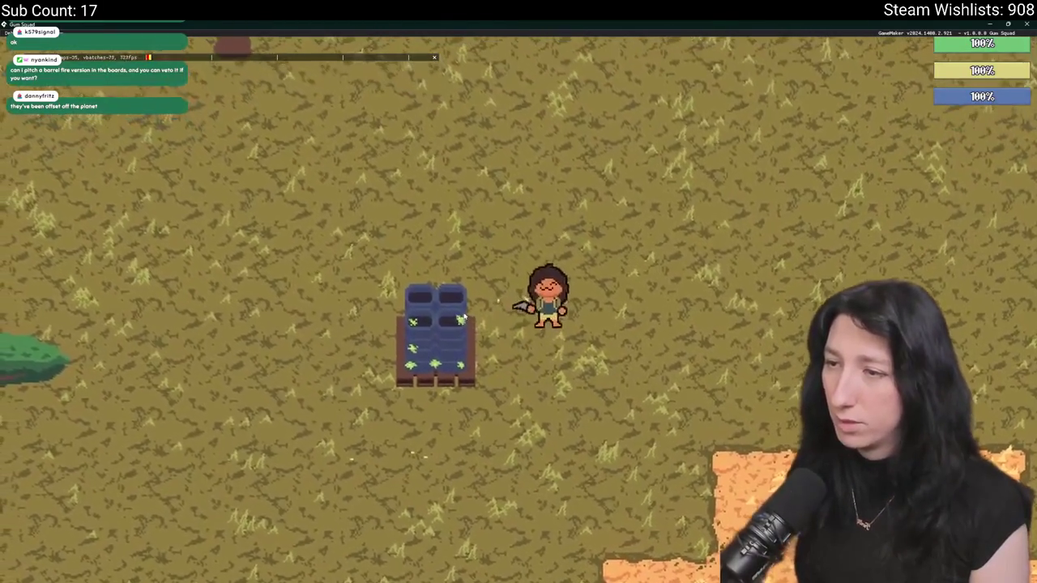
key(a)
key(a)
key(s)
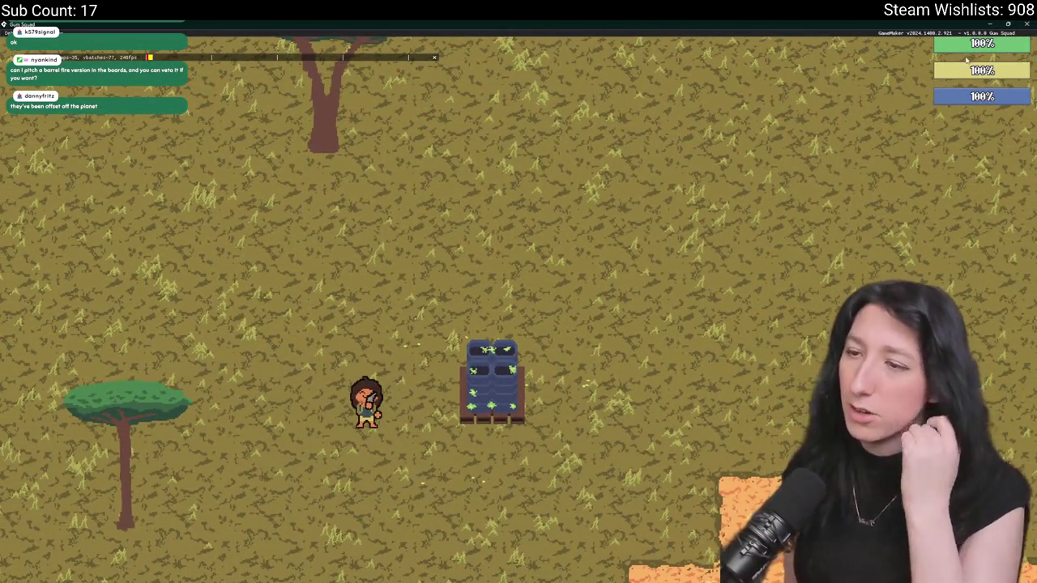
key(Escape)
key(ctrl+t)
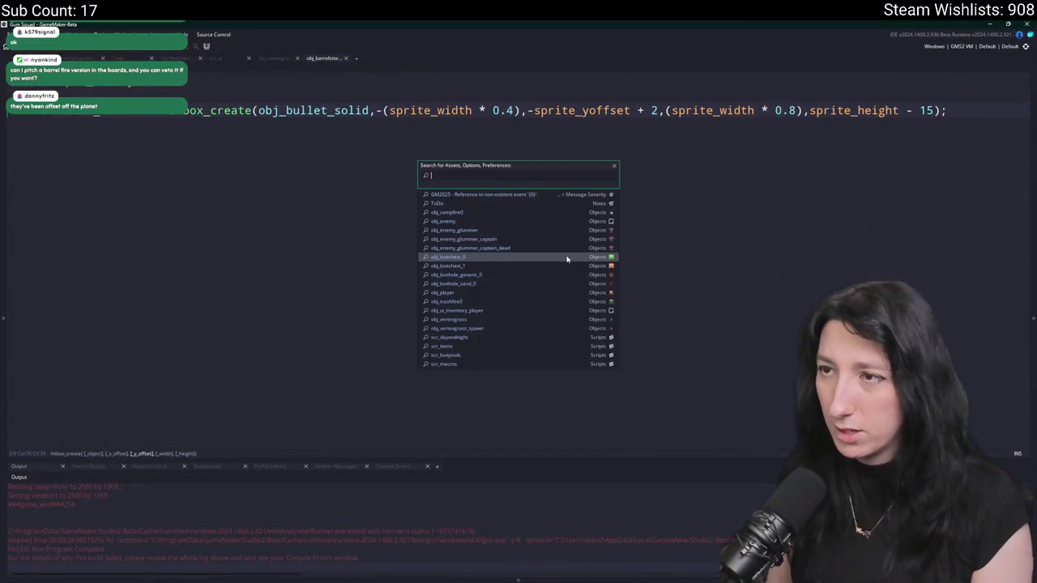
- Open obj_draw's Create event and duplicate the FX_Bloom line, renaming the copy Tonemap
text(obj_draw)
key(Return)
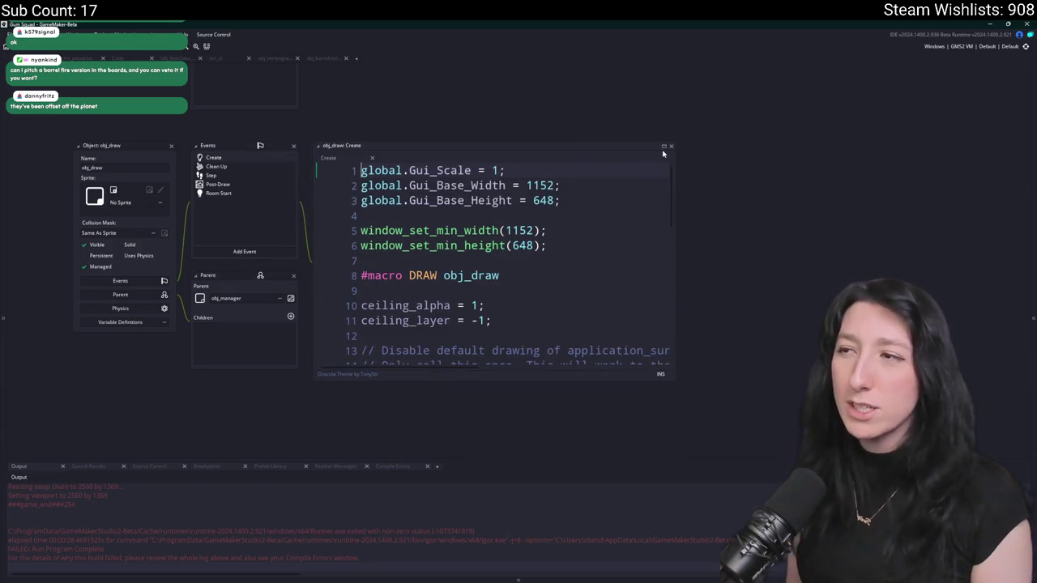
click(664, 148)
scroll(387, 334, down, 6)
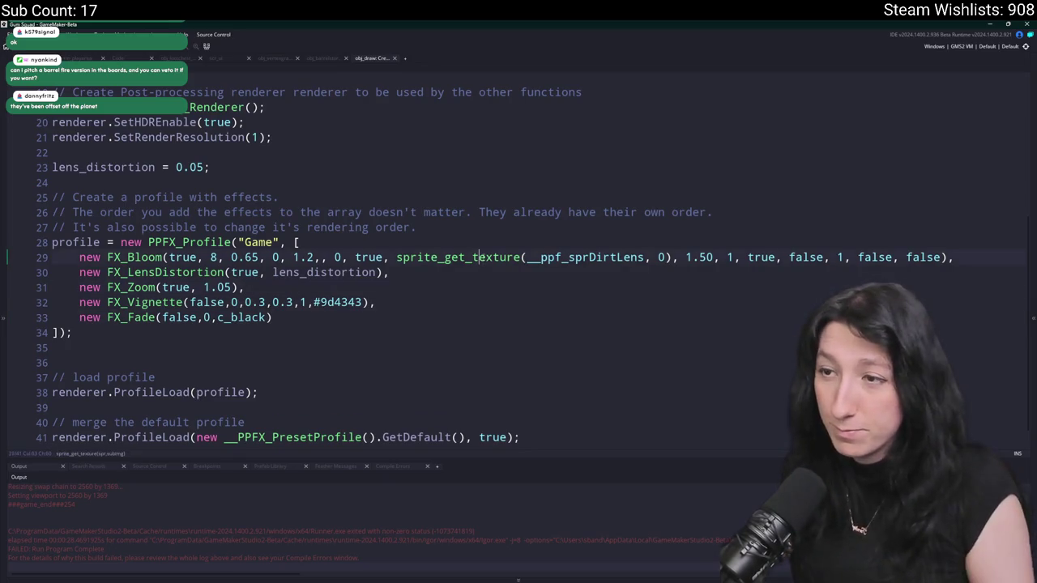
key(ctrl+d)
click(141, 258)
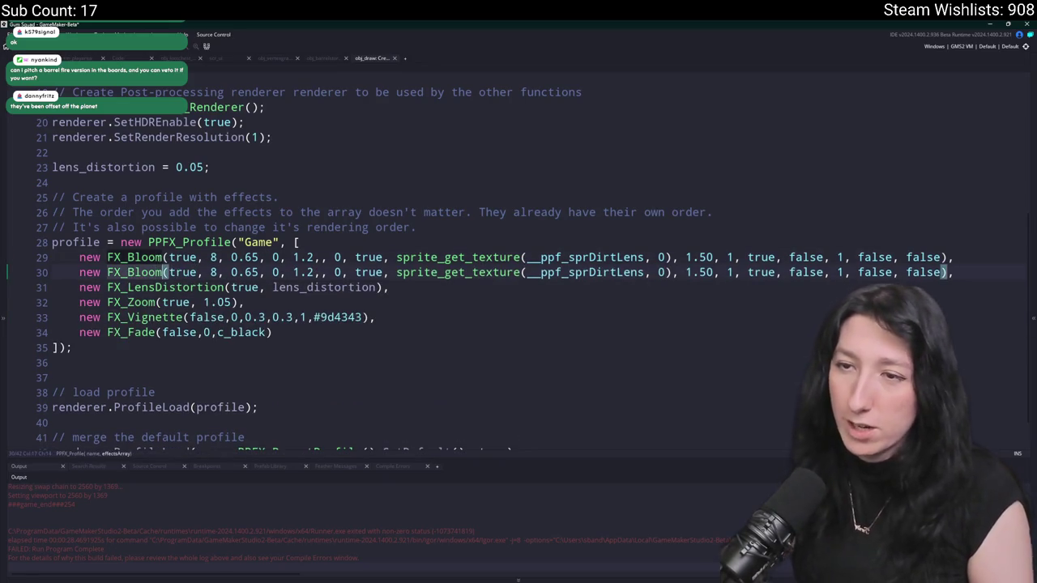
double_click(130, 257)
text(Tonemap)
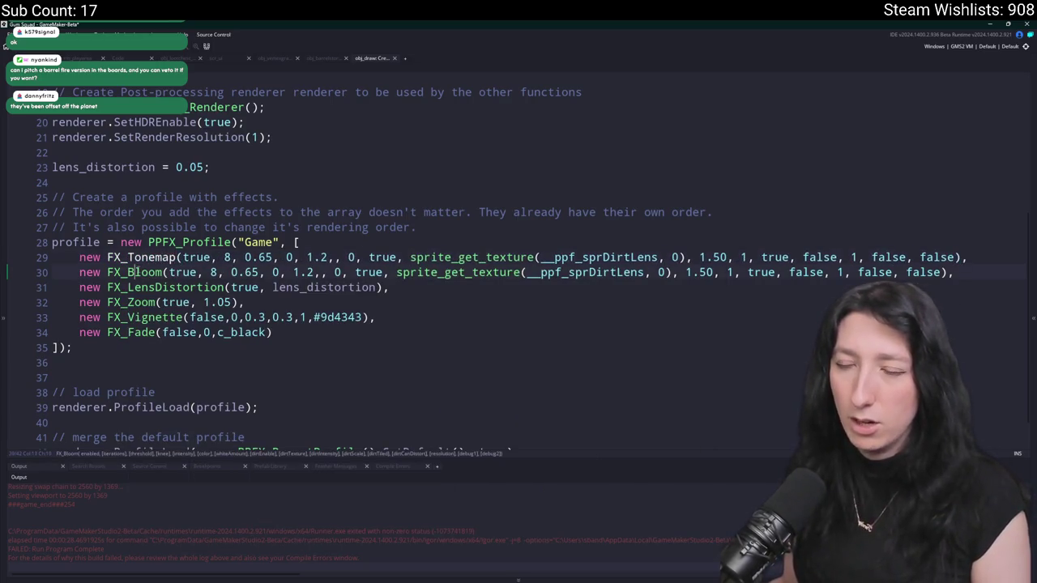
- Look up the FX_ToneMapping function in the effects' definitions file
middle_click(176, 256)
key(ctrl+f)
text(Tone)
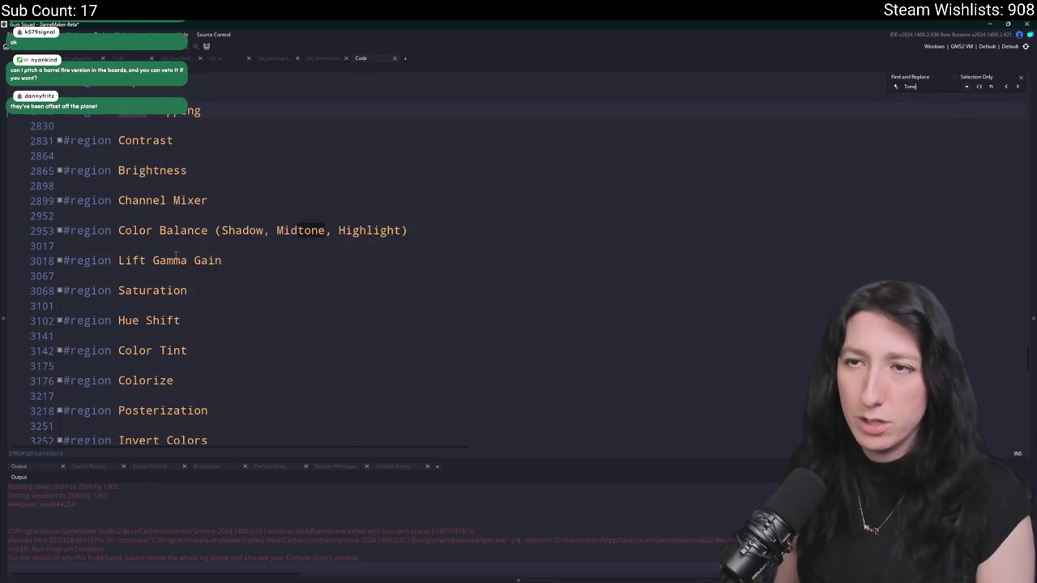
click(59, 111)
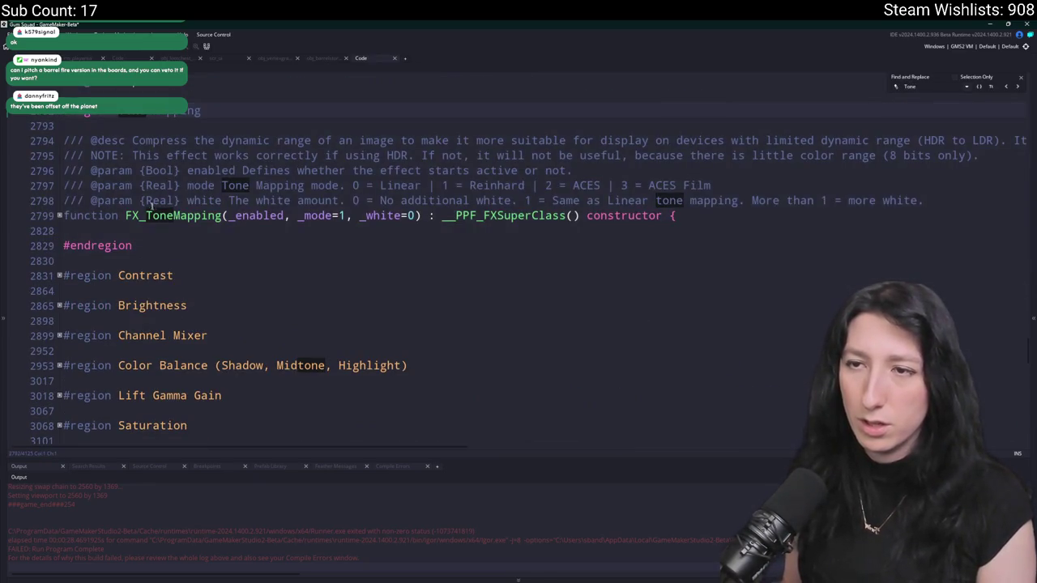
click(57, 216)
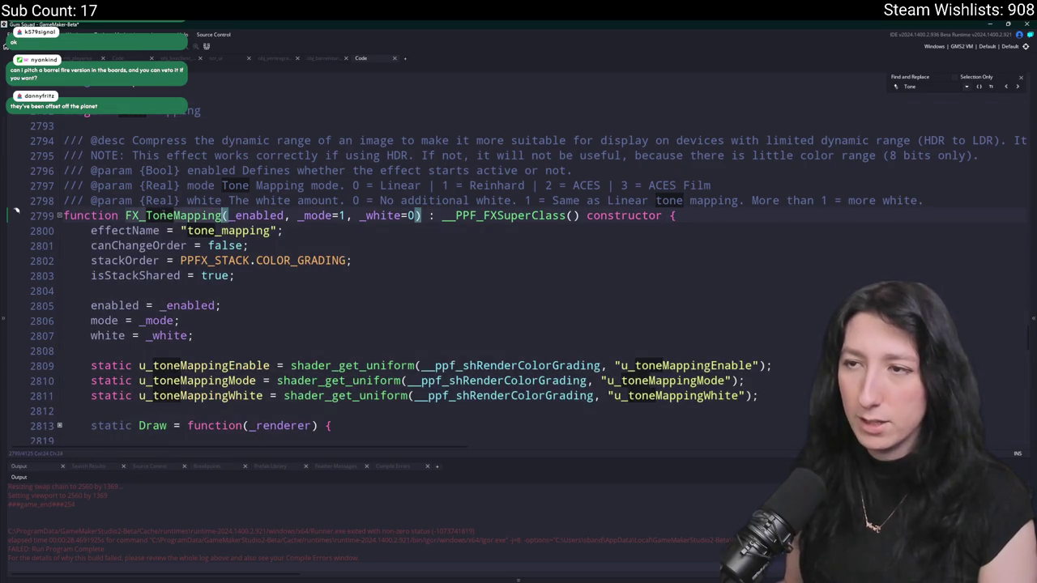
key(Escape)
- Fix the call to new FX_ToneMapping(true) without extra arguments and build the game
key(Up)
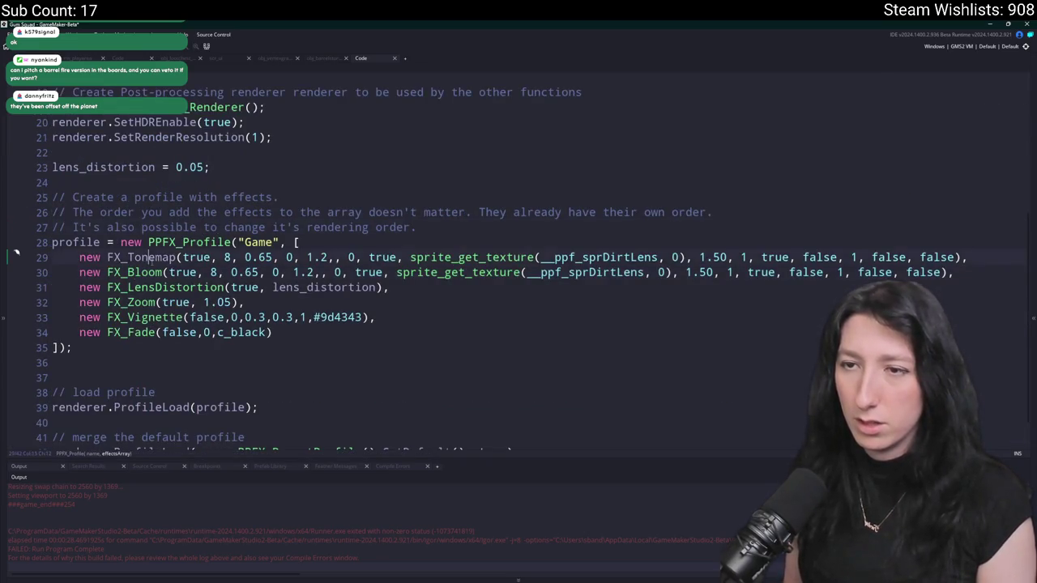
key(ctrl+Left)
key(ctrl+shift+Right)
text(FX_ToneMapping)
key(Right)
key(Right)
key(Right)
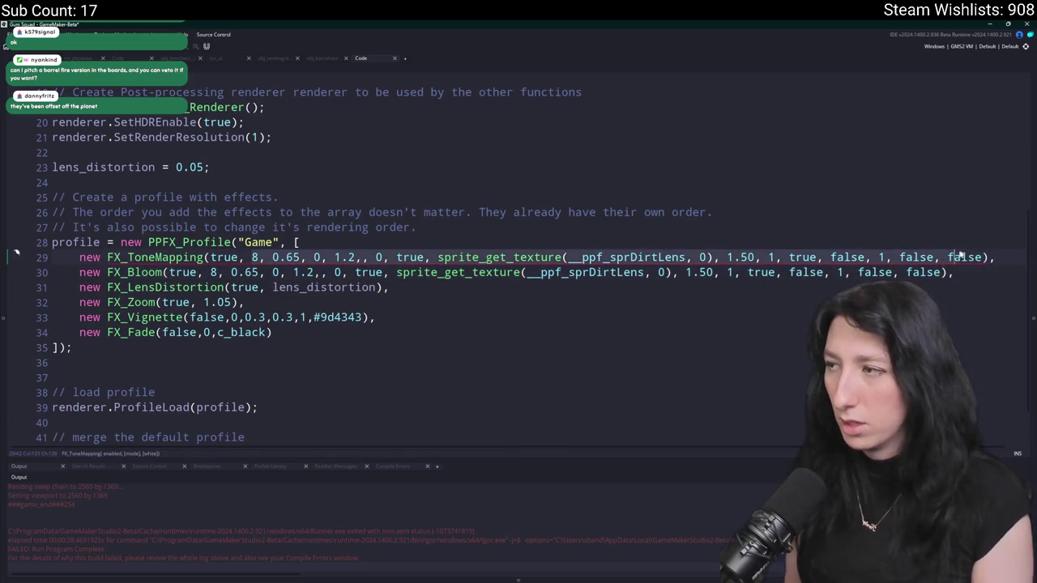
key(ctrl+shift+Left)
key(ctrl+shift+Left)
key(ctrl+shift+Left)
key(BackSpace)
key(F5)
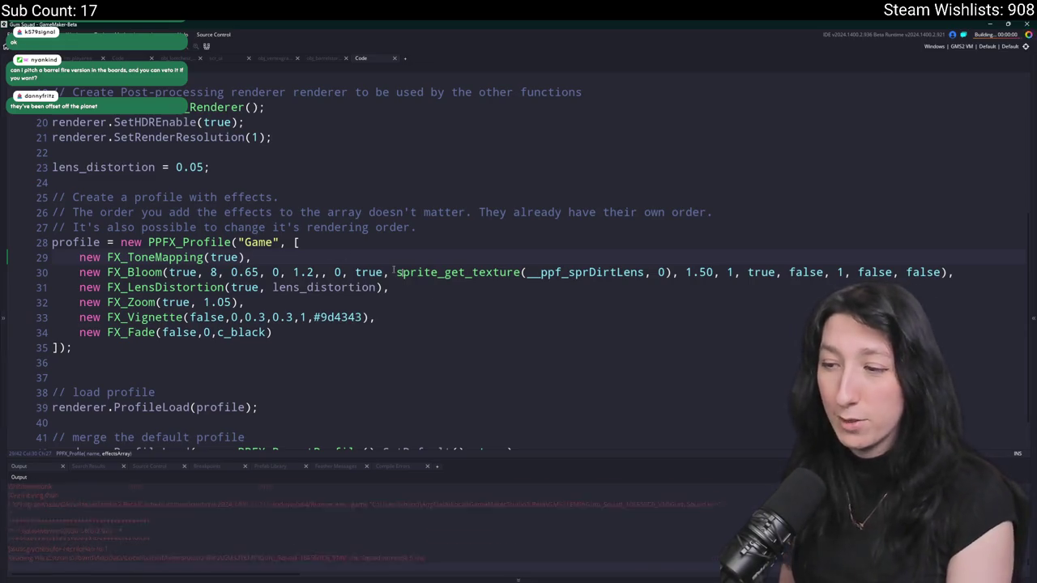
- Create a lobby and walk the character around the map, past the water barrels and bench
click(508, 279)
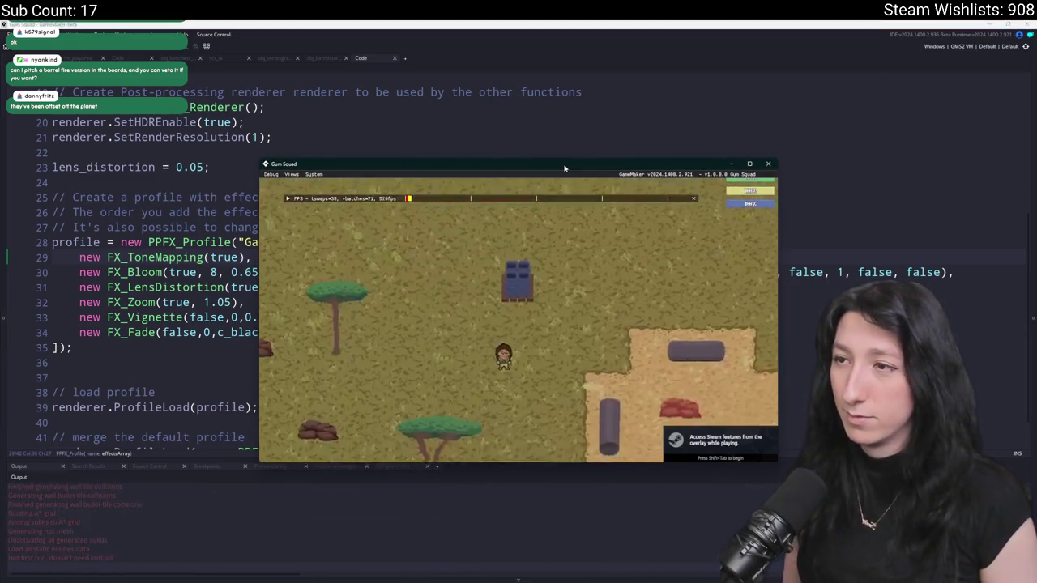
key(Tab)
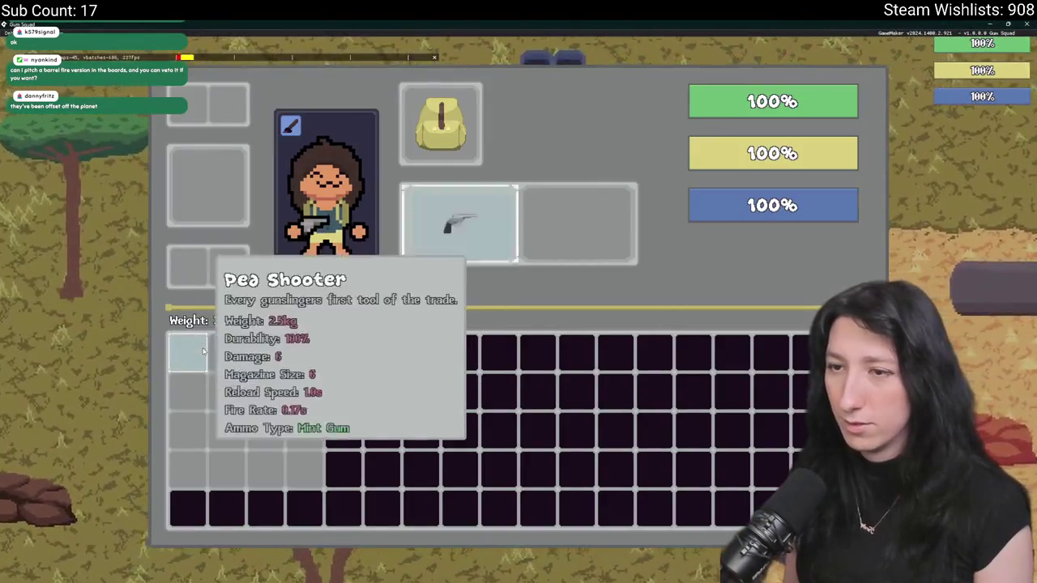
key(Tab)
key(w)
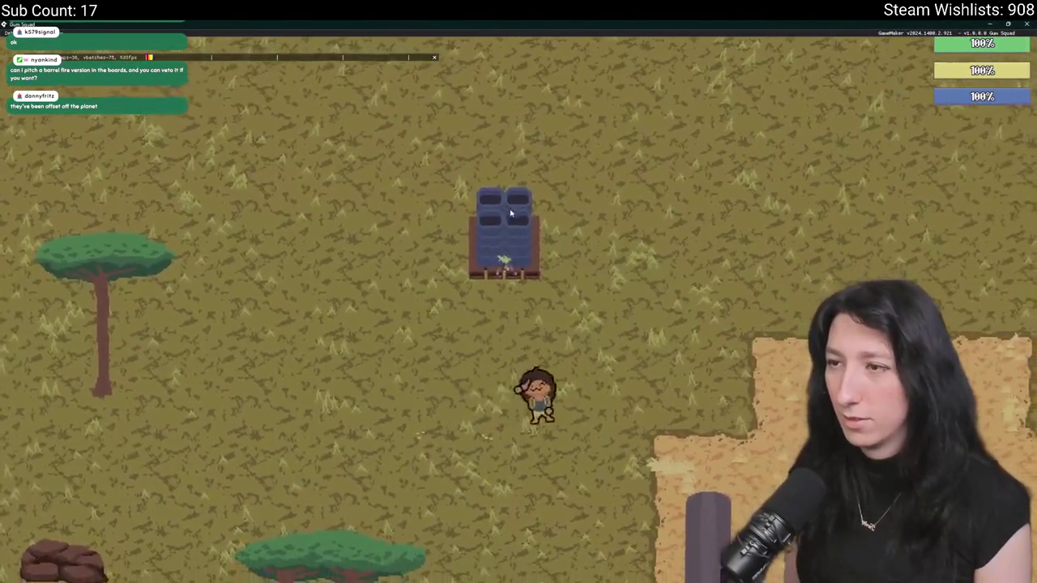
key(a)
key(s)
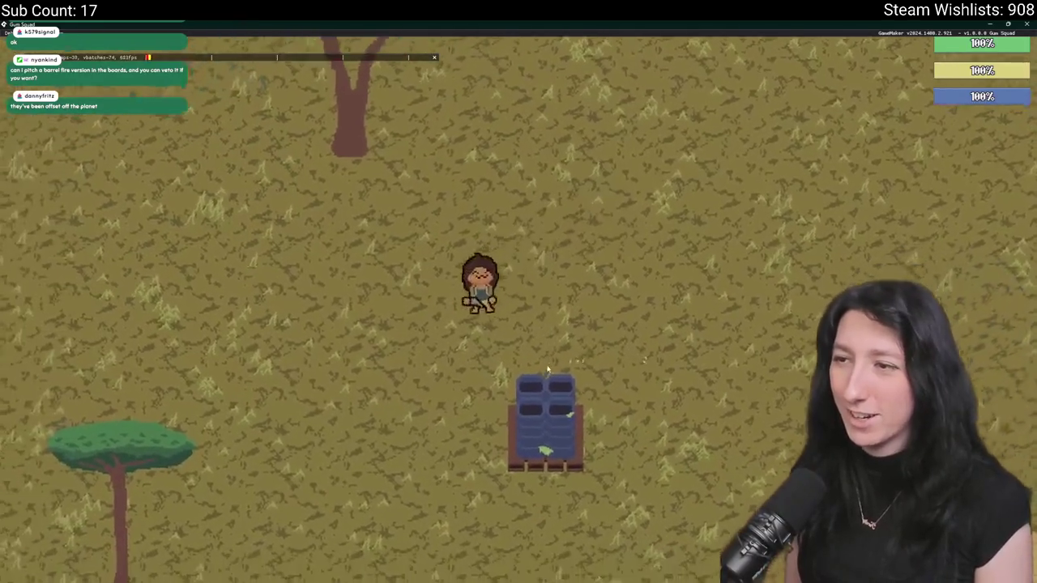
key(a)
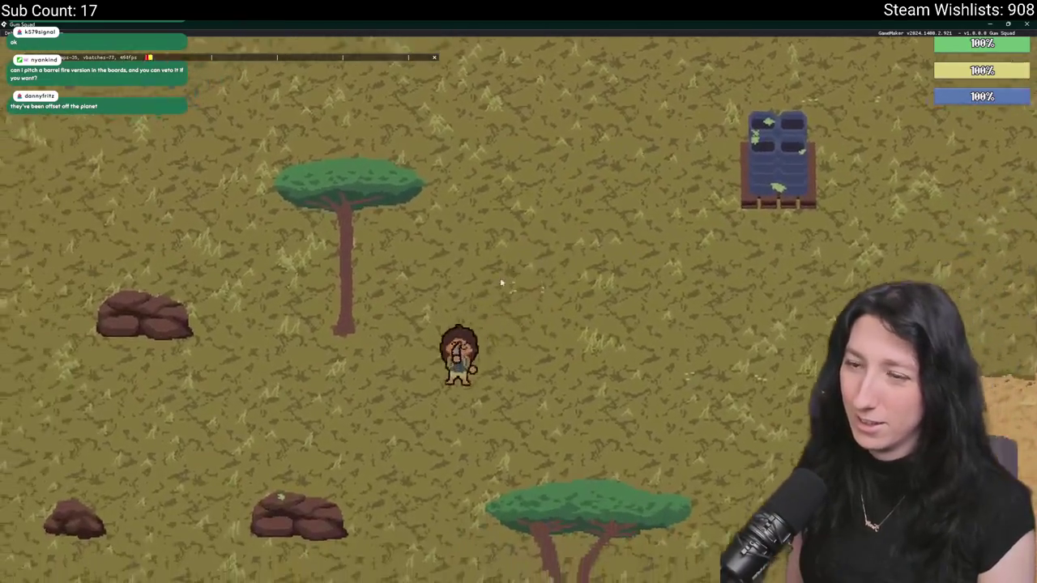
key(s)
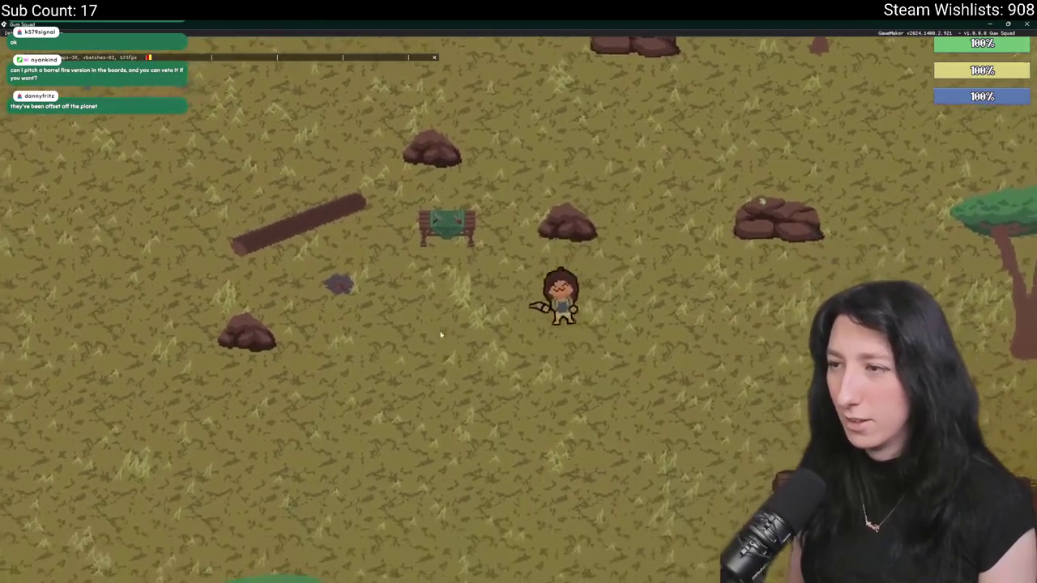
key(e)
key(d)
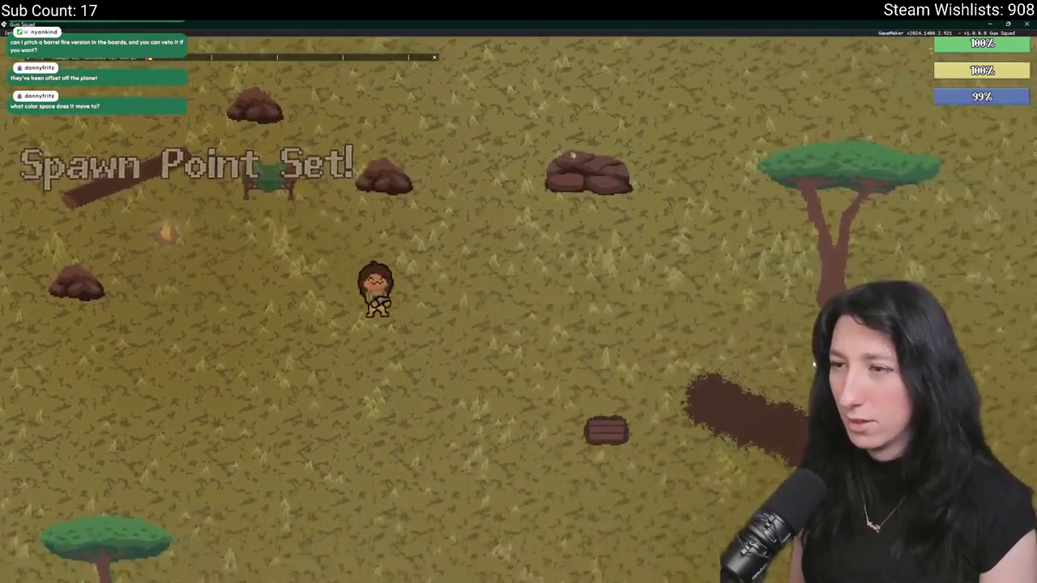
key(Tab)
key(Tab)
key(w)
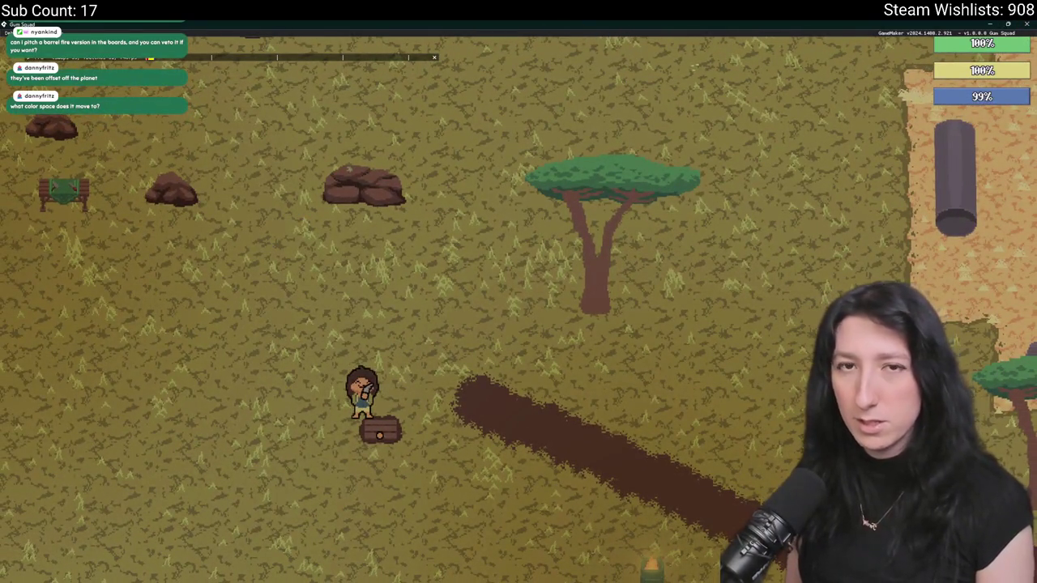
- Return to the code and jump to the FX_ToneMapping definition and its mode documentation
key(alt+Tab)
click(170, 272)
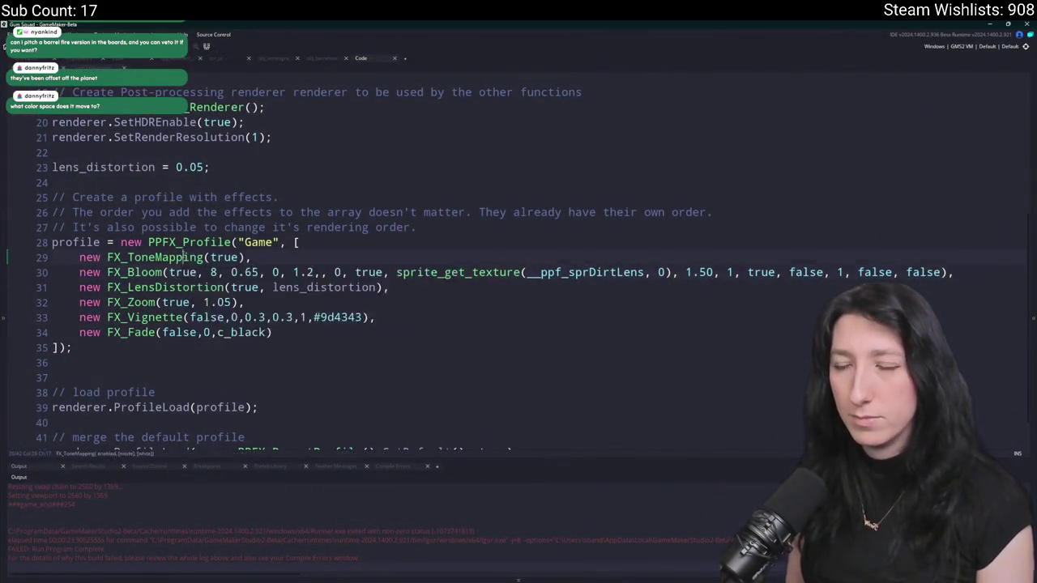
middle_click(185, 256)
click(393, 170)
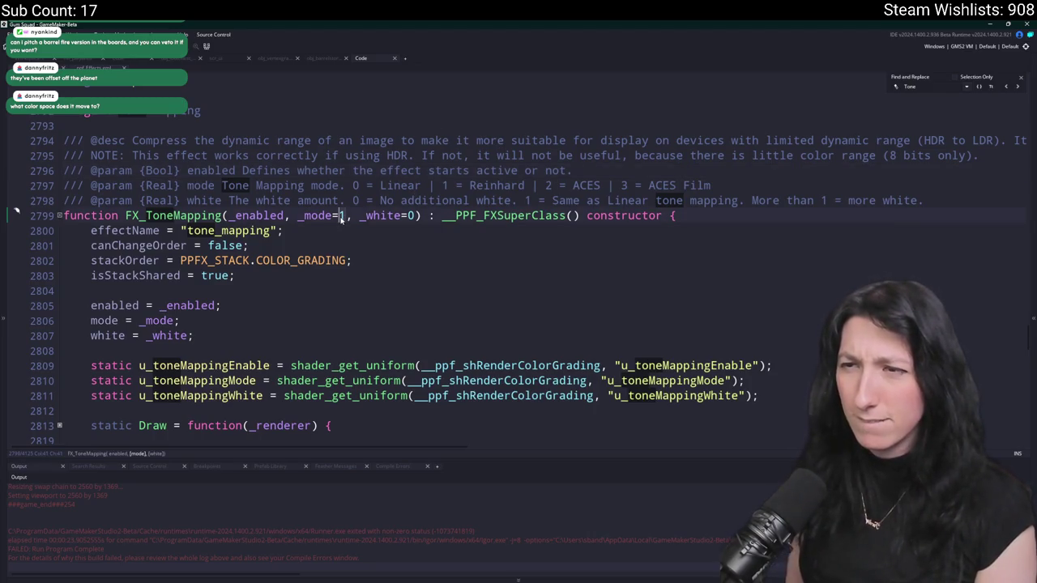
- Rebuild with tone mapping mode 2 (ACES), create a lobby, reposition the game window and open the inventory
key(F5)
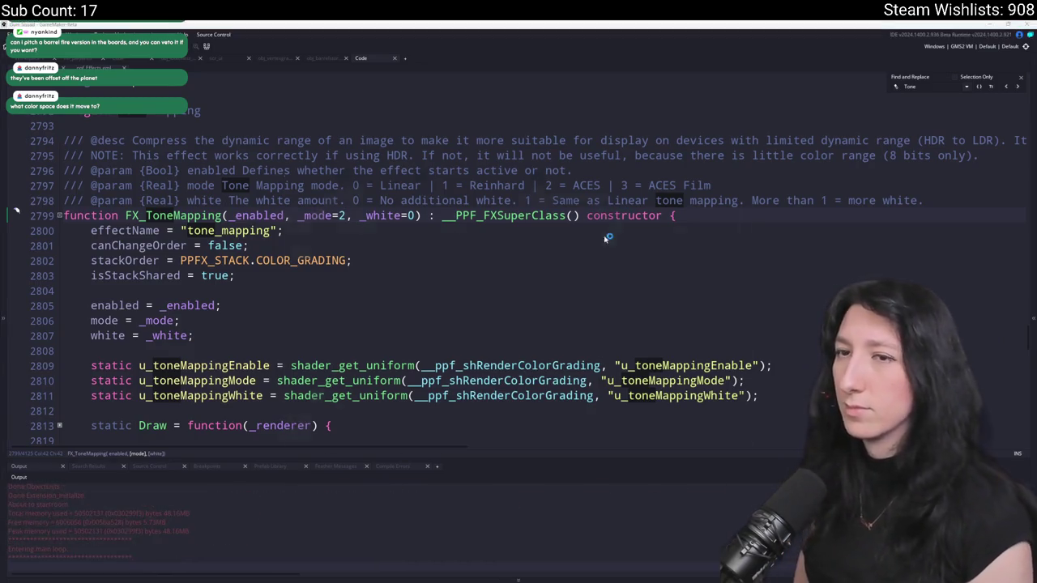
click(547, 292)
mouse_move(544, 172)
mouse_down()
mouse_move(527, 286)
mouse_move(626, 294)
mouse_move(610, 7)
mouse_up()
key(Tab)
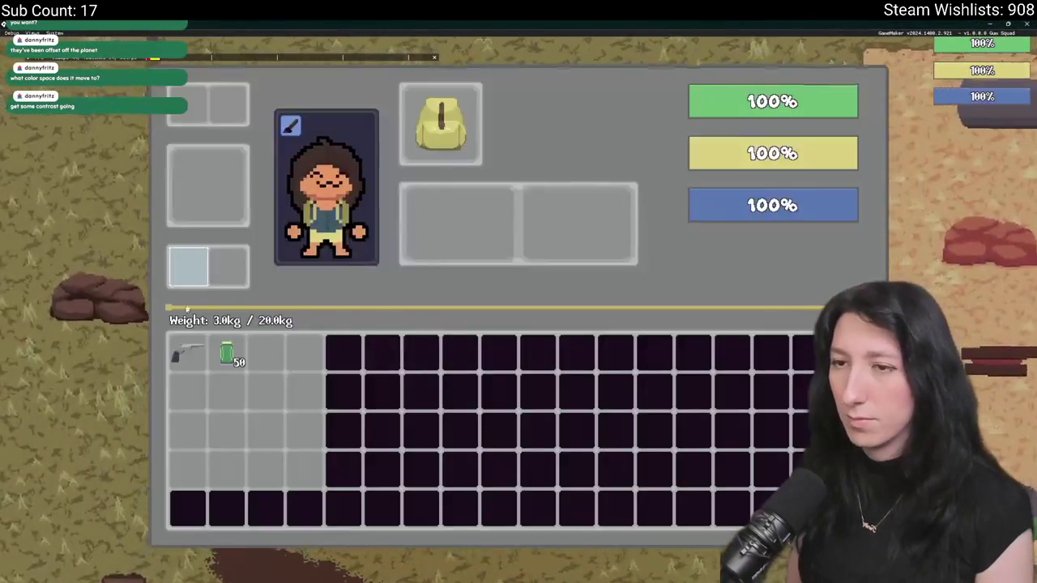
- Walk the character through the sandy clearing and west across the grass, then leave for the editor
key(Tab)
key(w)
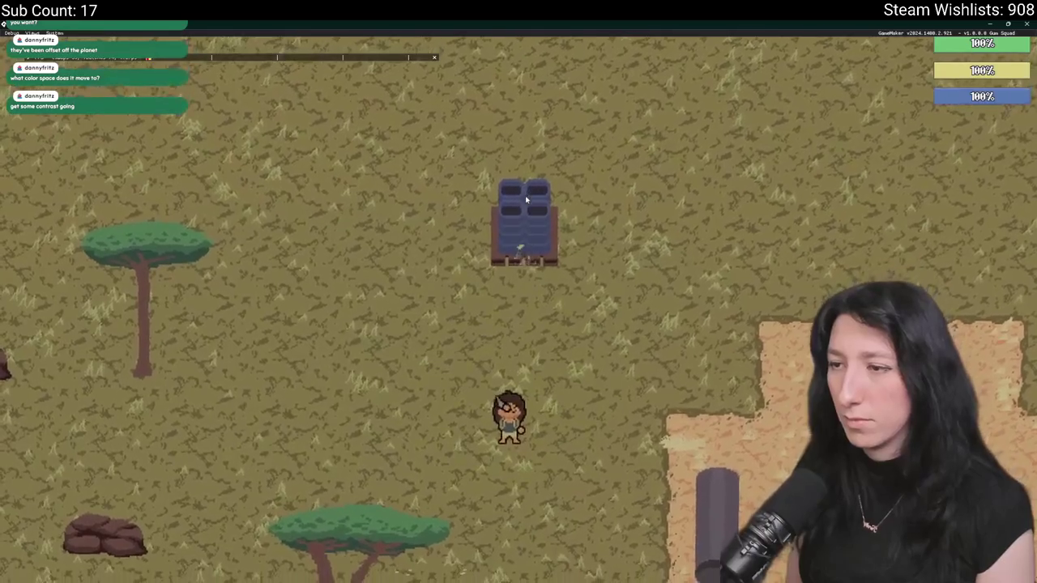
key(d)
key(s)
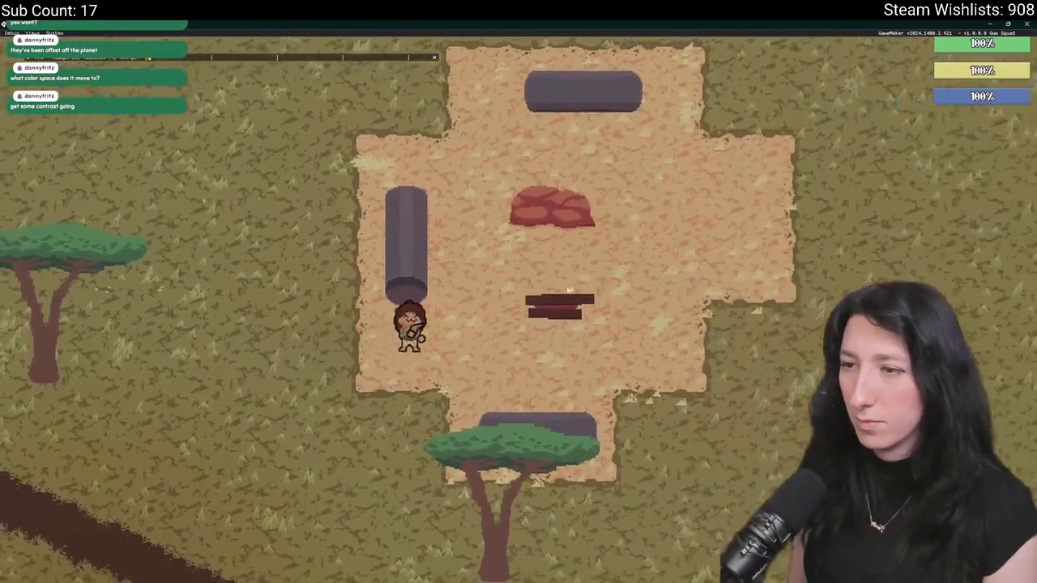
key(d)
key(w)
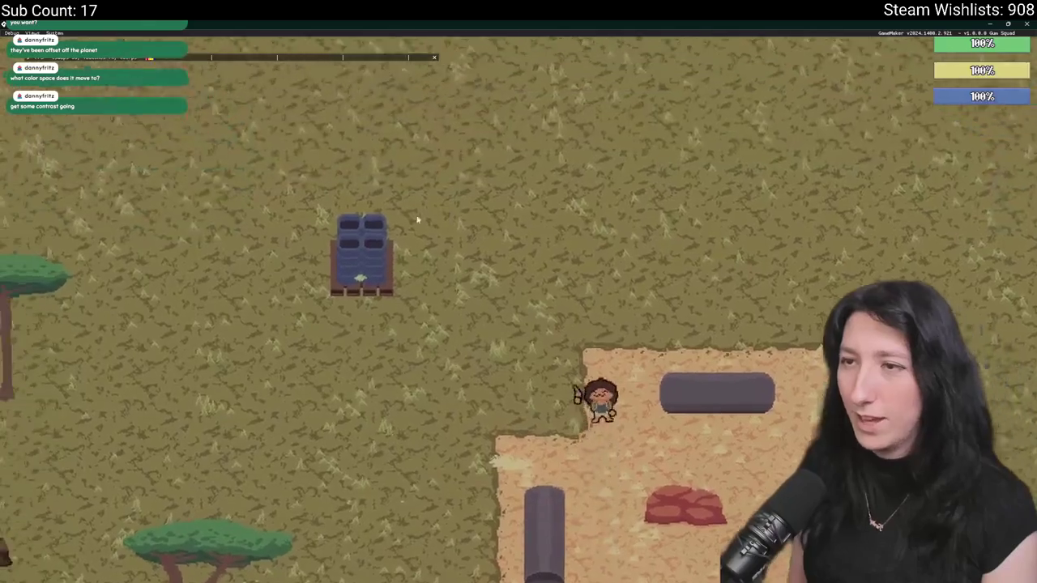
key(a)
key(s)
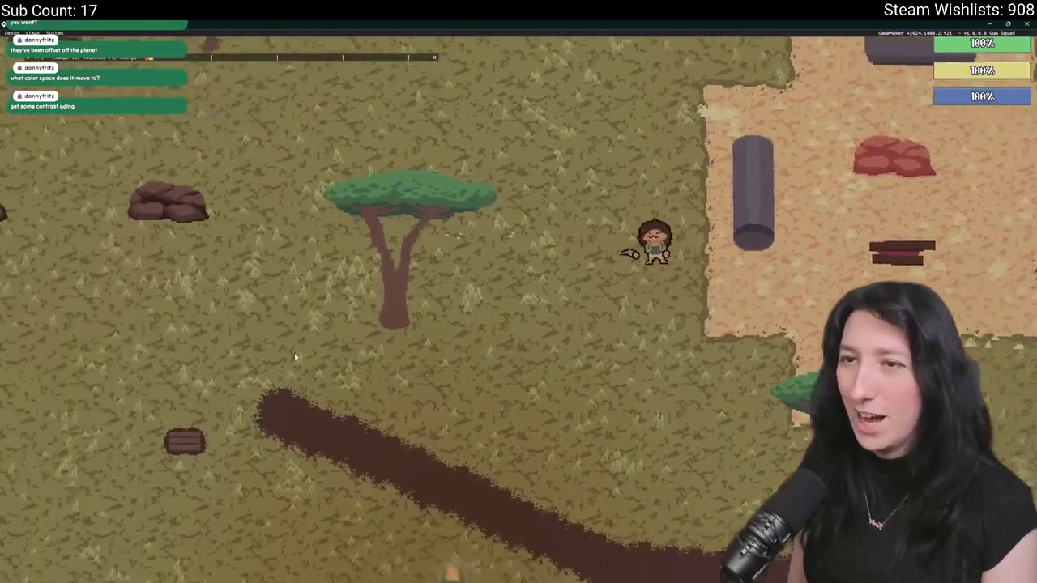
key(a)
key(s)
key(a)
key(w)
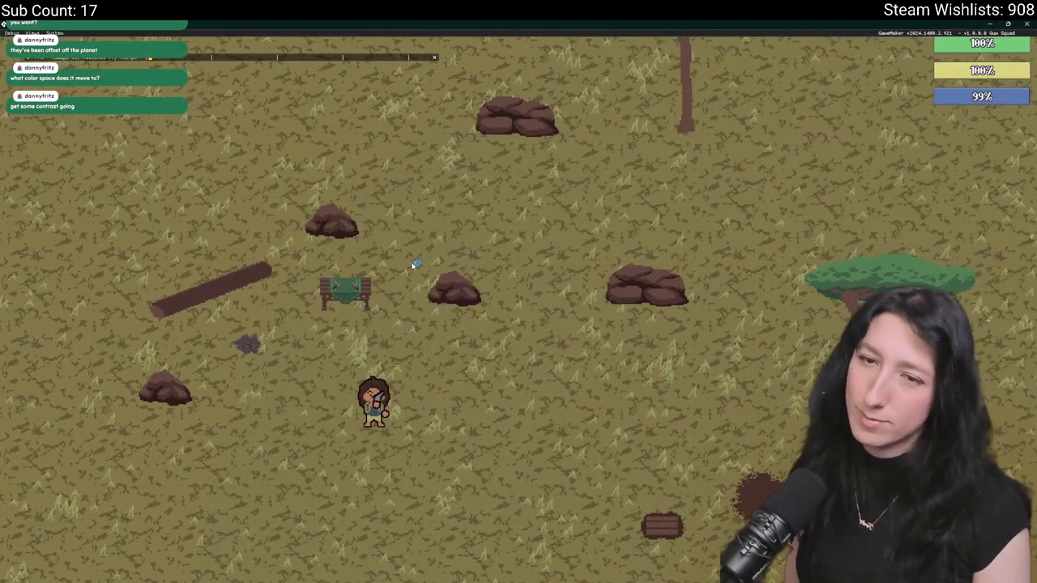
key(alt+Tab)
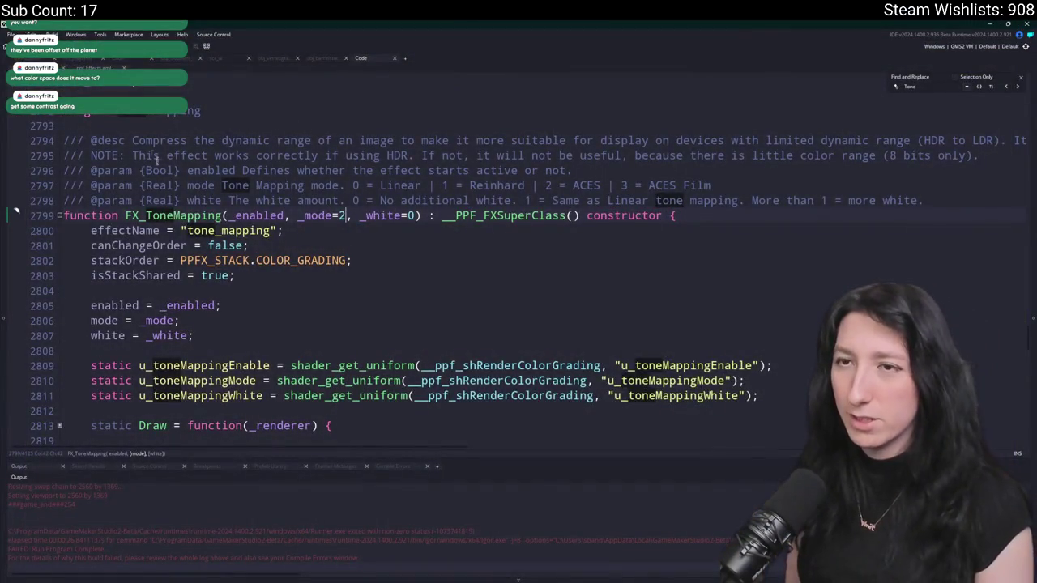
- Collapse the Tone Mapping and Fade regions and browse the effect definitions, including White Balance
click(60, 113)
scroll(60, 143, up, 1)
scroll(64, 179, down, 2)
scroll(407, 202, down, 10)
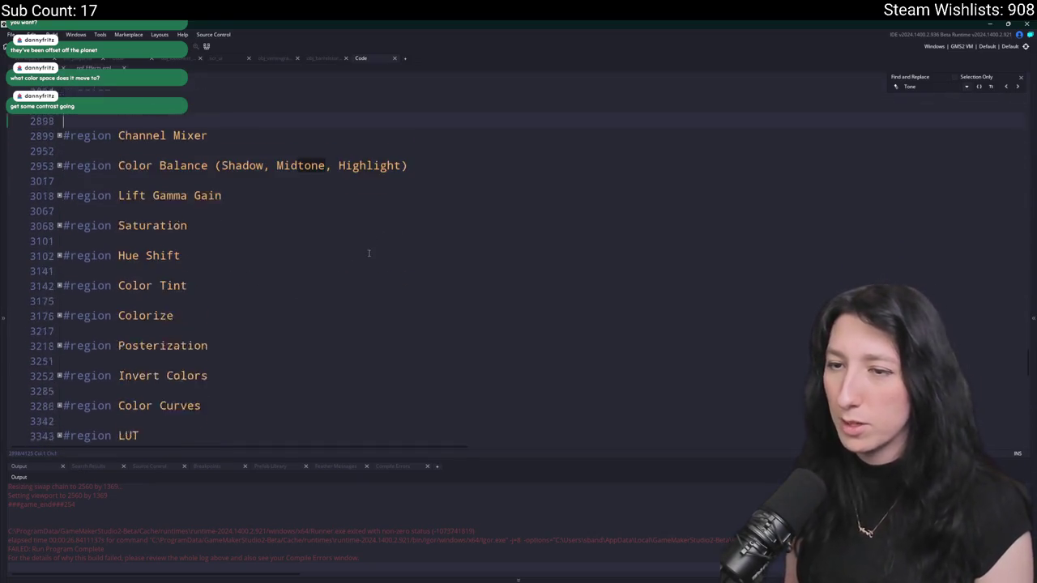
scroll(308, 269, down, 8)
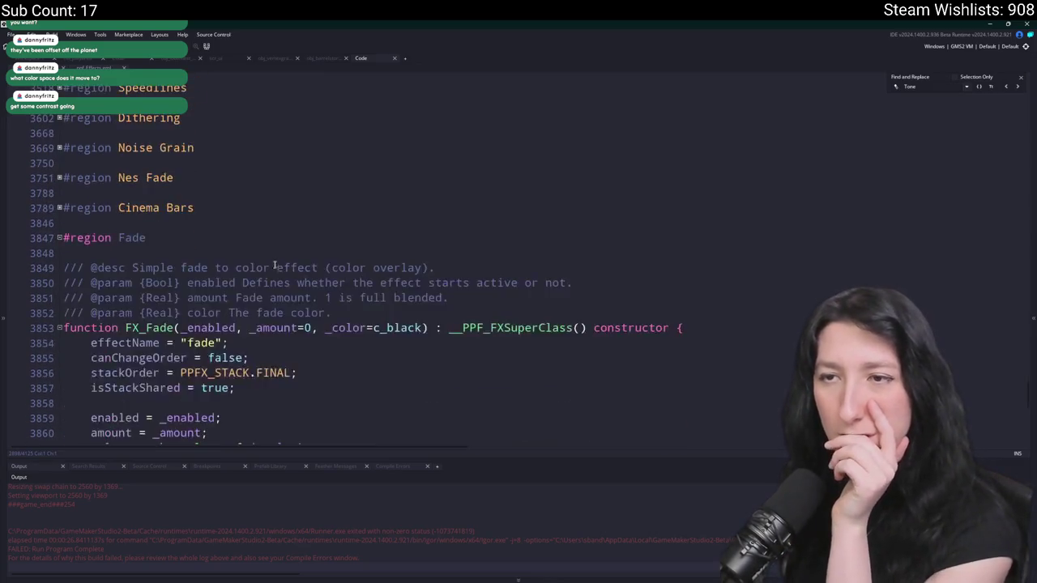
scroll(89, 239, up, 6)
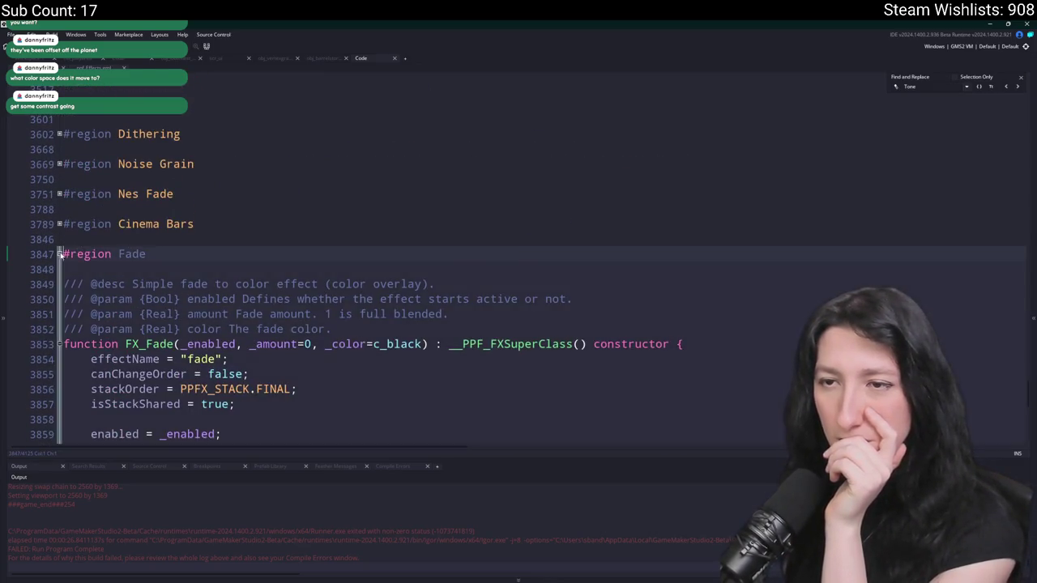
click(60, 254)
scroll(70, 324, down, 2)
scroll(70, 332, up, 2)
scroll(70, 332, up, 15)
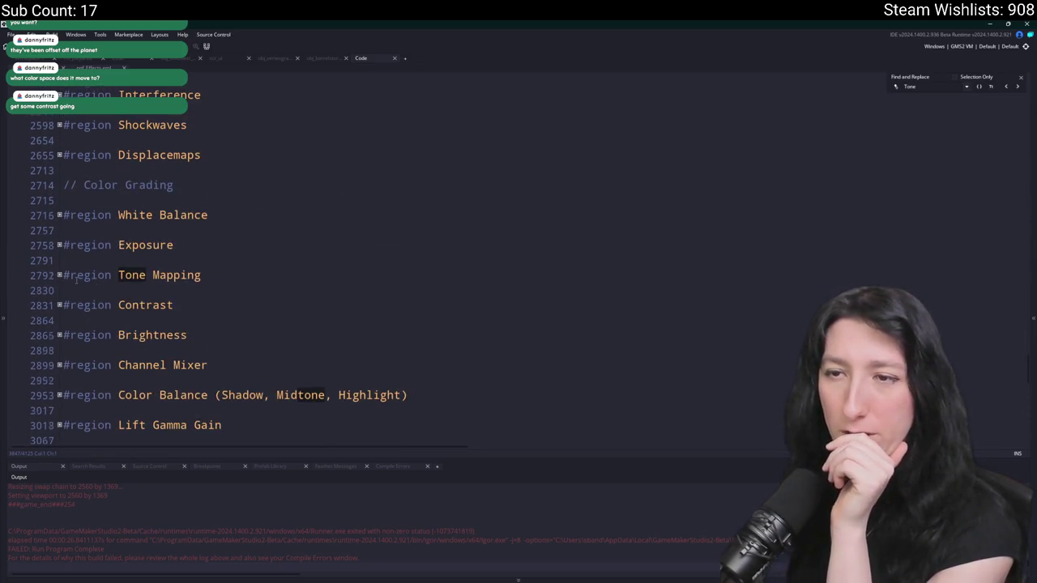
scroll(75, 278, up, 2)
click(59, 279)
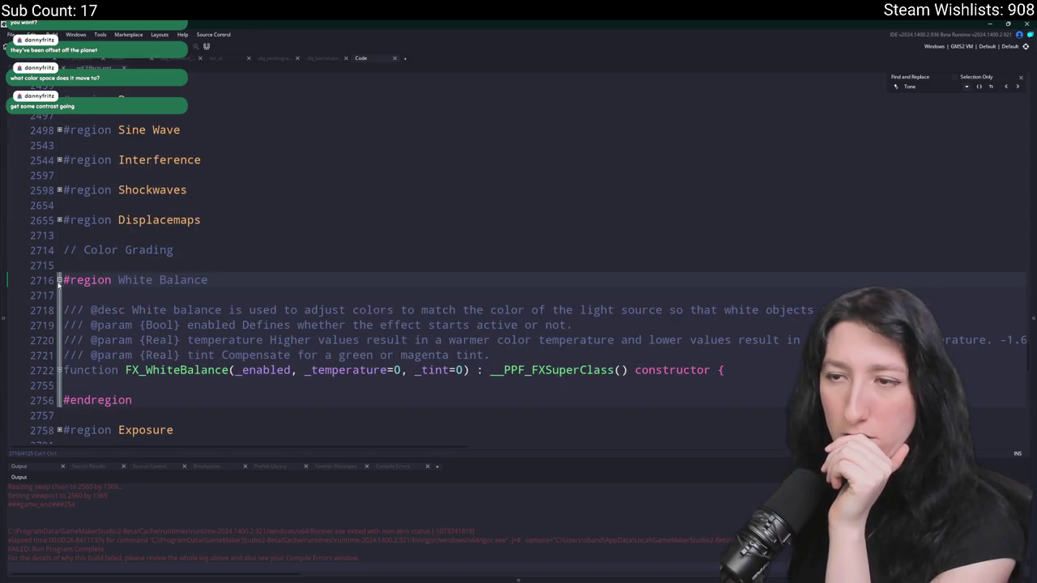
click(58, 279)
scroll(126, 235, up, 3)
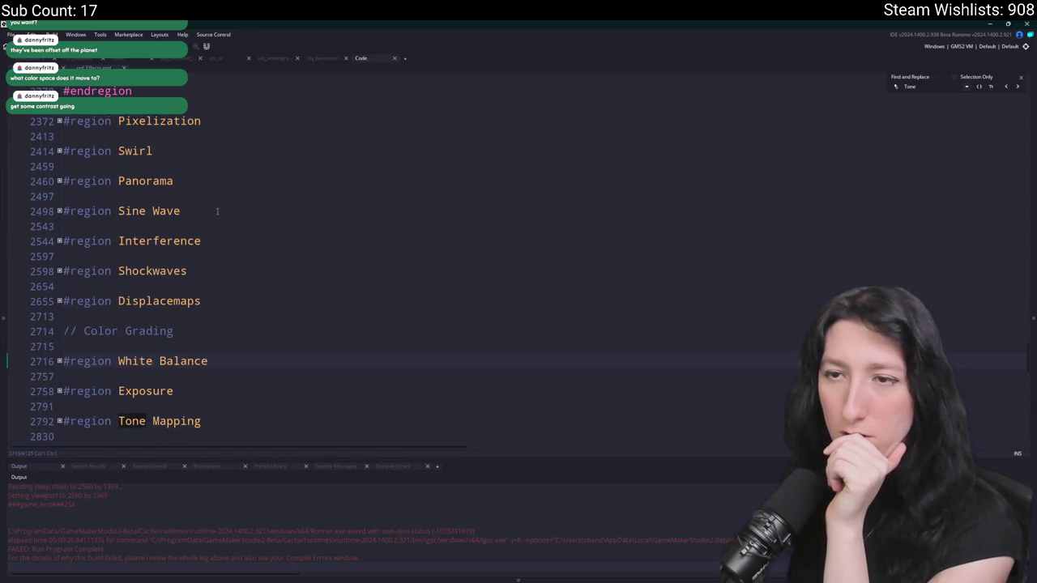
scroll(214, 248, up, 1)
scroll(93, 289, down, 3)
- Replace the FX_ToneMapping call with FX_Exposure(true,1.1) and build the game
click(59, 294)
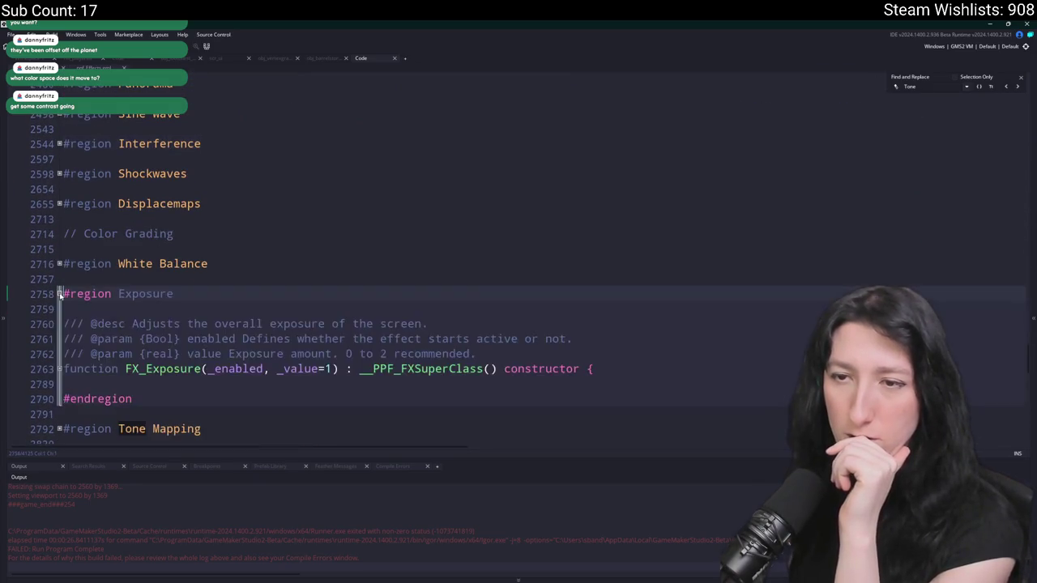
click(58, 369)
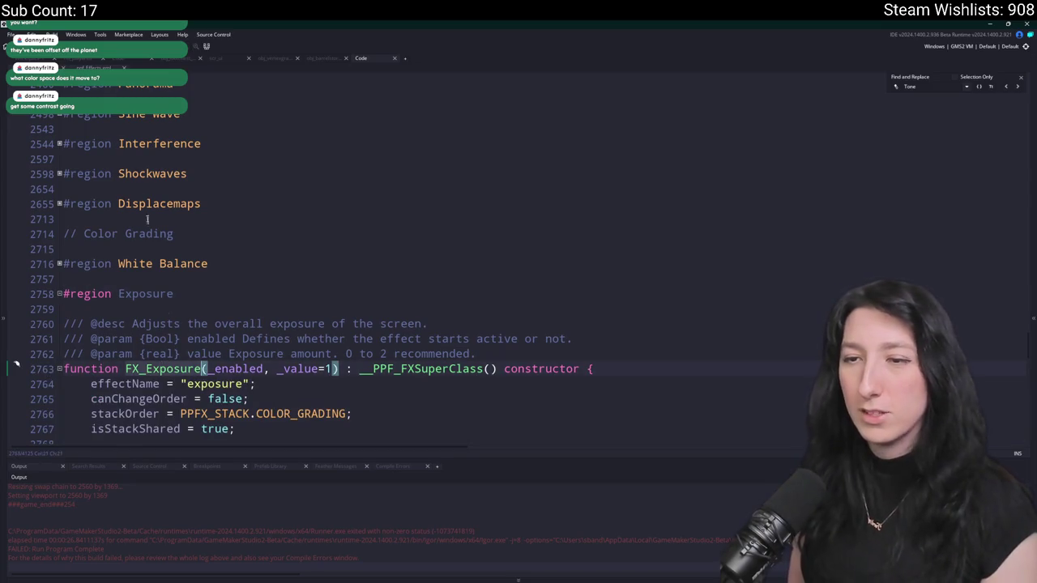
key(alt+Left)
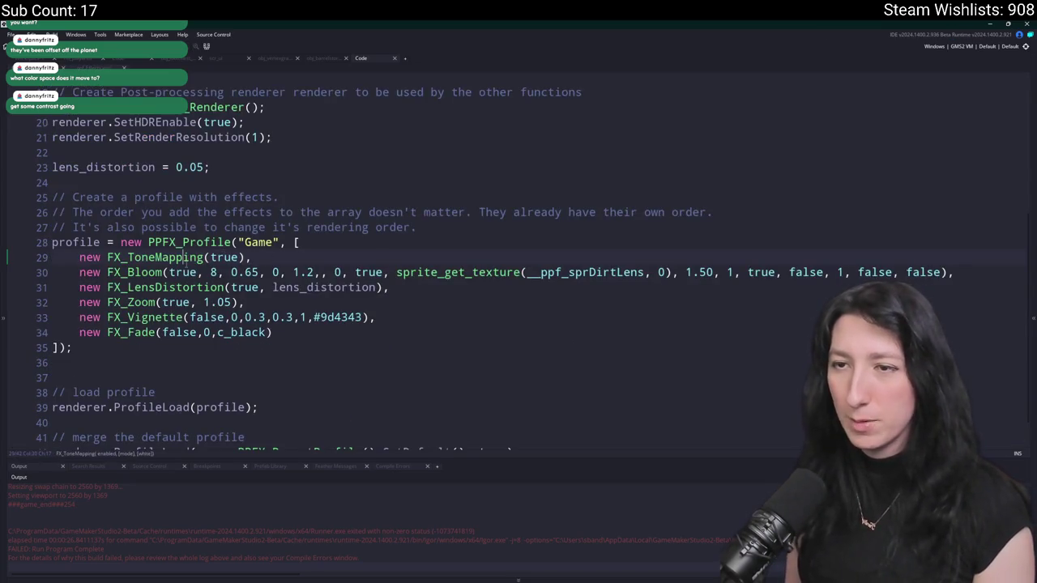
double_click(186, 257)
text(FX_Exposure)
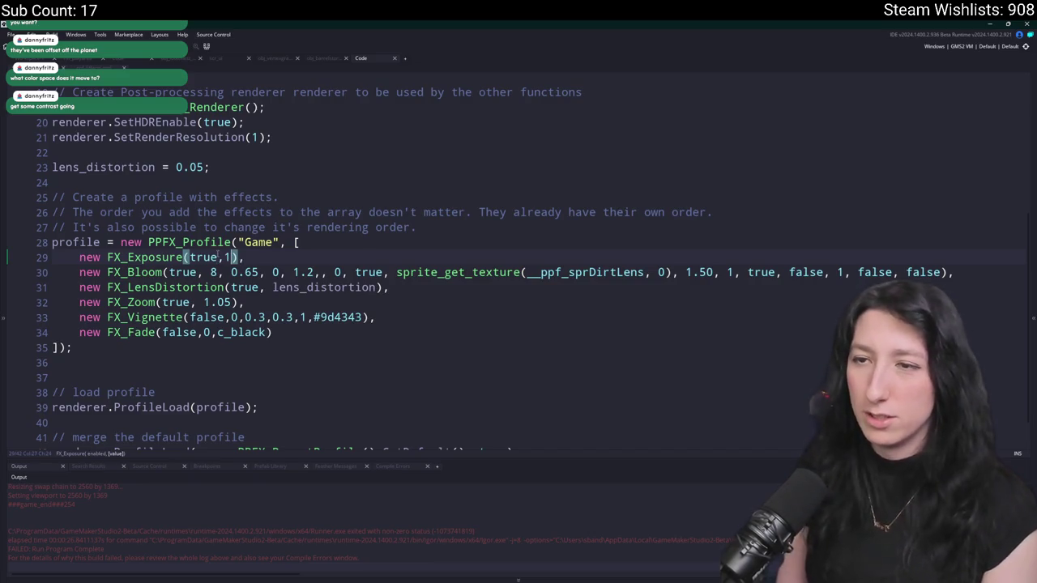
text(.1)
key(F5)
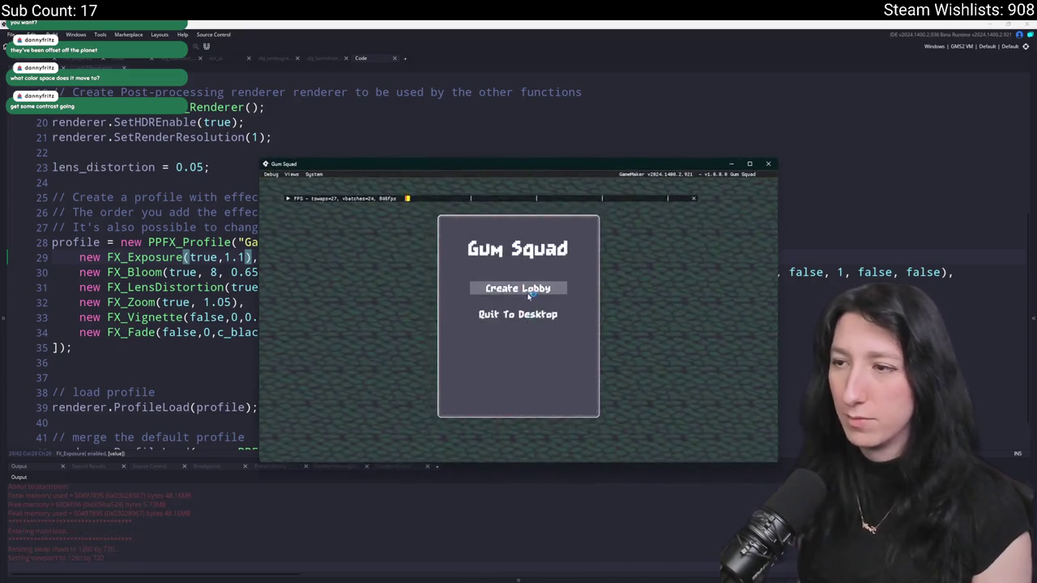
- Create a lobby and walk around the blue tent, zooming the camera out and in
click(181, 102)
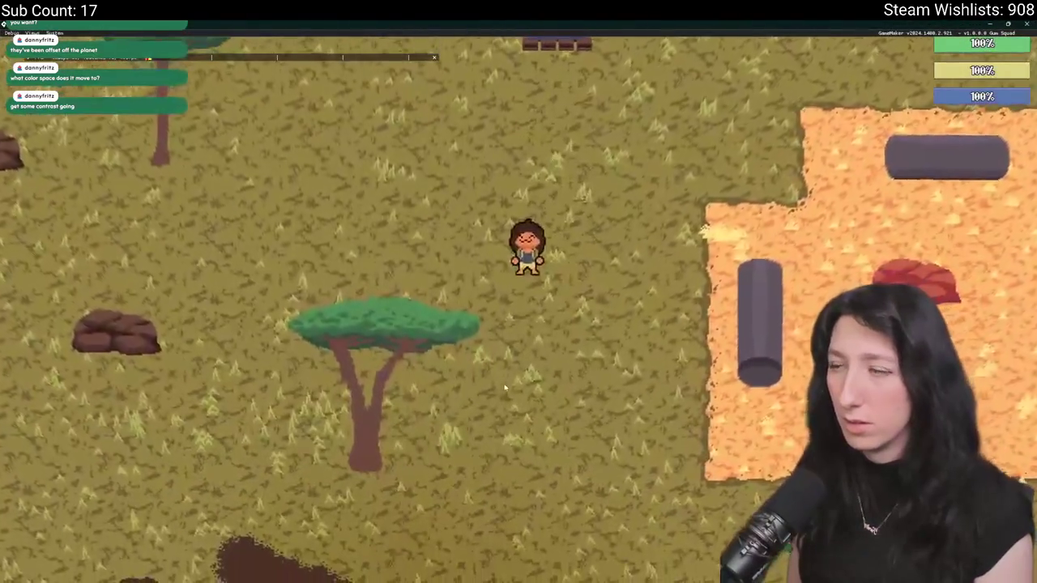
key(i)
key(i)
key(a)
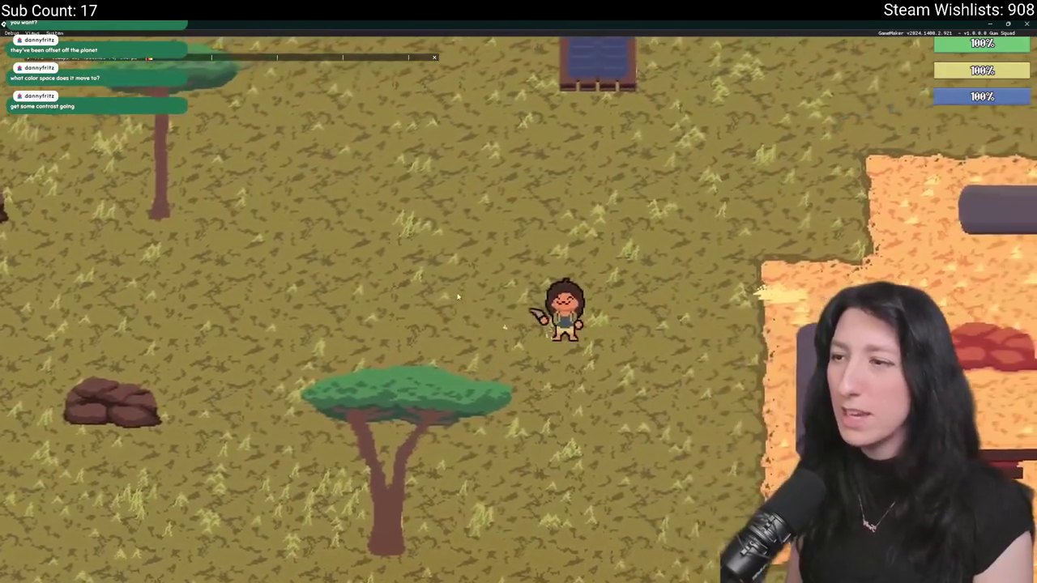
key(d)
key(w)
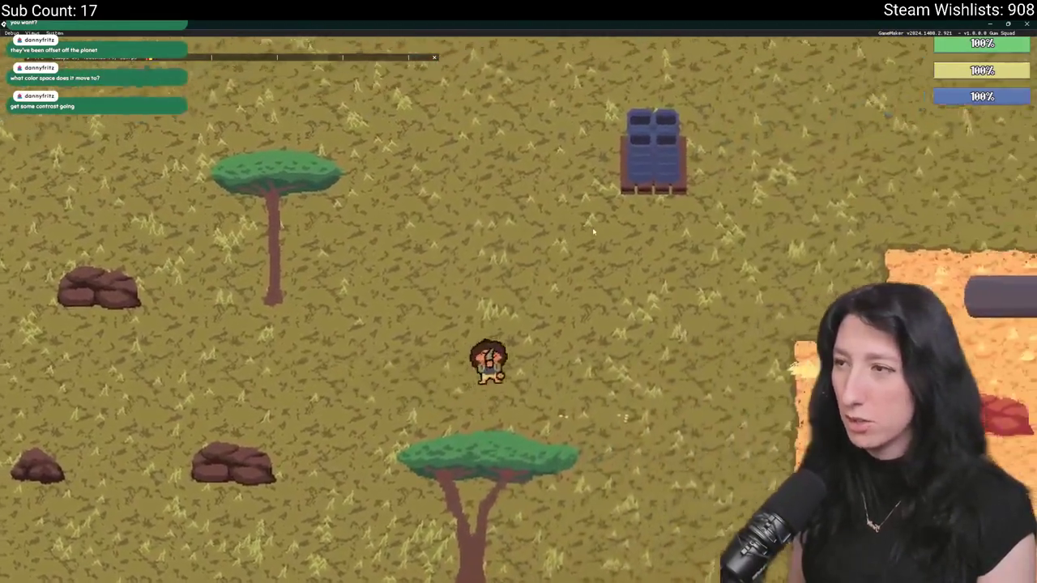
key(d)
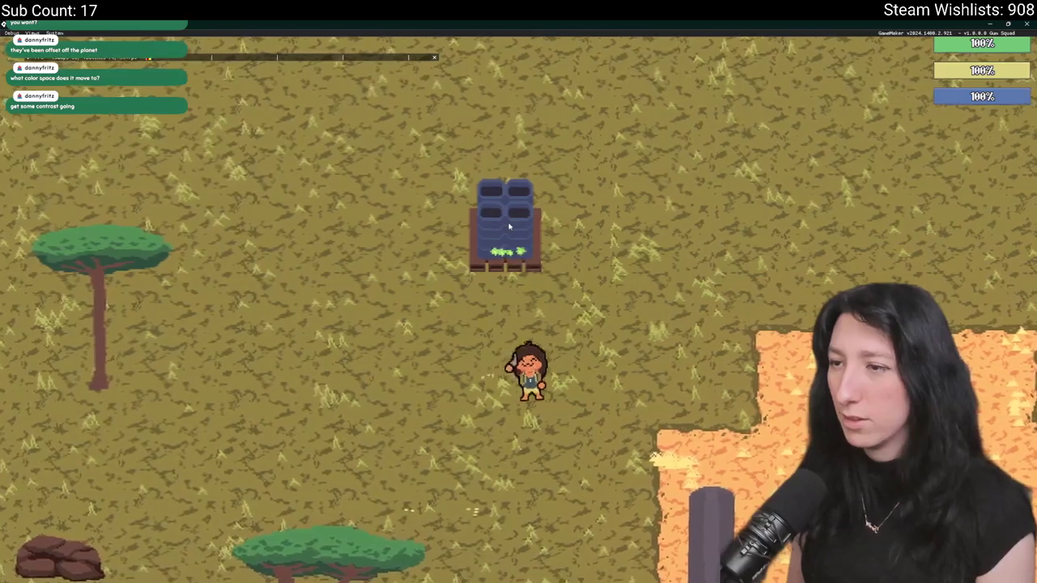
key(w)
key(w)
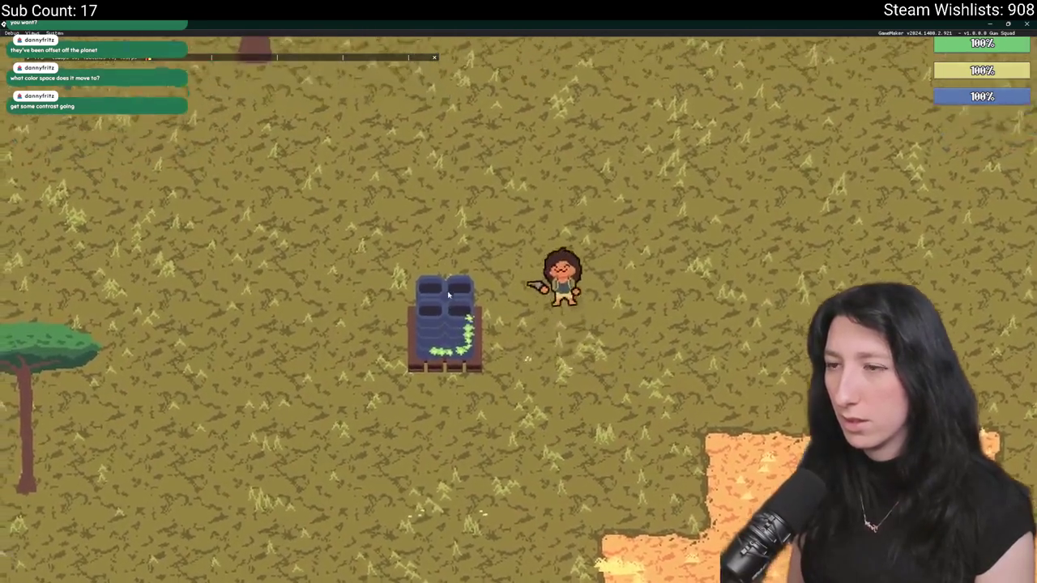
key(a)
key(a)
key(s)
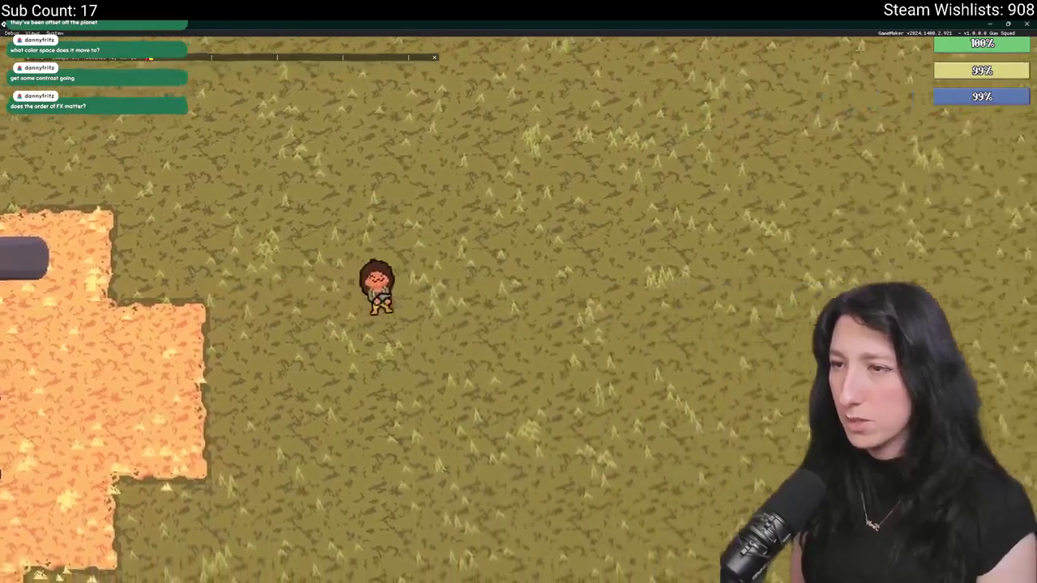
scroll(784, 322, down, 5)
scroll(784, 322, up, 5)
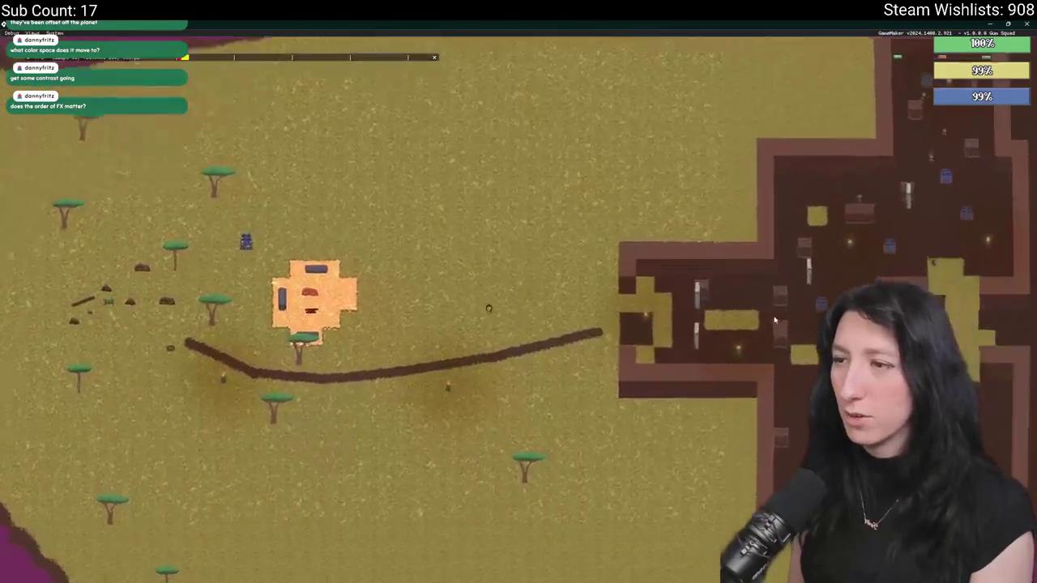
scroll(770, 319, up, 5)
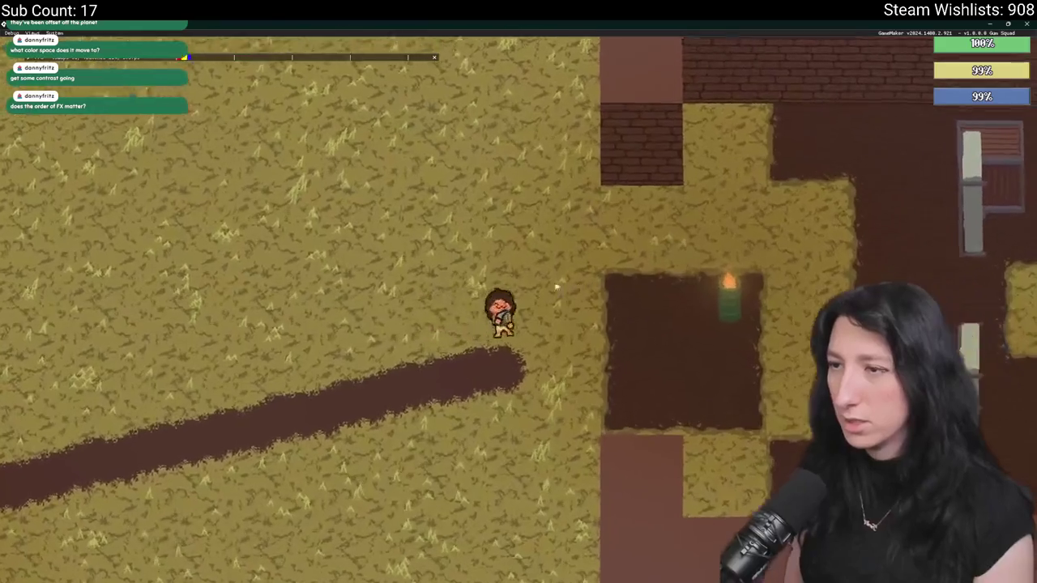
- Walk along the grass path into the hay area, then close the game and switch to the browser
key(d)
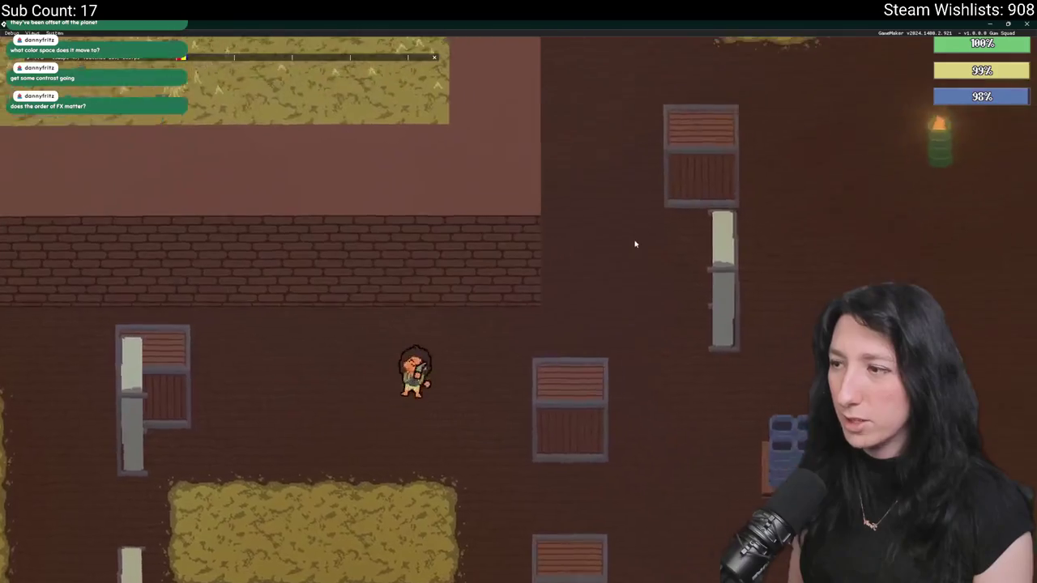
key(w)
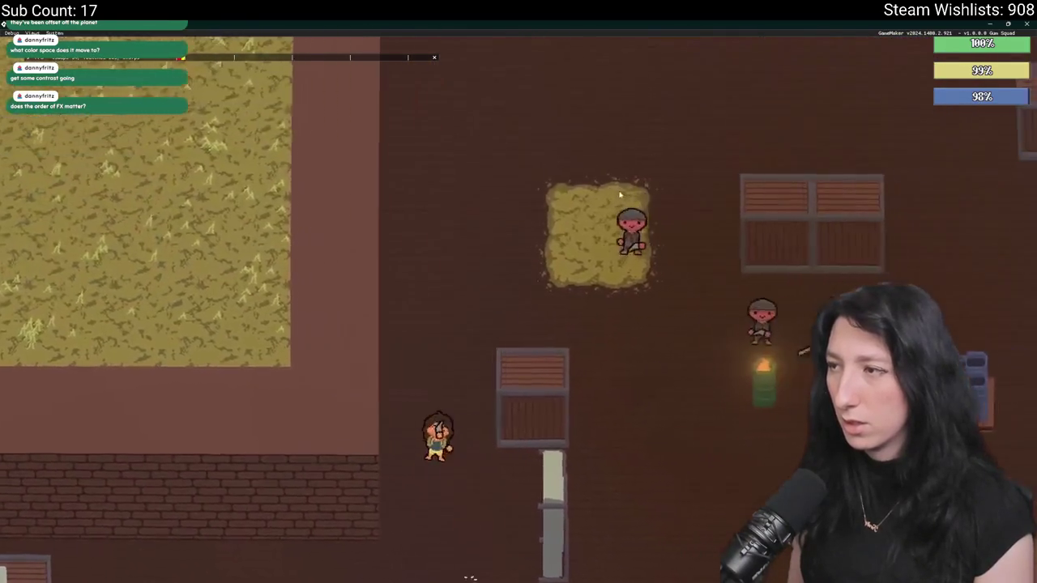
key(s)
key(a)
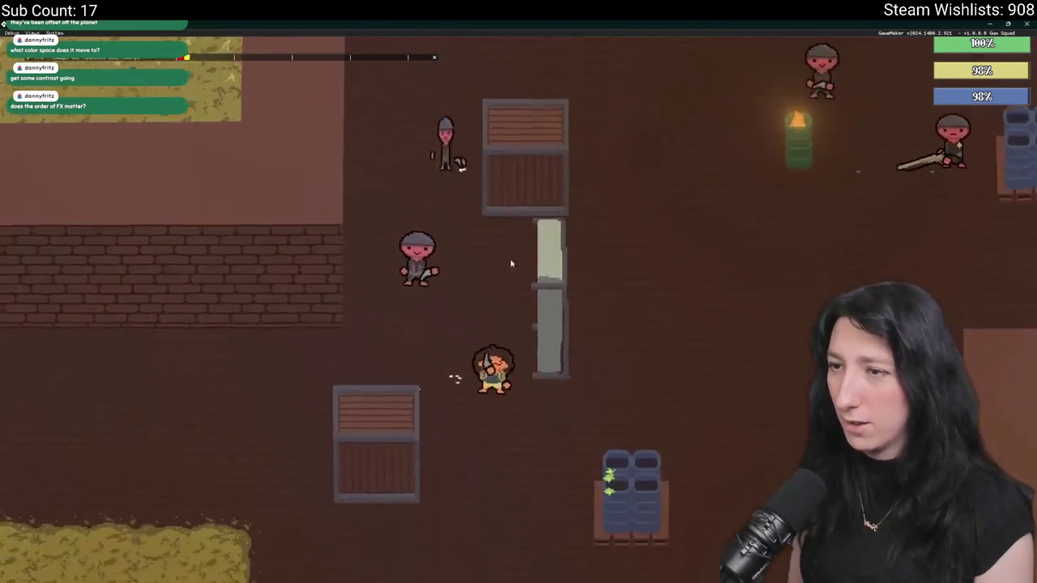
key(a)
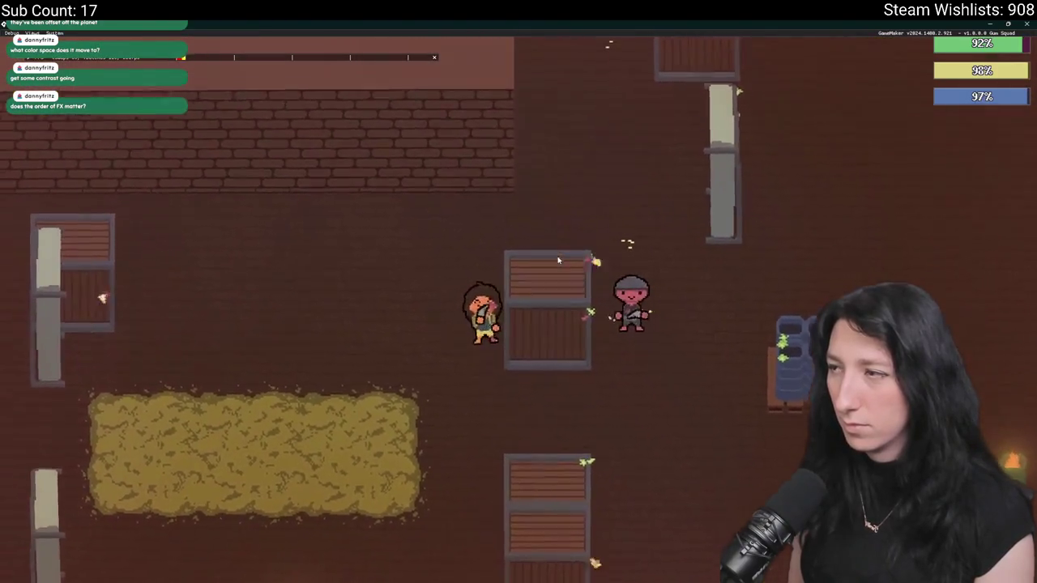
key(s)
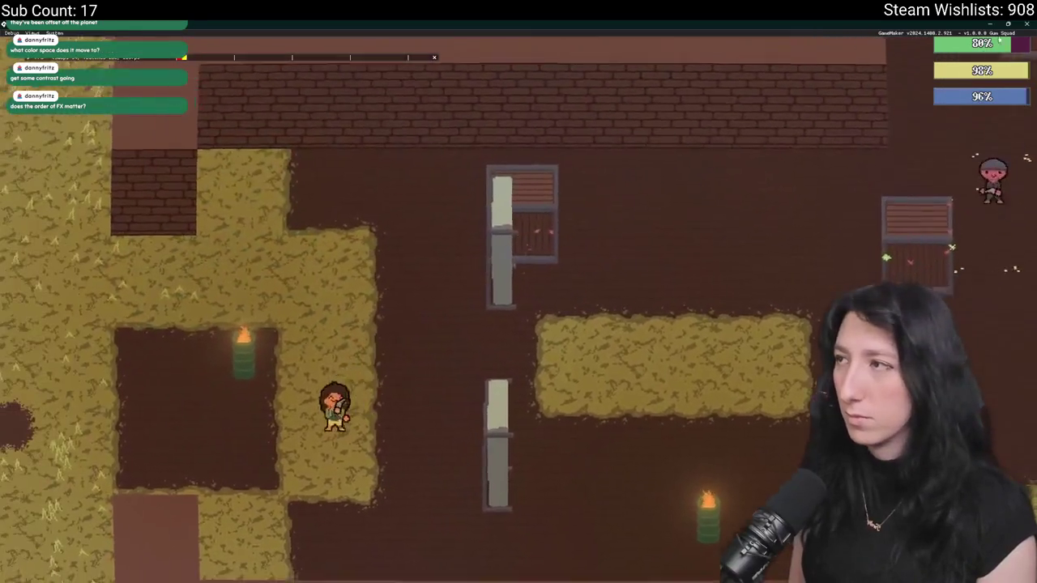
key(a)
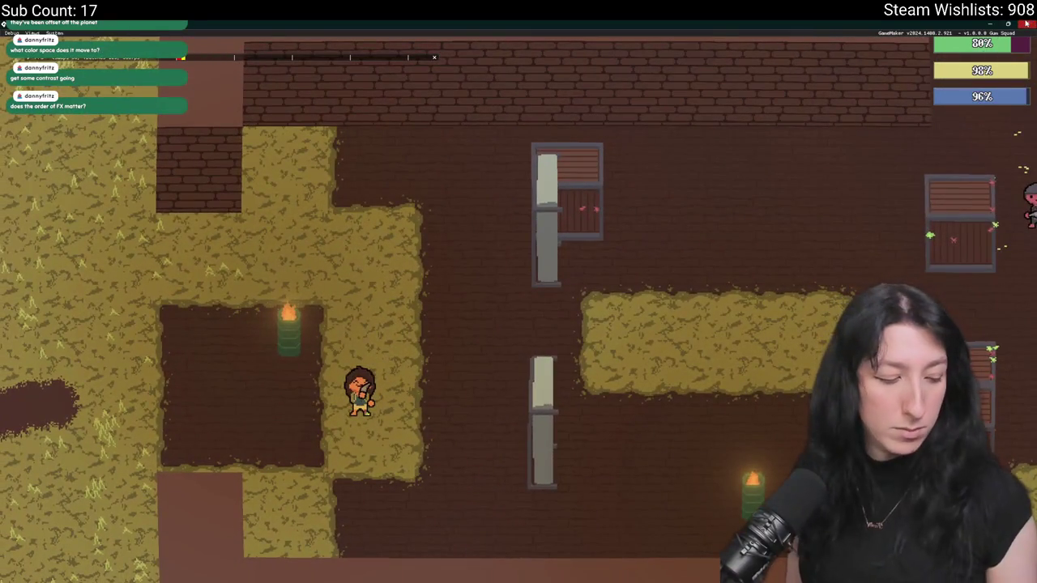
click(1026, 23)
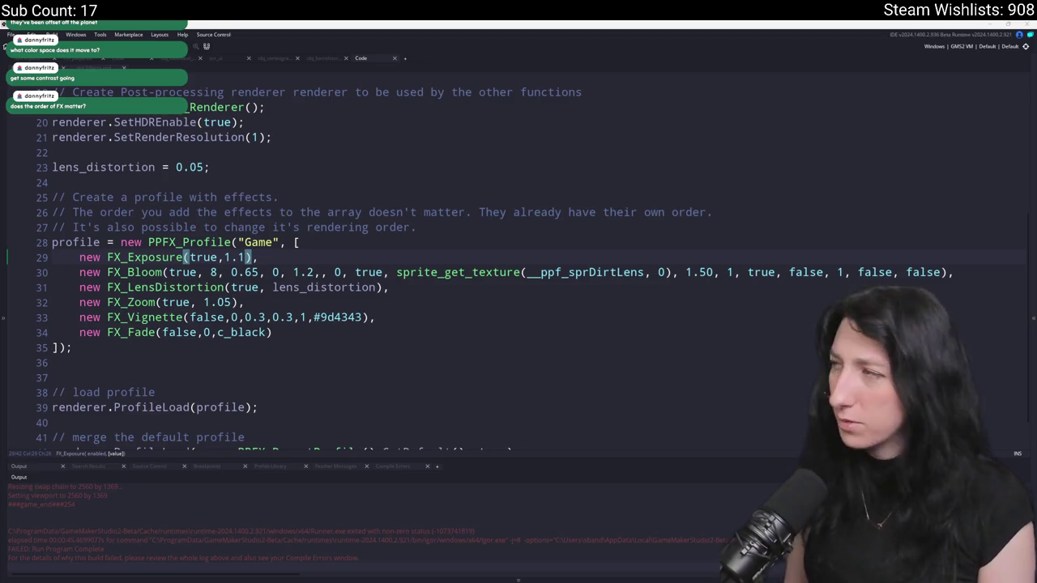
key(alt+Tab)
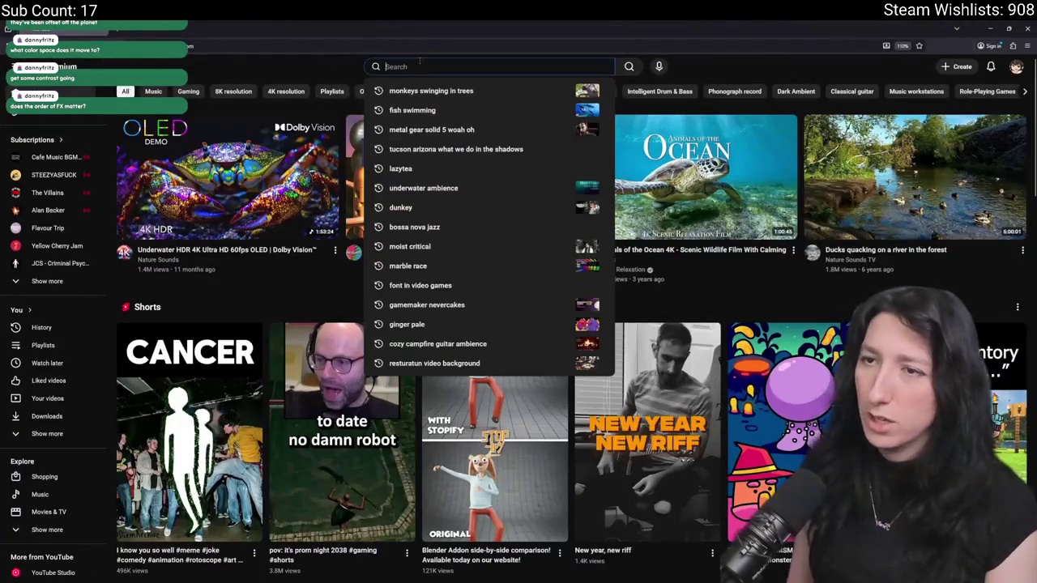
- Open the Underwater HDR 4K video and jump ahead to 14:47
mouse_move(213, 191)
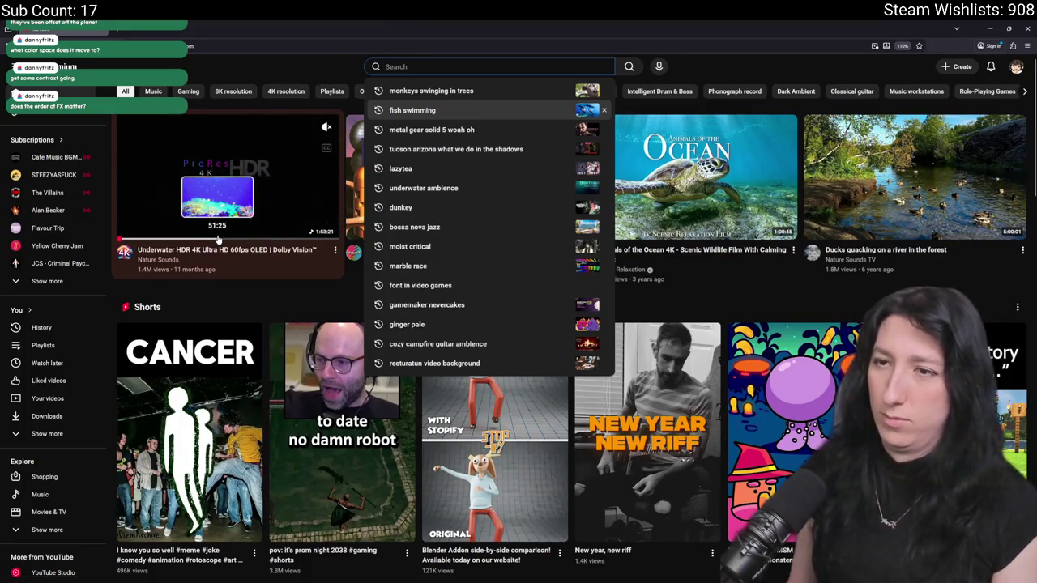
click(215, 217)
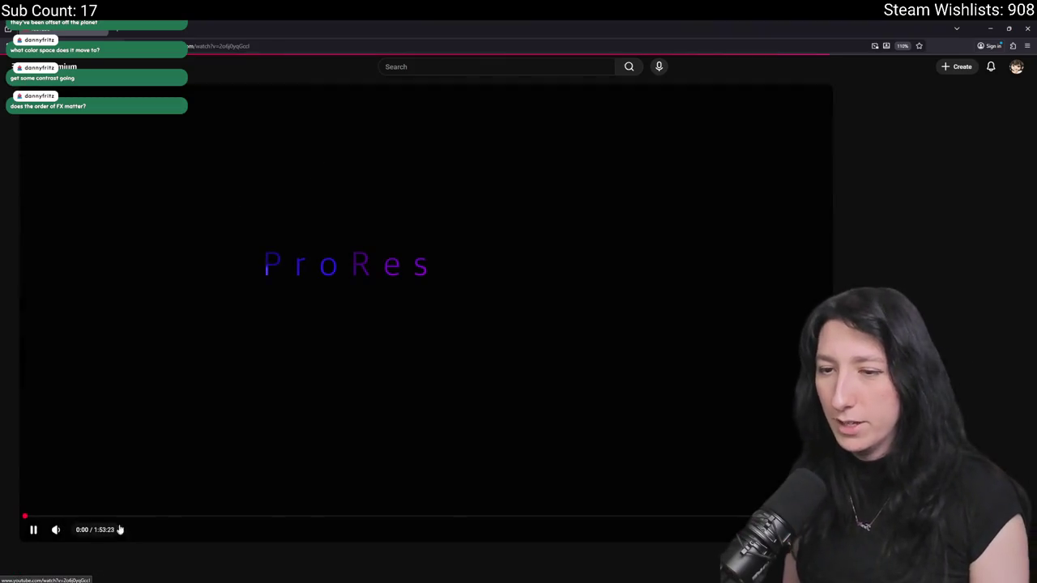
click(130, 516)
- Pick a video resolution, set playback speed to 4x, and watch full screen
click(781, 529)
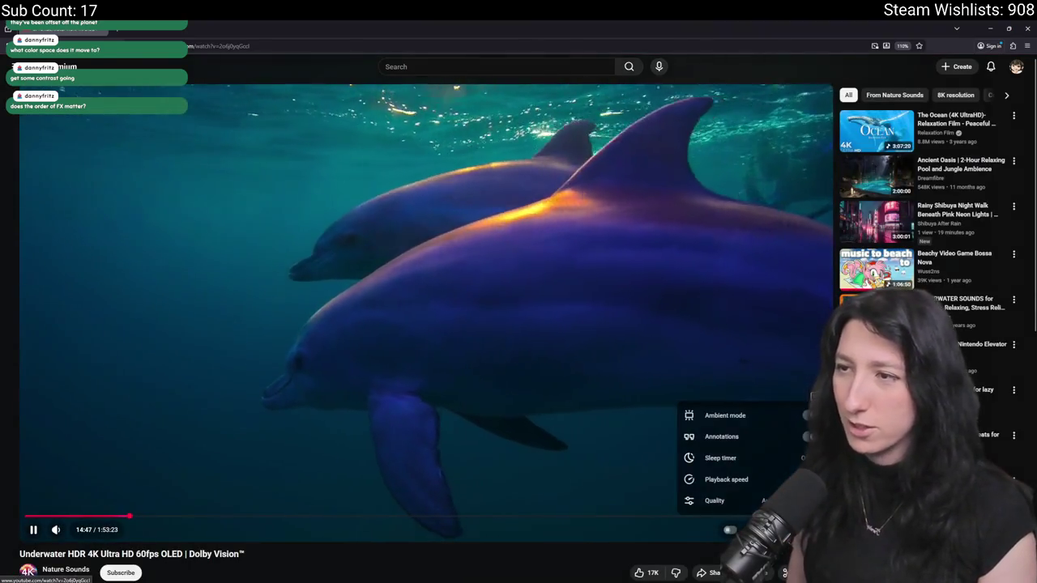
click(716, 500)
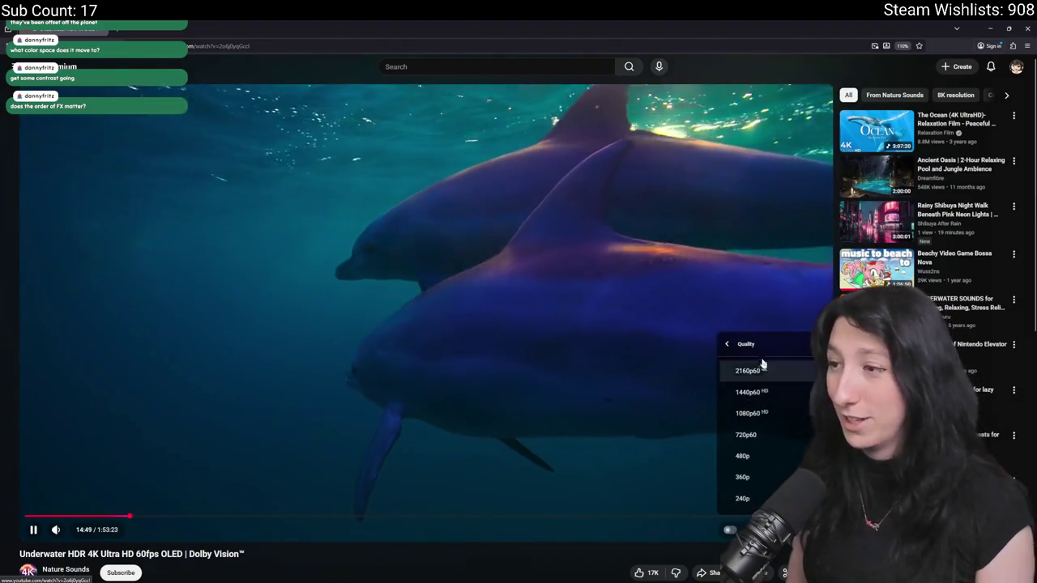
click(761, 370)
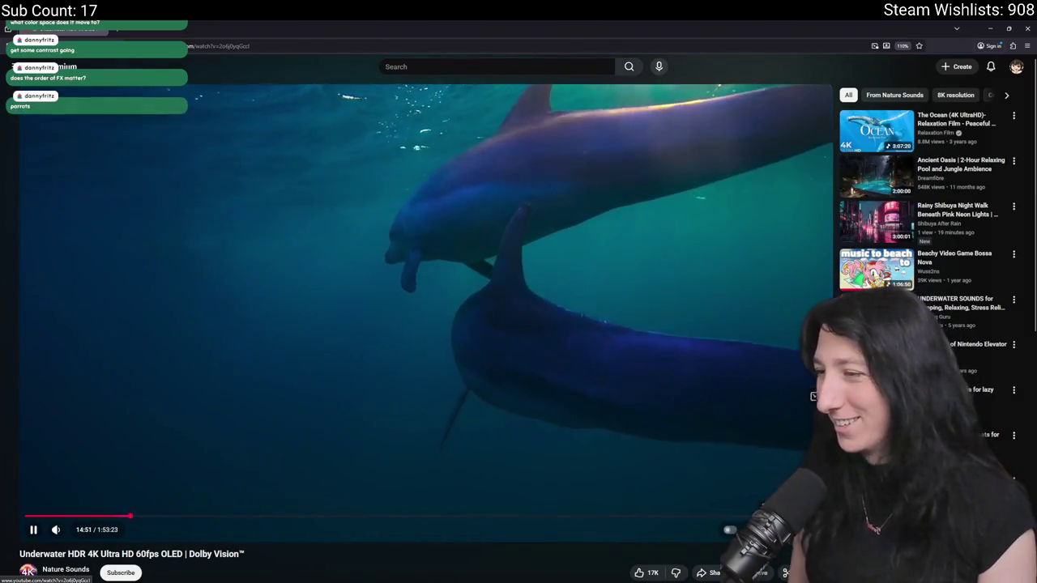
click(786, 479)
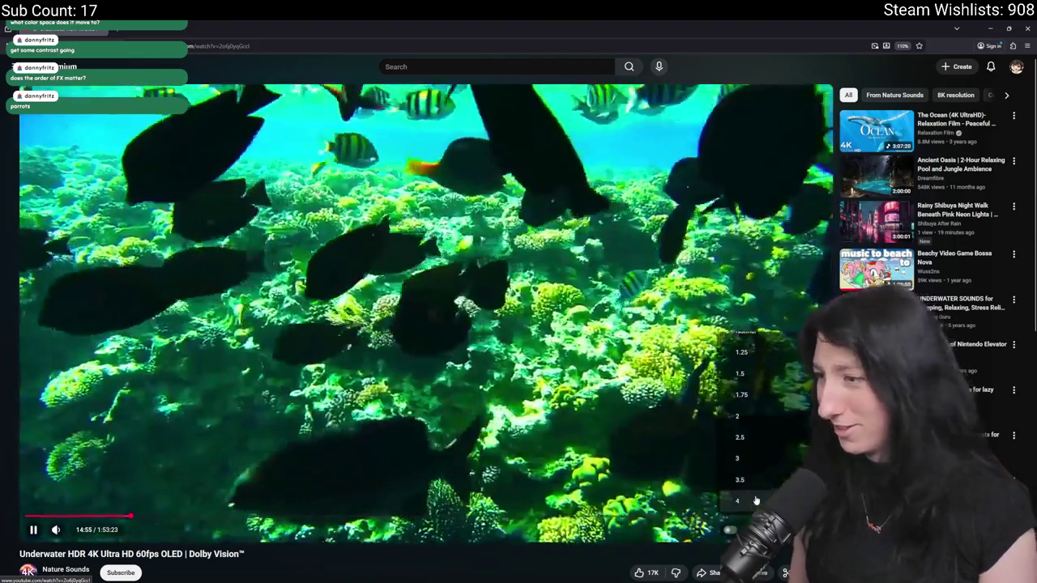
click(771, 478)
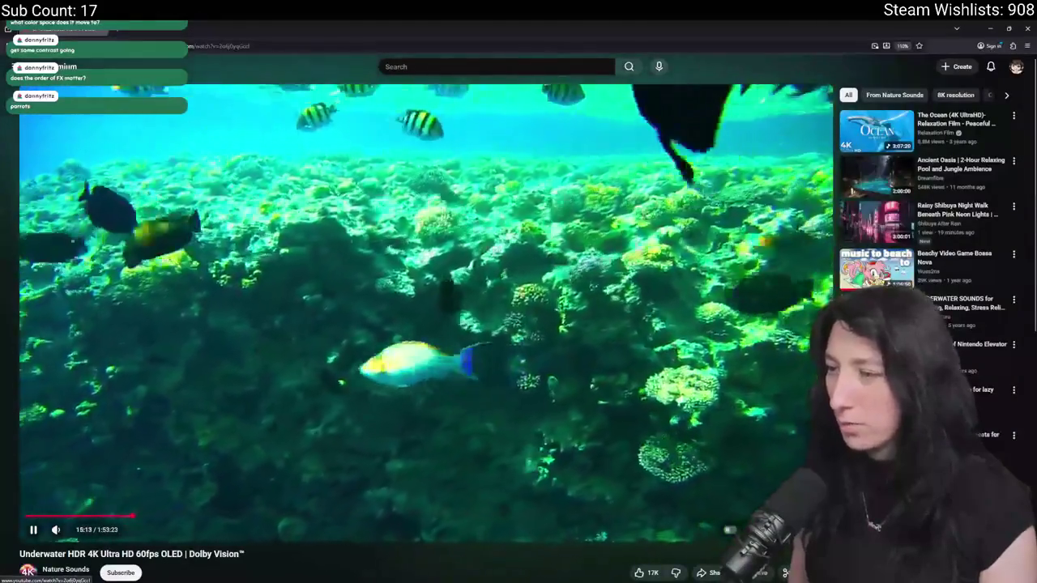
double_click(435, 310)
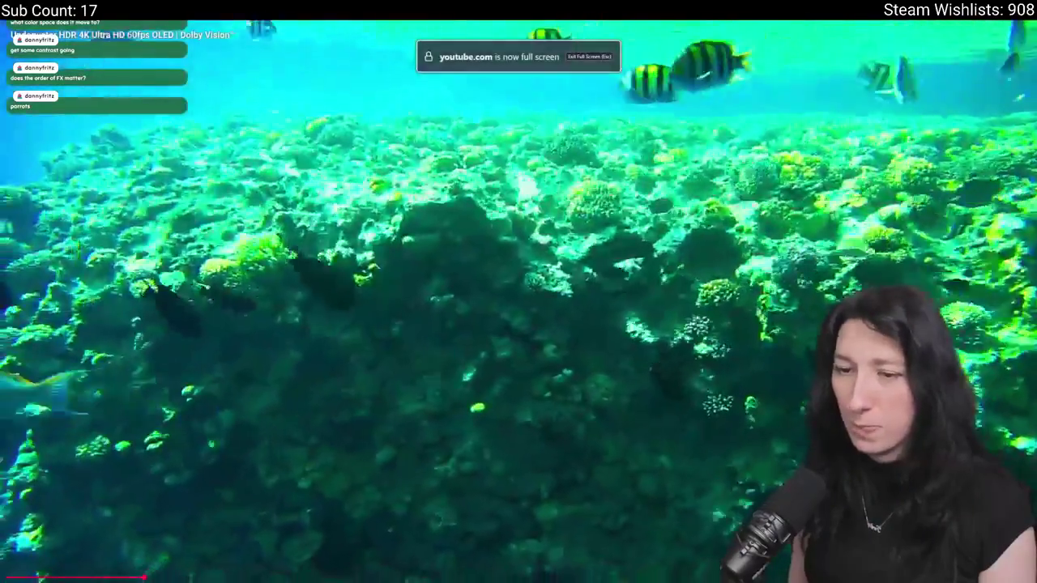
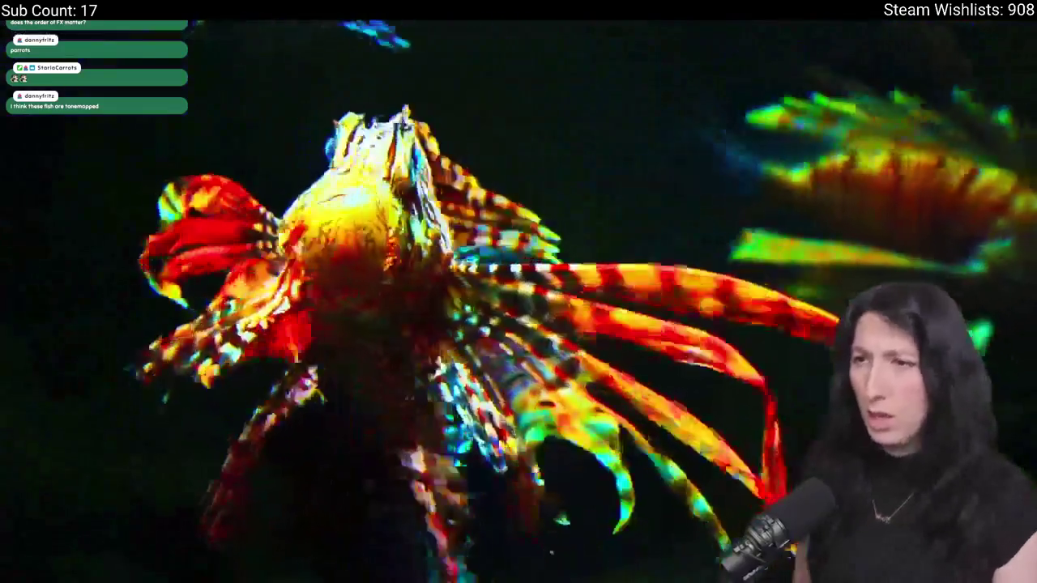
- Take the YouTube underwater video out of fullscreen and leave the browser
key(alt+Tab)
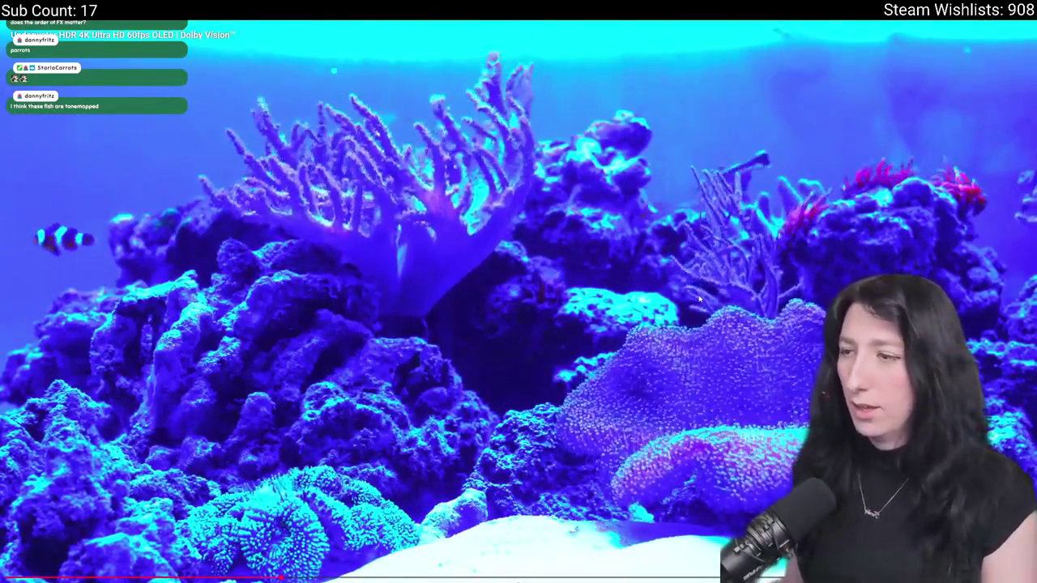
click(699, 300)
double_click(699, 299)
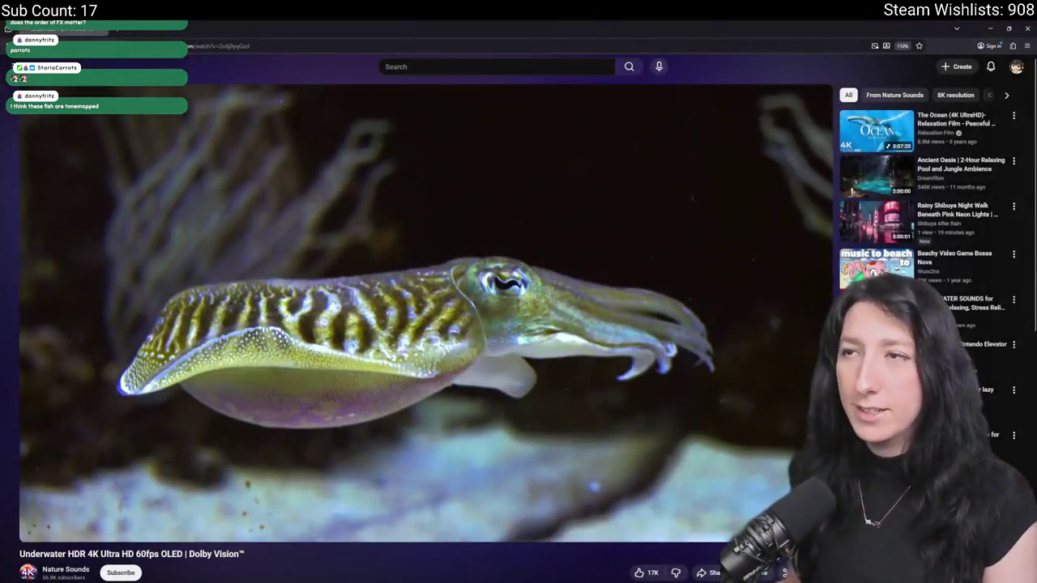
key(alt+Tab)
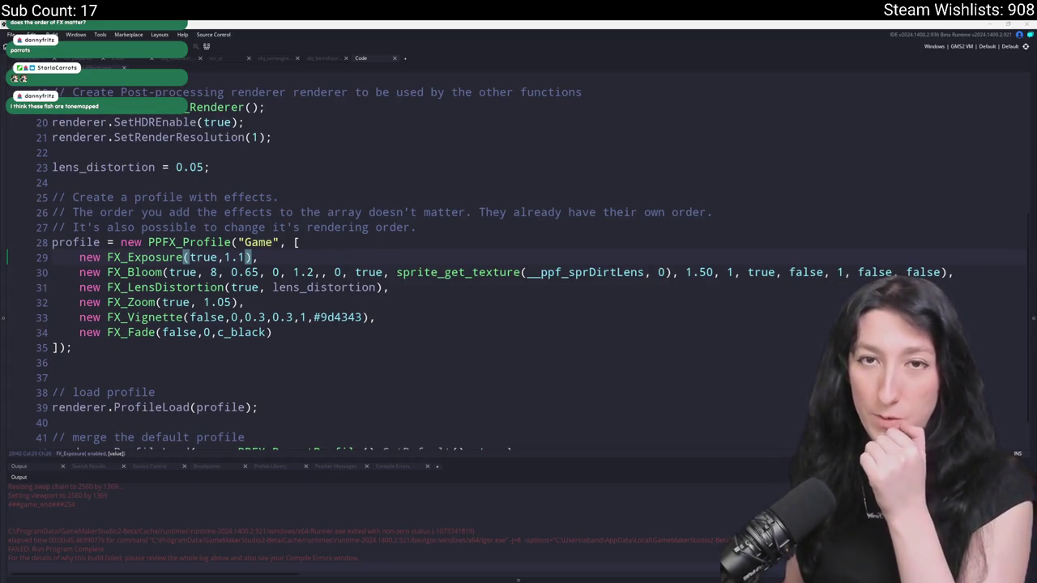
key(alt+Tab)
- Commit the 19 changed files to main as 'Added more cover and stuff' and push to origin
click(118, 143)
click(222, 366)
text(Added more)
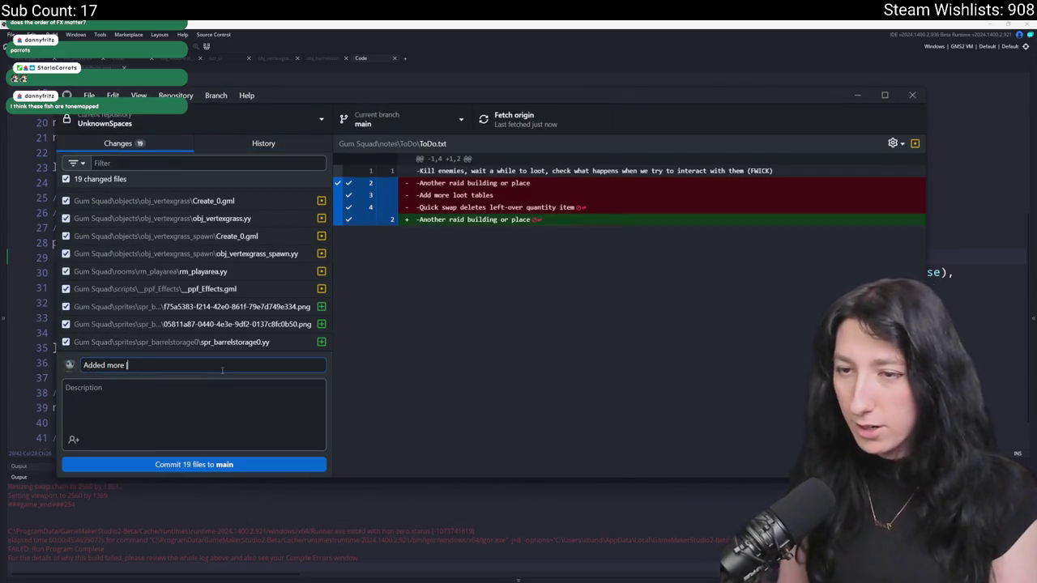
text(ff)
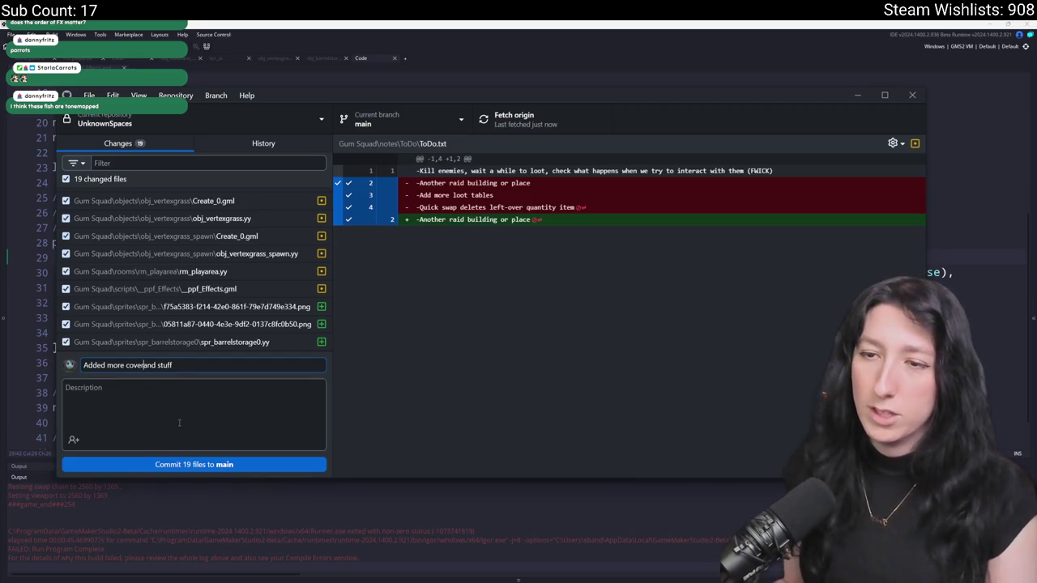
click(160, 468)
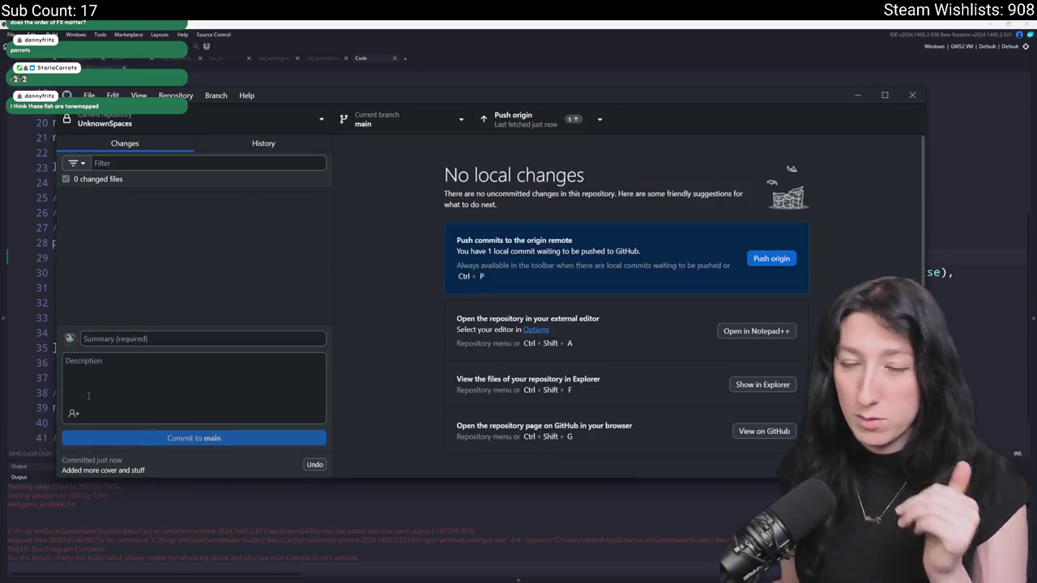
click(541, 123)
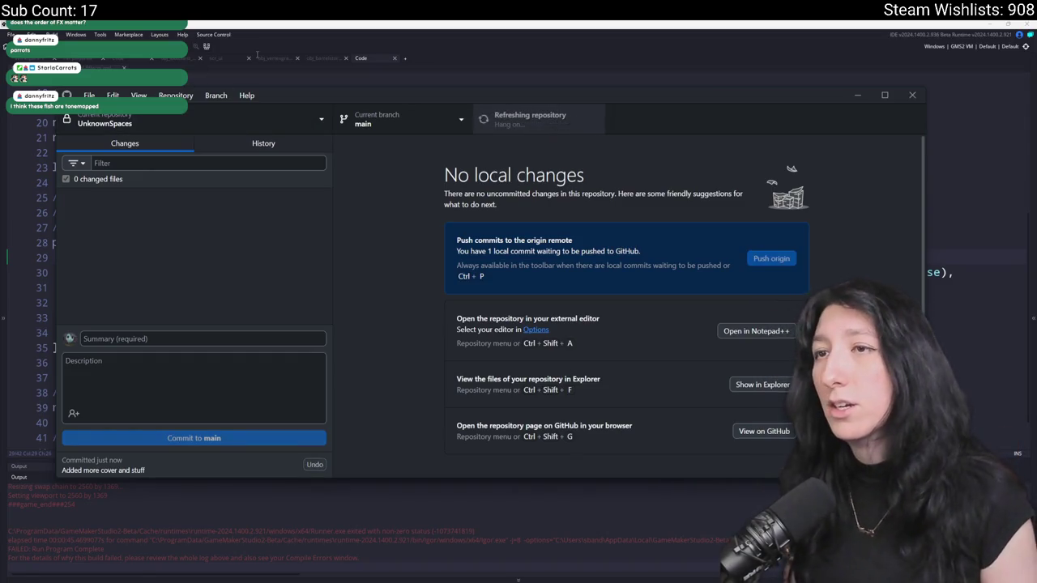
key(alt+Tab)
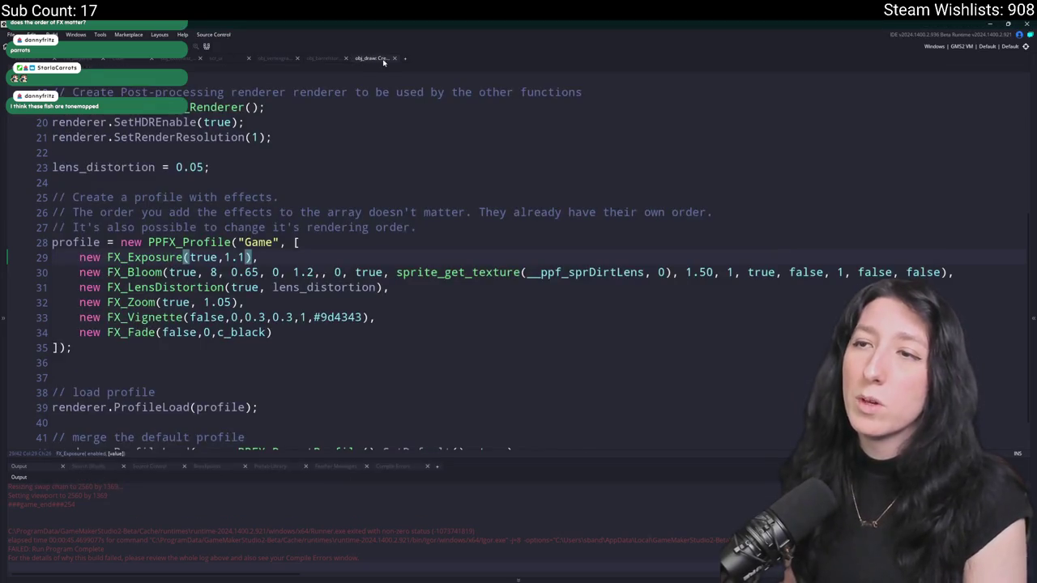
- Close the five open workspace tabs, starting with the obj_draw Create code
middle_click(384, 63)
middle_click(331, 65)
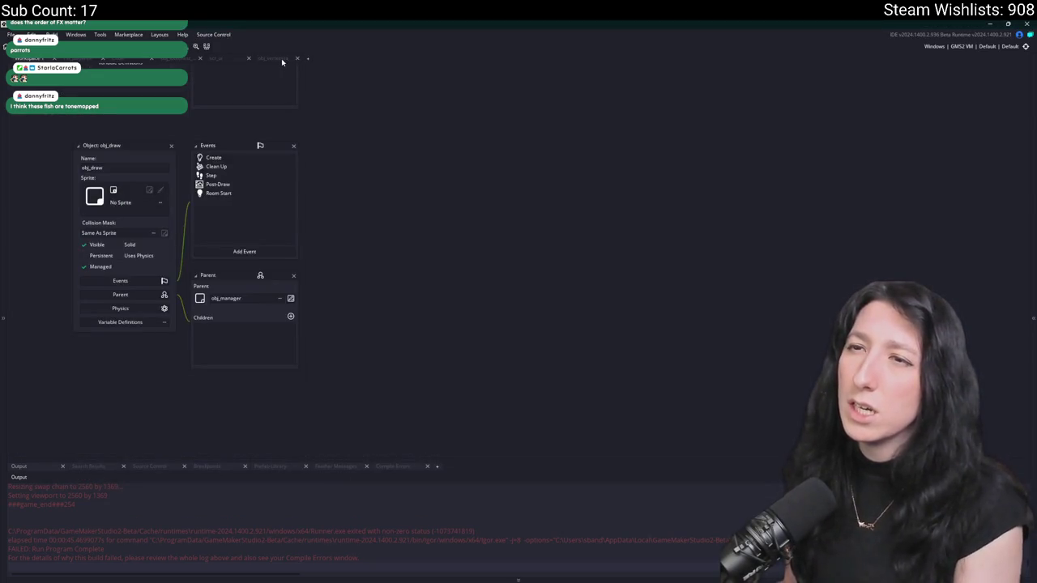
middle_click(215, 58)
middle_click(170, 59)
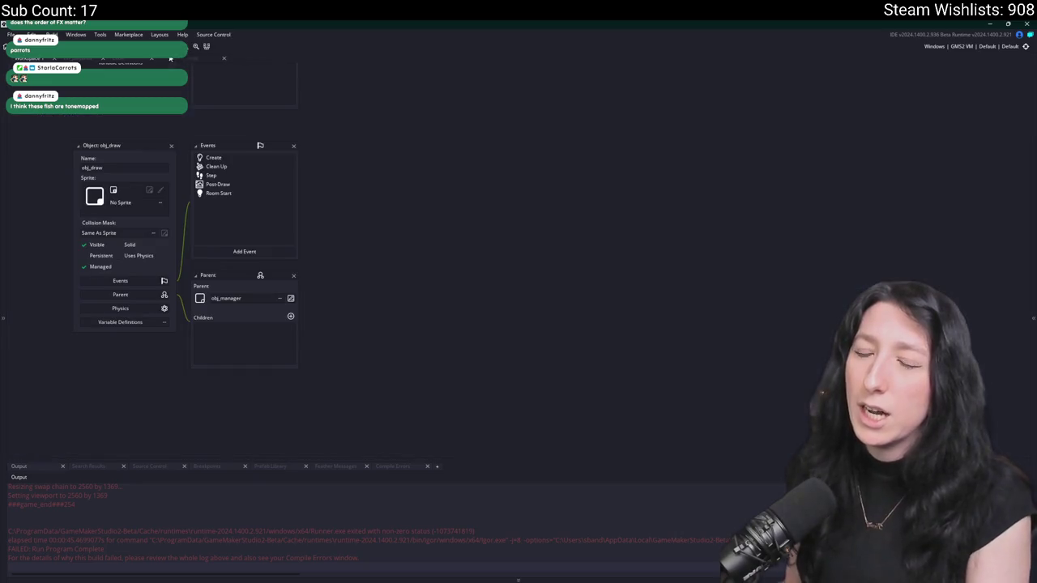
middle_click(127, 63)
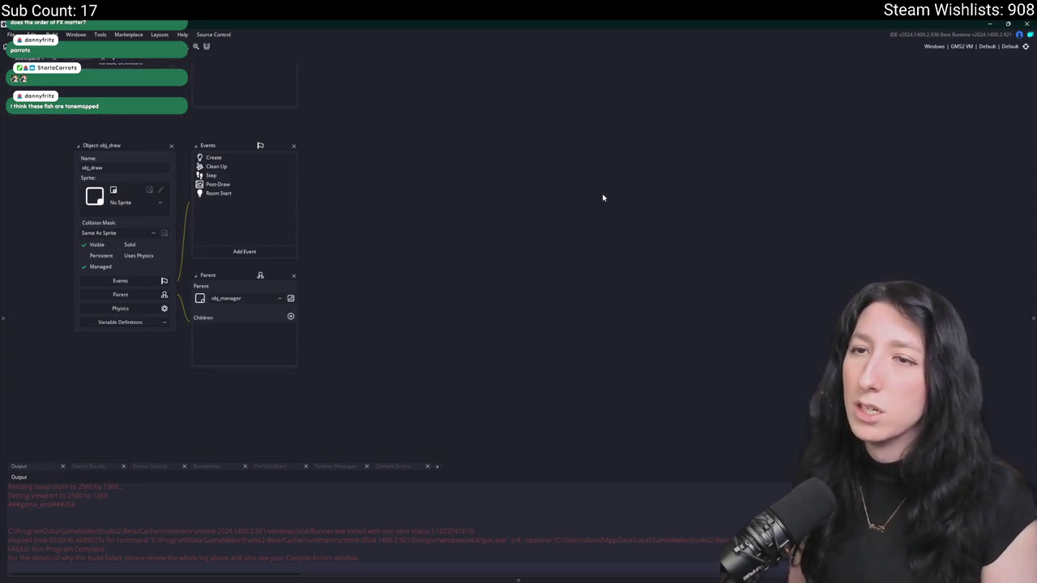
- Open the ToDo note through asset search, then the rm_playarea room editor
key(ctrl+t)
key(Return)
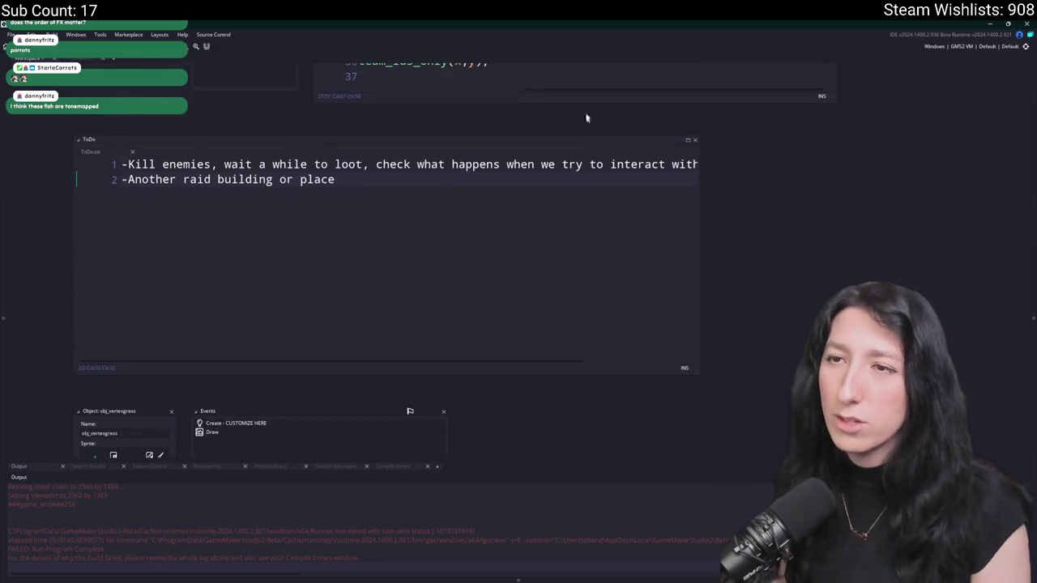
click(81, 60)
scroll(435, 193, down, 6)
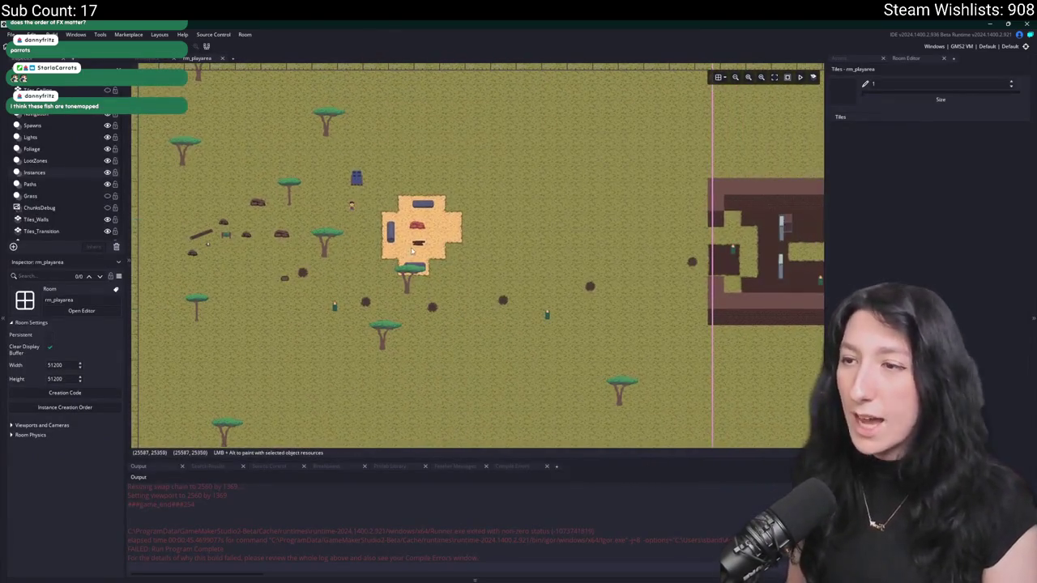
- Move the wooden chest in rm_playarea to the grass patch further right
click(414, 248)
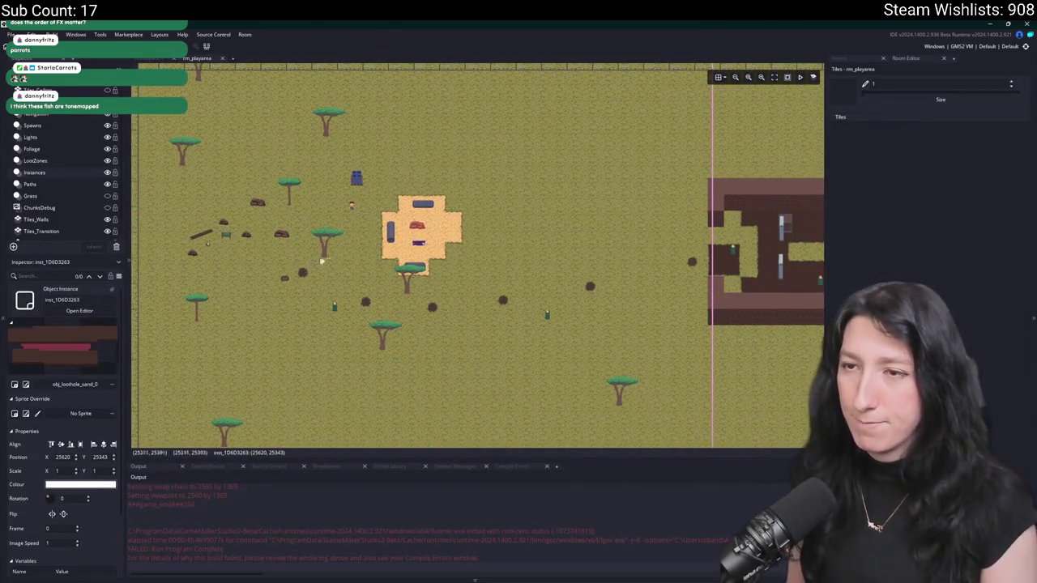
click(285, 278)
scroll(401, 283, right, 6)
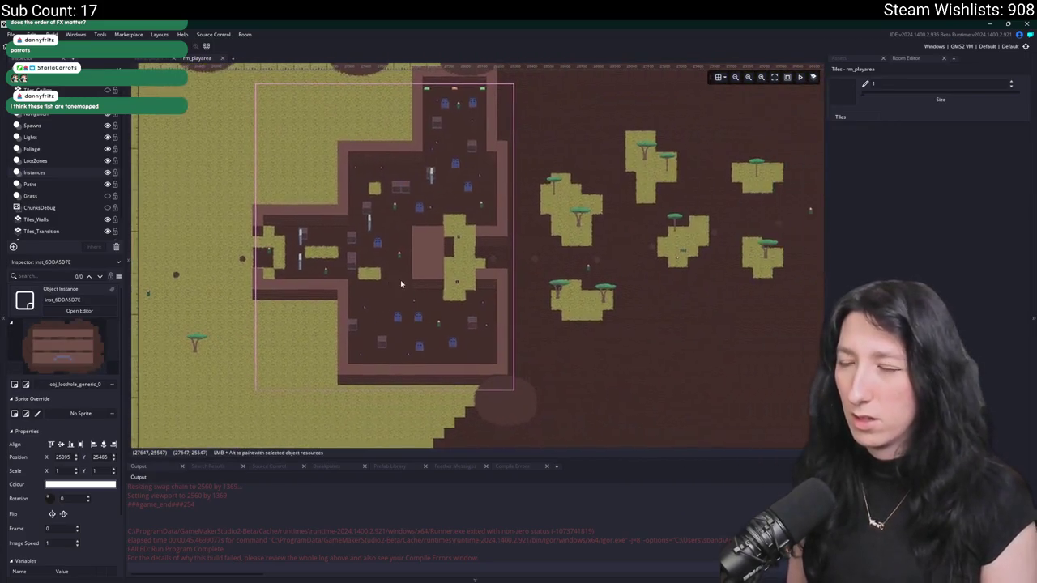
click(459, 278)
scroll(459, 243, up, 2)
scroll(459, 217, right, 6)
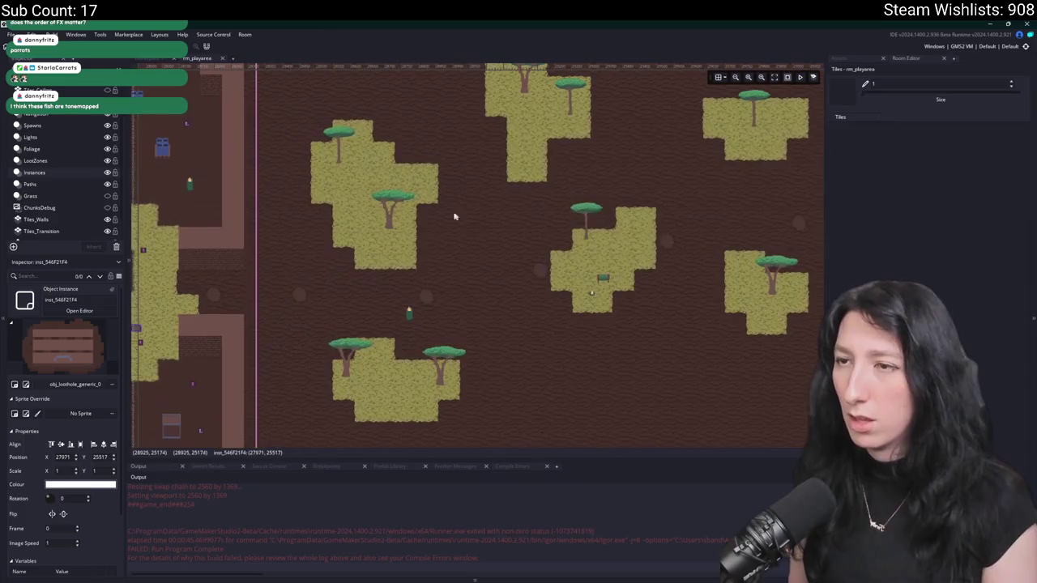
scroll(385, 222, left, 1)
mouse_move(558, 116)
mouse_down()
mouse_move(592, 106)
mouse_move(562, 153)
mouse_move(572, 130)
mouse_move(546, 151)
mouse_move(524, 218)
mouse_move(511, 167)
mouse_move(476, 122)
mouse_up()
scroll(567, 137, up, 3)
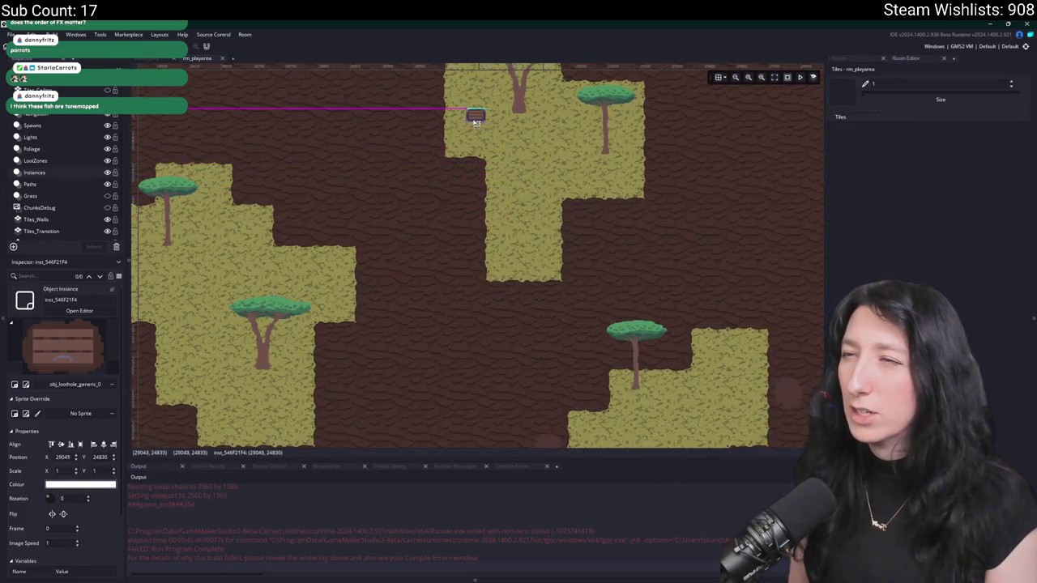
scroll(393, 207, down, 3)
drag(388, 208, 411, 188)
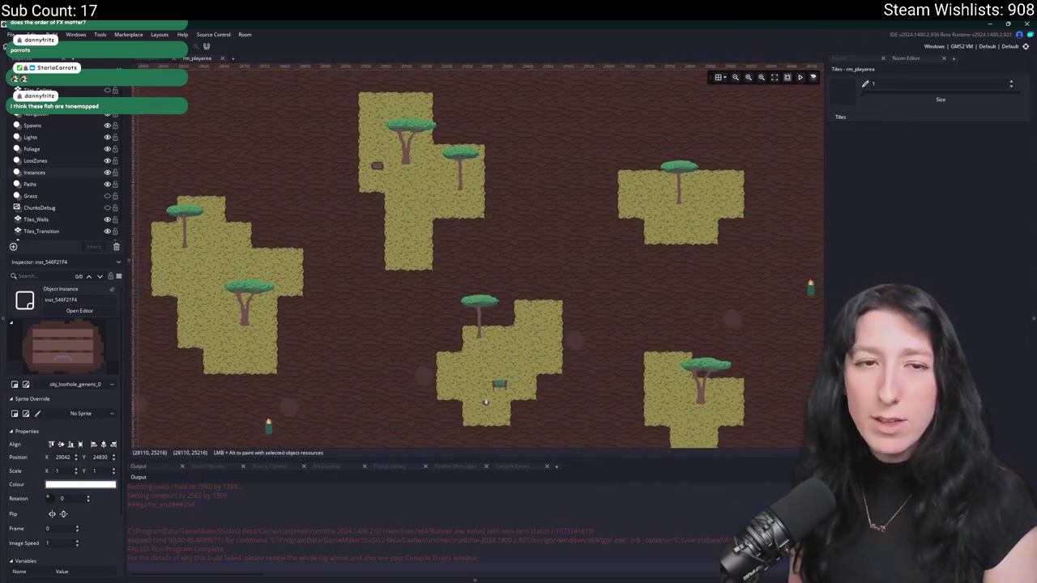
mouse_move(354, 166)
mouse_down()
mouse_move(671, 206)
mouse_move(704, 198)
mouse_move(685, 186)
mouse_up()
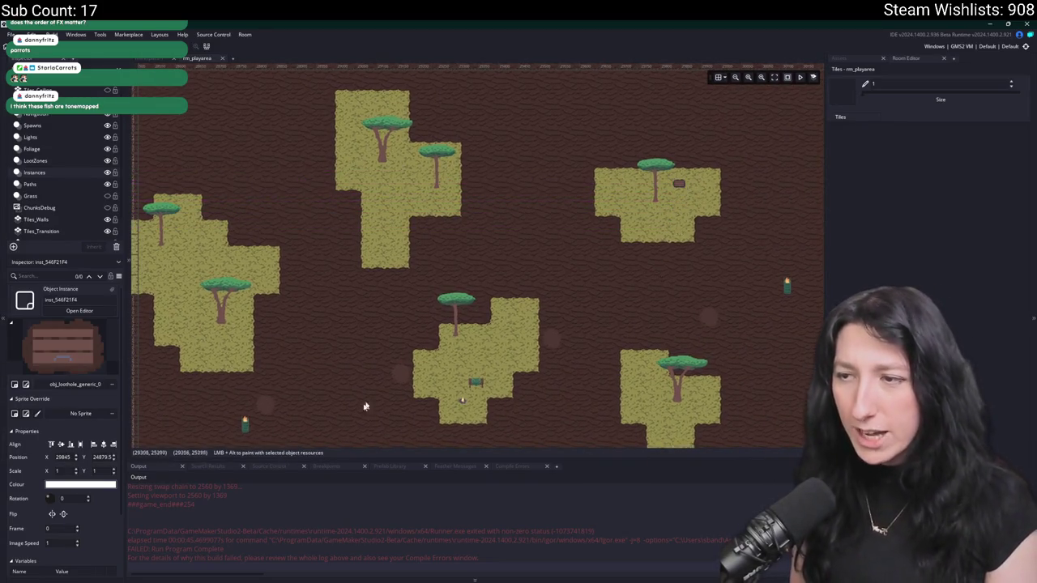
scroll(352, 297, down, 2)
scroll(513, 292, up, 4)
- Shift the crafting table to the right on the grass and zoom back in on the map
mouse_move(538, 260)
mouse_down()
mouse_move(573, 257)
mouse_move(536, 172)
mouse_move(555, 184)
mouse_up()
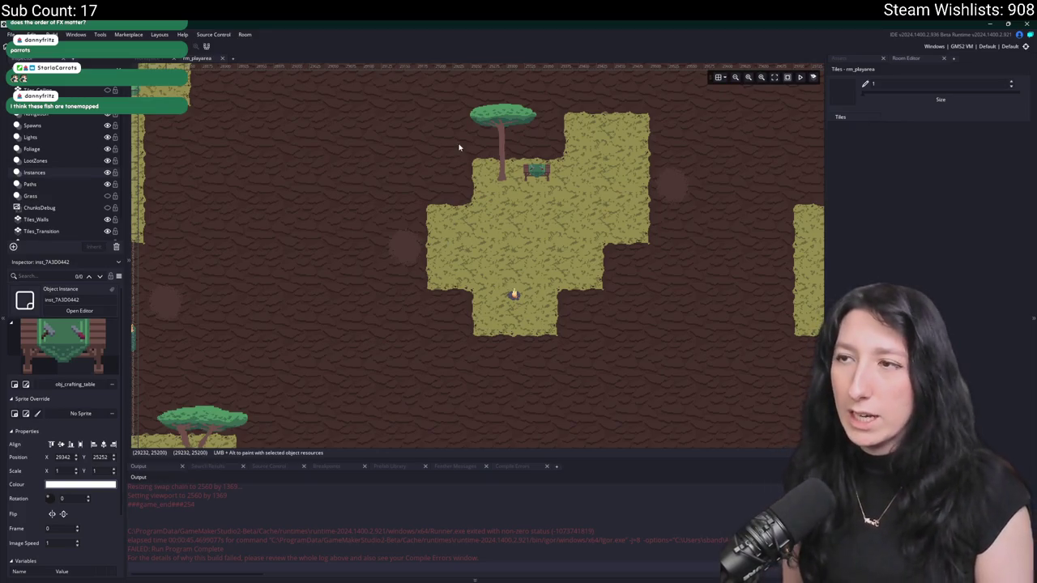
mouse_move(531, 168)
mouse_down()
mouse_move(534, 184)
mouse_move(555, 180)
mouse_up()
scroll(540, 213, down, 2)
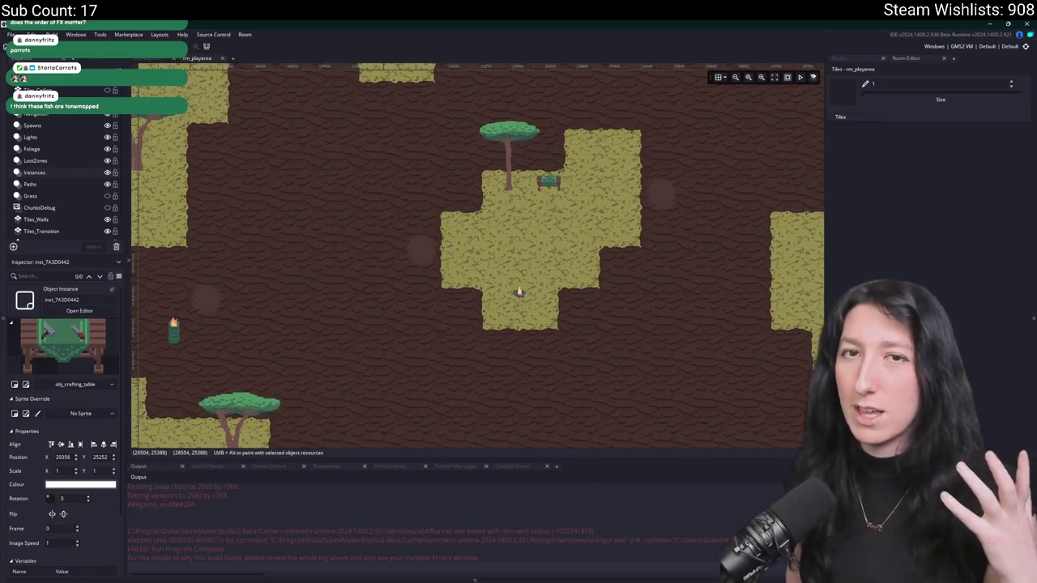
scroll(327, 338, down, 1)
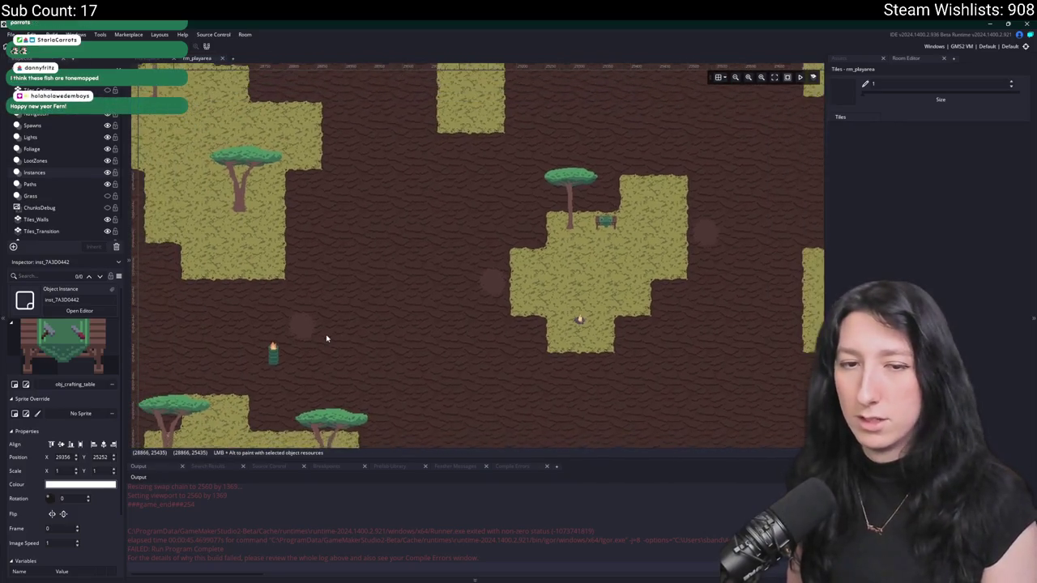
scroll(316, 244, down, 1)
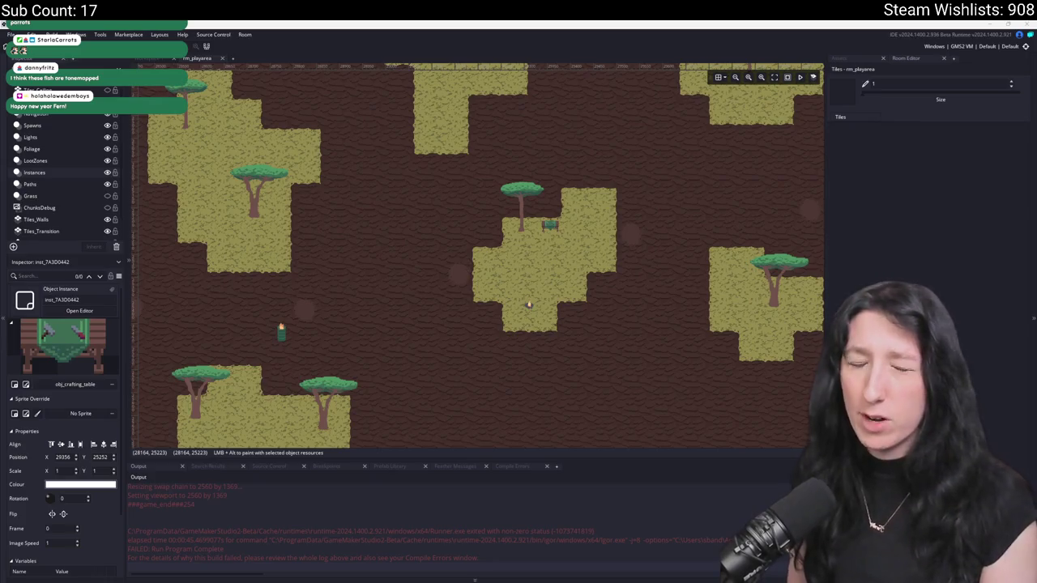
scroll(514, 262, down, 4)
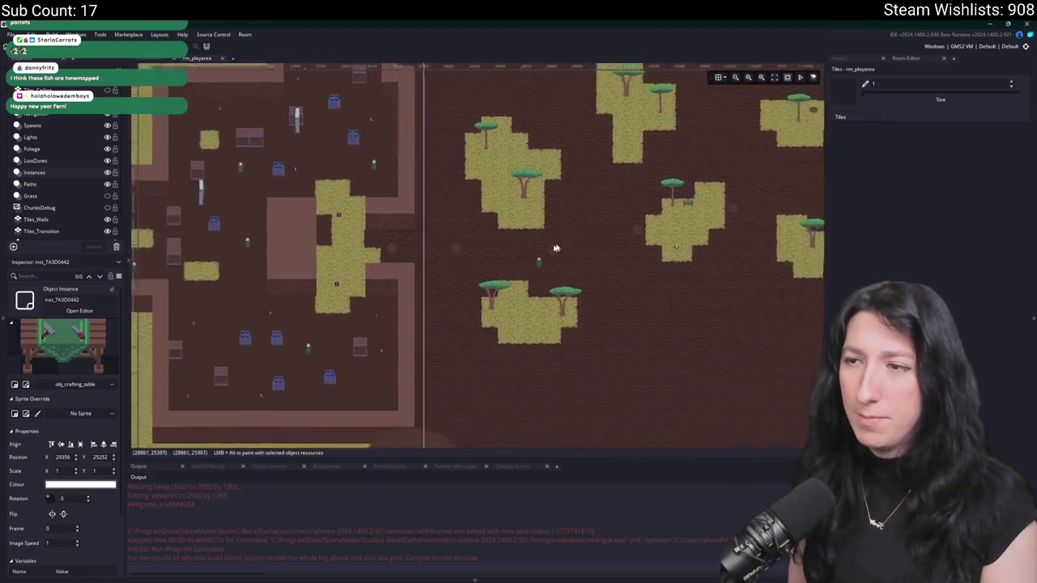
drag(365, 228, 507, 218)
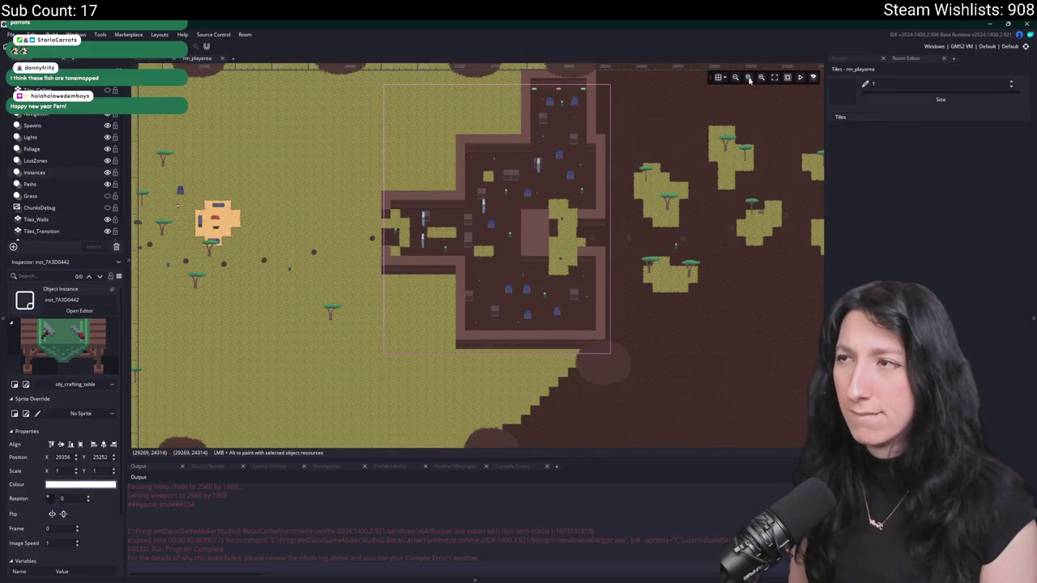
click(749, 79)
scroll(245, 239, left, 10)
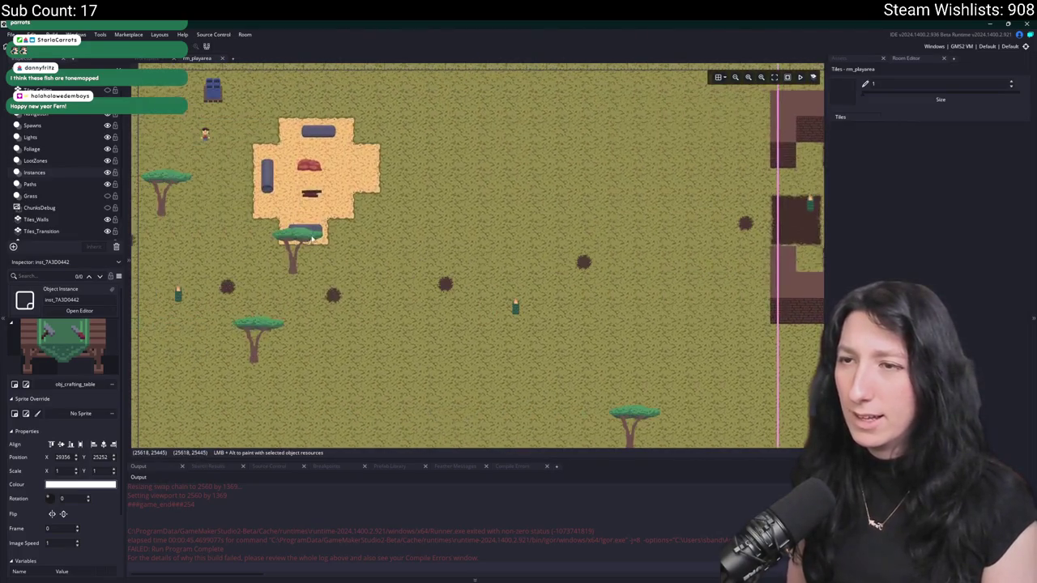
scroll(312, 238, left, 10)
scroll(389, 284, left, 5)
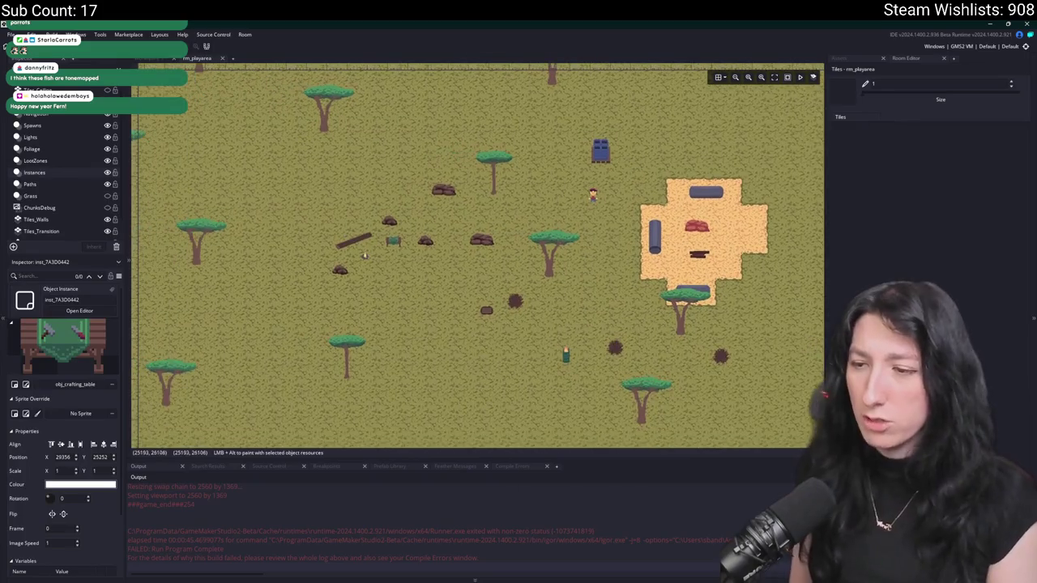
key(super)
- Bring up the game-scene mockup image in Aseprite and toggle its overlay layers
text(n)
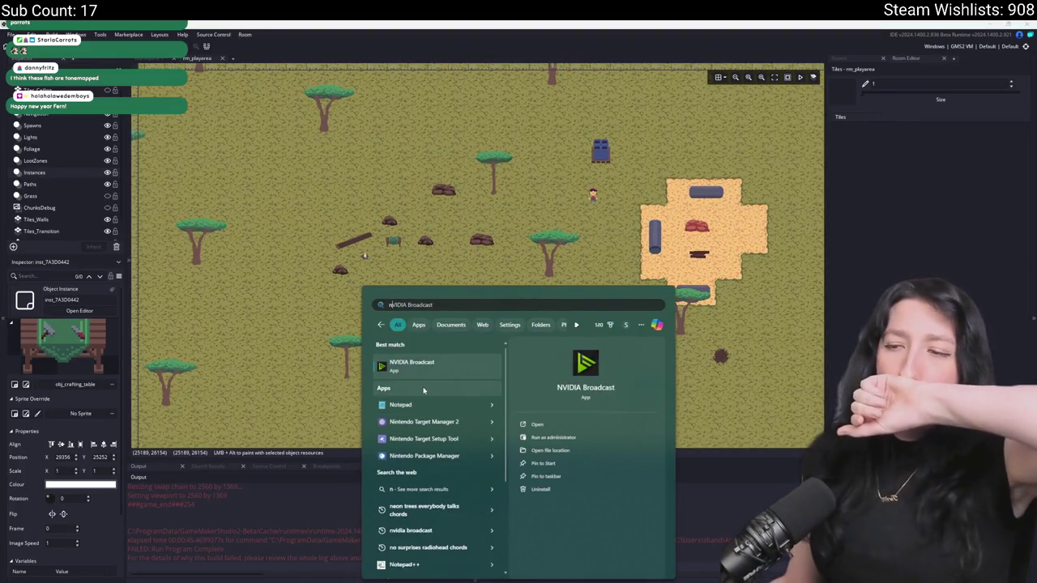
key(alt+Tab)
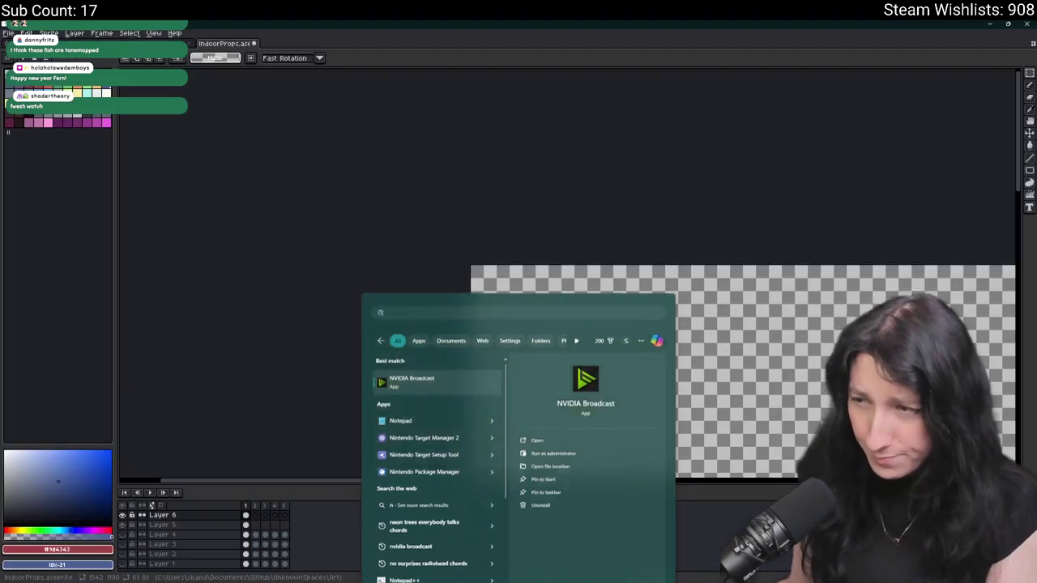
key(ctrl+Tab)
key(ctrl+Tab)
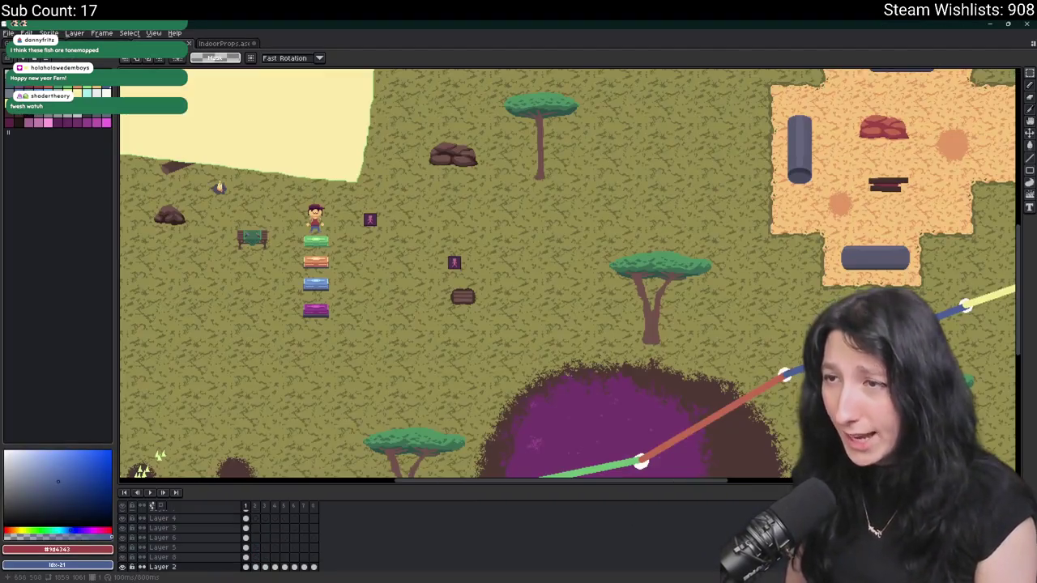
click(123, 507)
click(123, 507)
scroll(355, 297, down, 5)
scroll(355, 298, up, 1)
scroll(355, 297, up, 1)
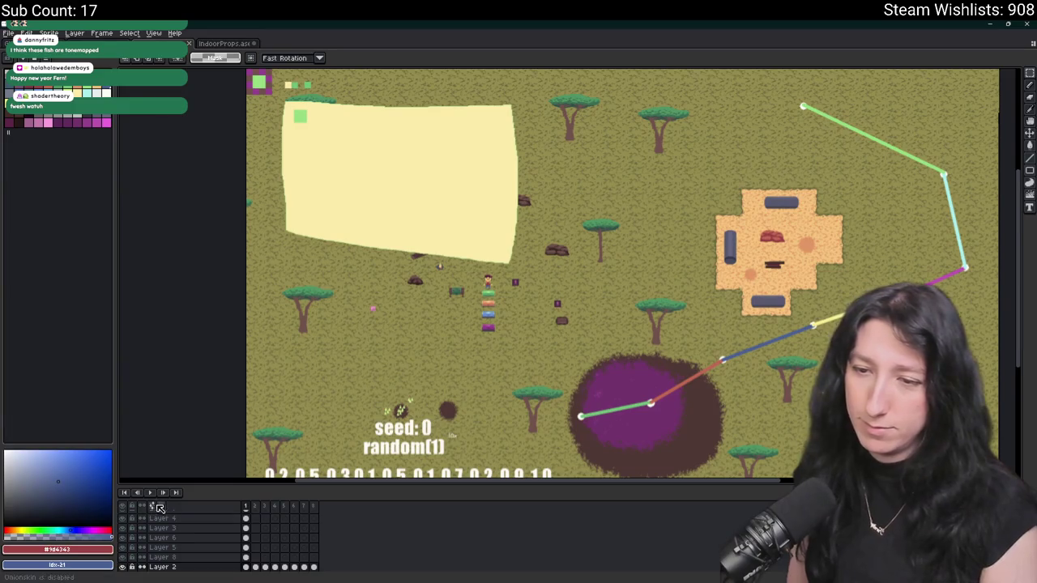
- Hide the guide overlays so only Layer 2 props and Layer 1 terrain are visible
click(123, 507)
click(124, 566)
scroll(126, 561, down, 1)
click(123, 557)
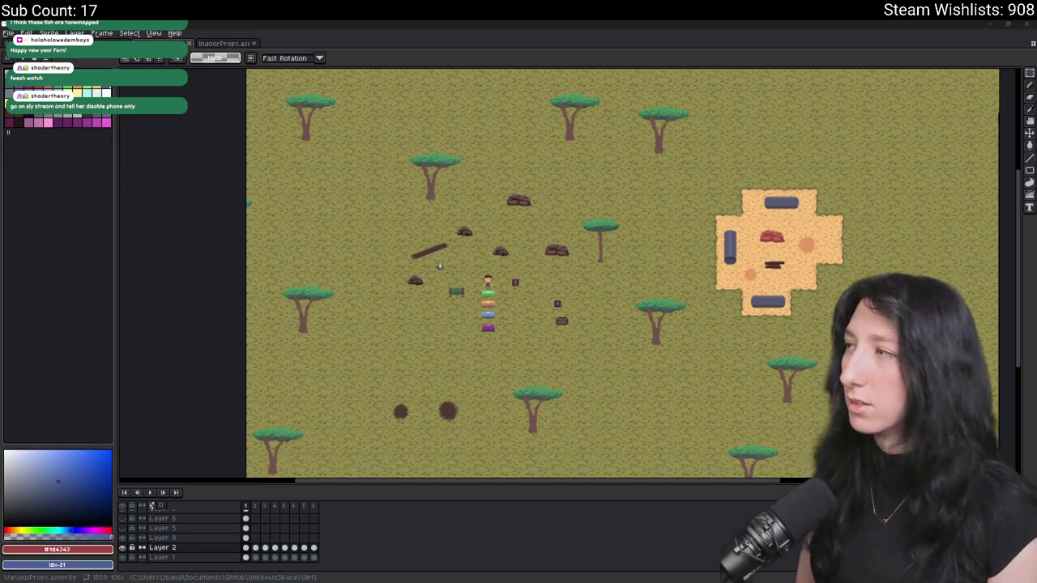
key(alt+Tab)
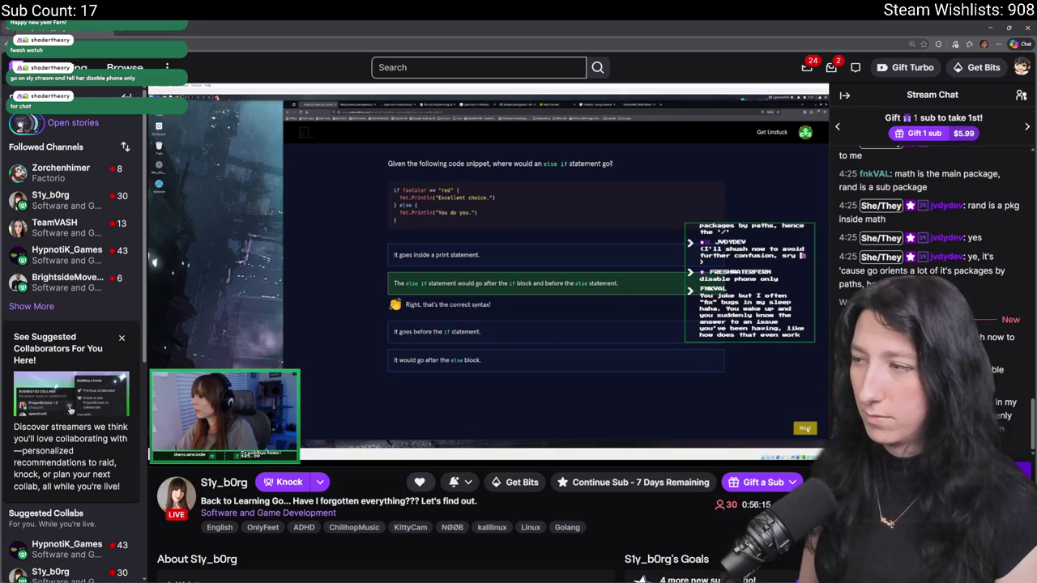
- Return from the Twitch stream to the Aseprite savanna props map
mouse_move(181, 451)
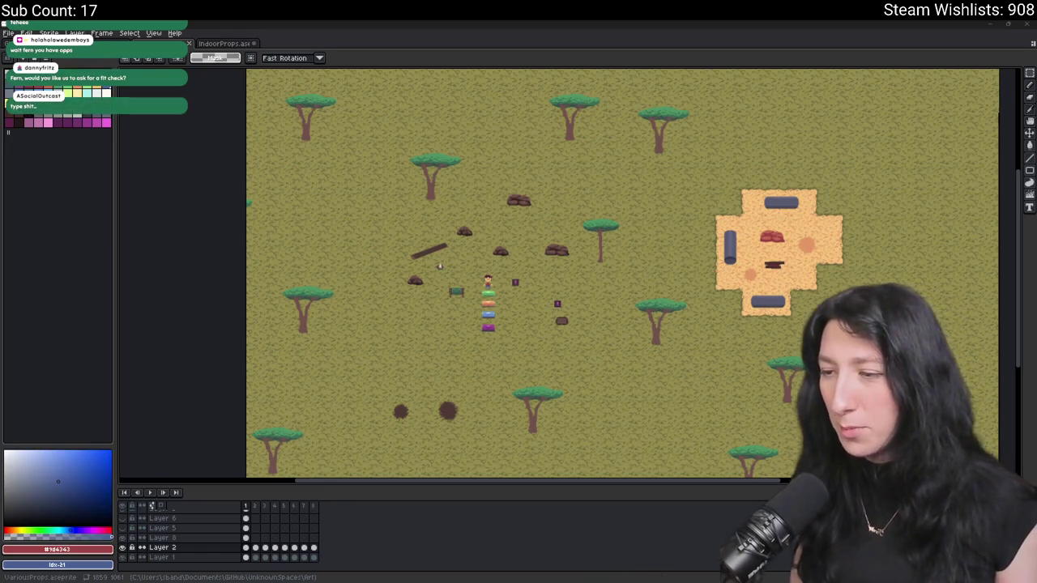
mouse_move(554, 582)
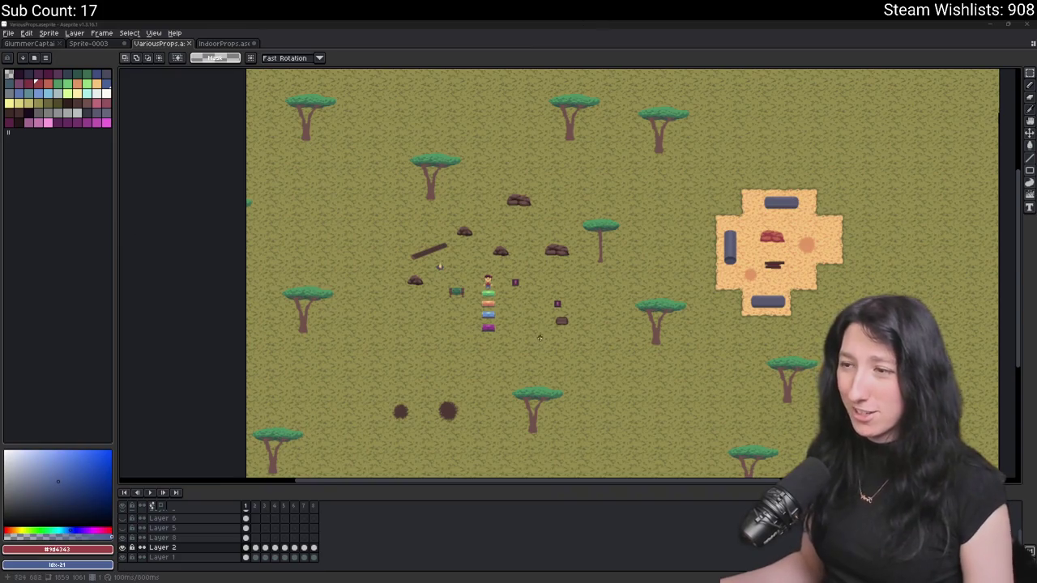
- Make Layer 2 the drawing layer and zoom in on the rock and crafting table
scroll(436, 301, up, 4)
drag(651, 179, 516, 320)
scroll(129, 214, down, 2)
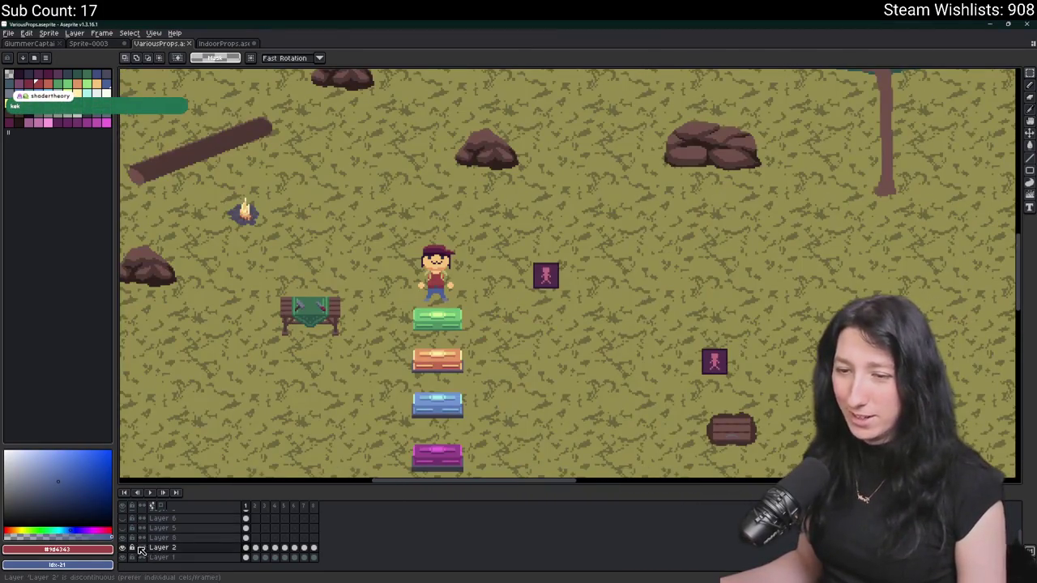
click(162, 547)
scroll(313, 374, down, 2)
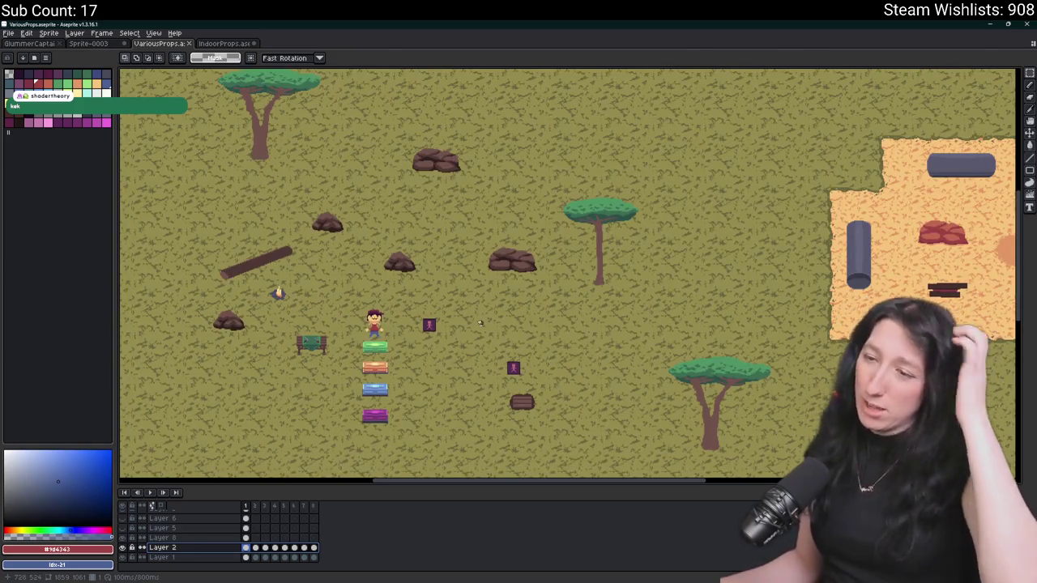
drag(479, 322, 556, 294)
scroll(489, 294, up, 2)
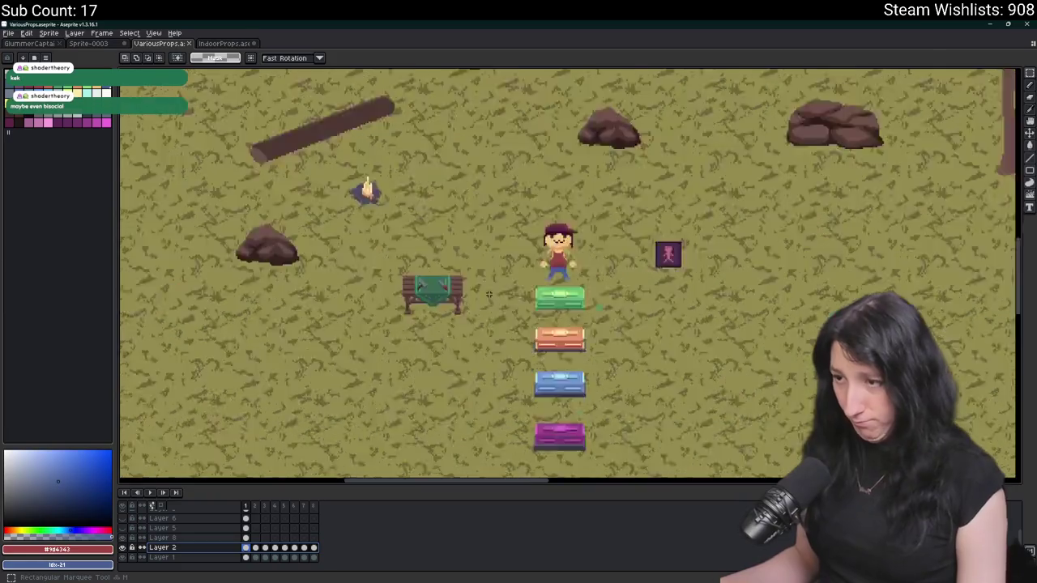
scroll(488, 293, up, 1)
drag(483, 301, 552, 270)
scroll(632, 298, up, 2)
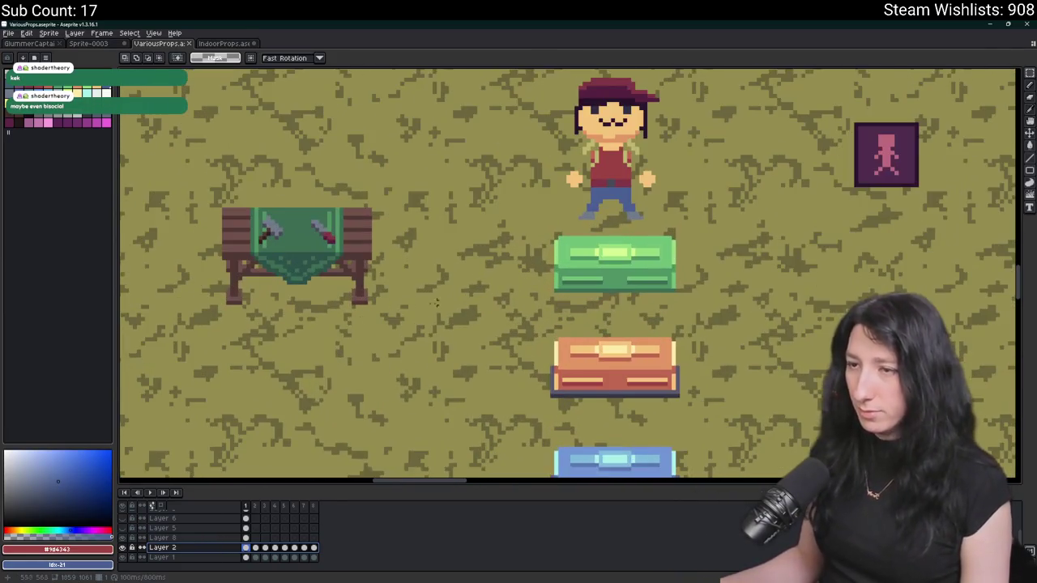
drag(454, 302, 648, 289)
scroll(439, 358, down, 1)
drag(440, 359, 517, 326)
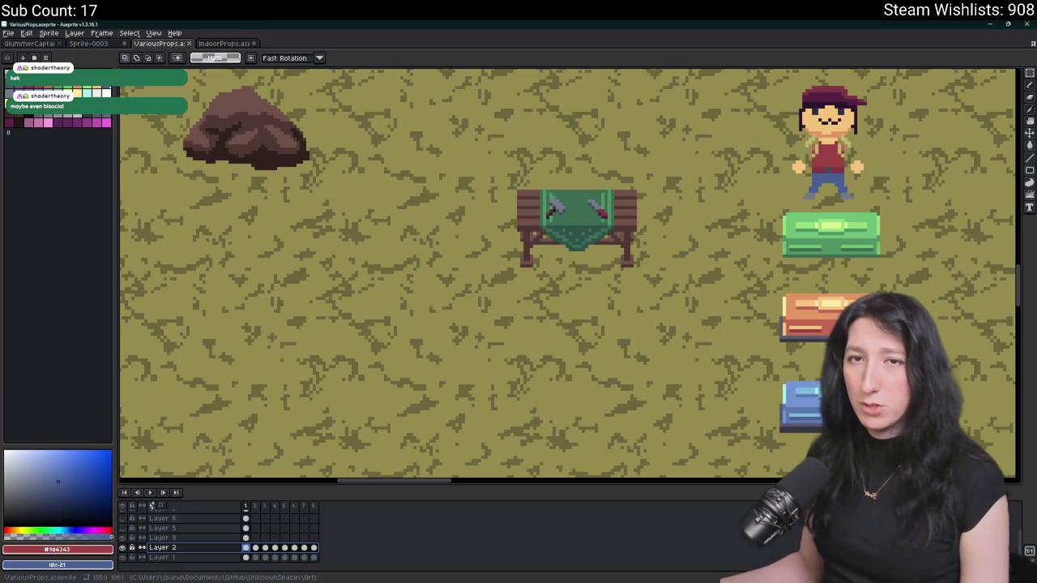
mouse_move(289, 300)
mouse_down()
mouse_move(475, 294)
mouse_move(462, 304)
mouse_move(554, 307)
mouse_move(369, 230)
mouse_up()
scroll(475, 294, up, 1)
scroll(554, 307, up, 1)
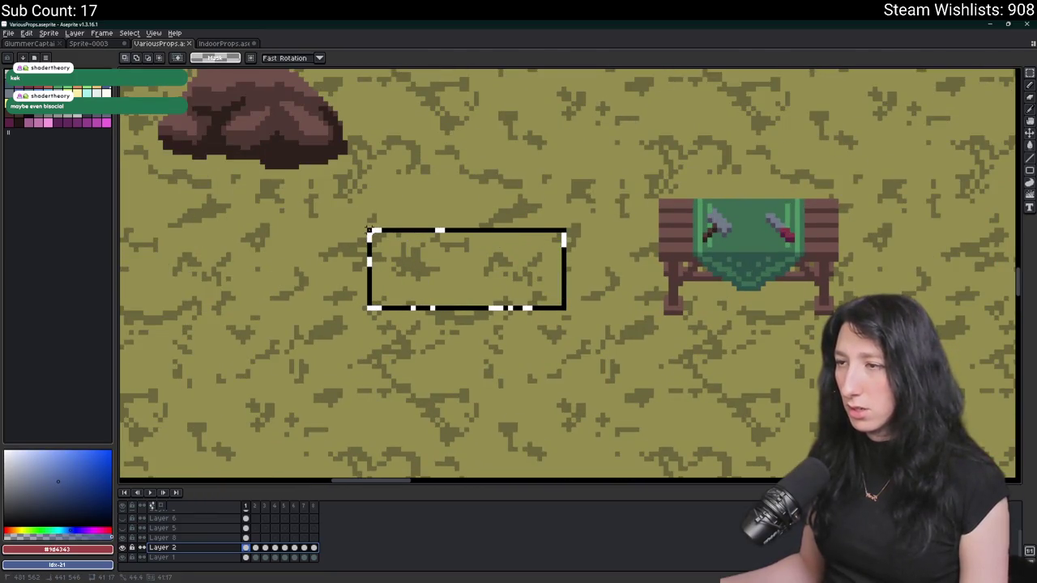
scroll(387, 227, down, 2)
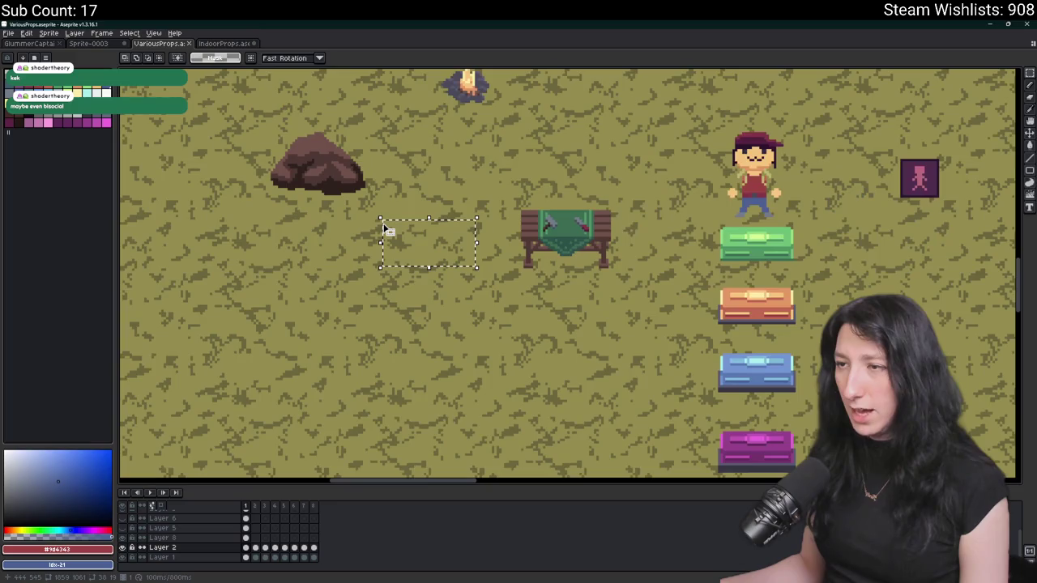
- Fill a chest-sized rectangle left of the crafting table with dark brown
scroll(402, 267, up, 1)
drag(473, 265, 385, 223)
scroll(356, 224, up, 1)
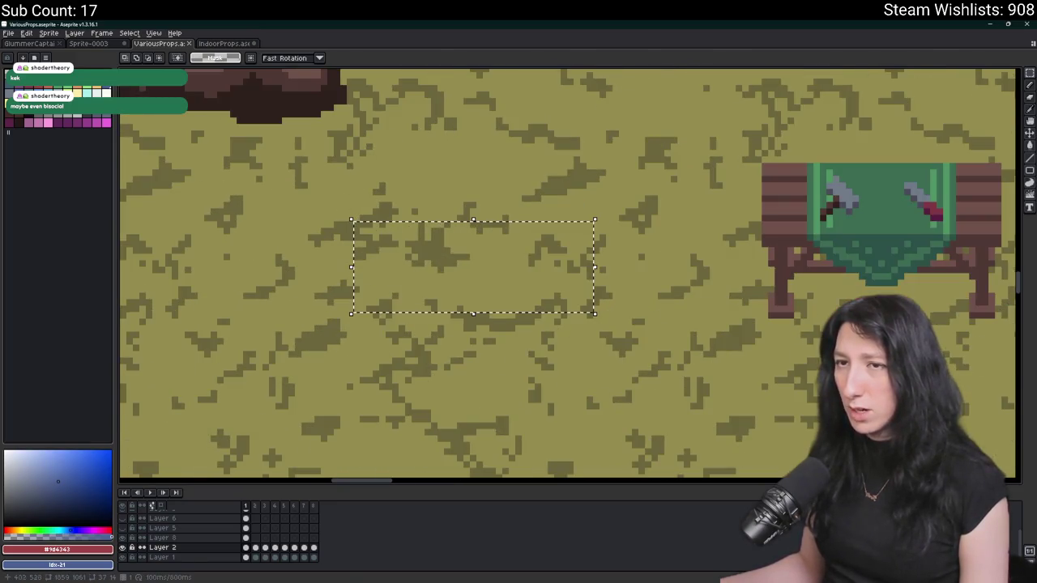
key(g)
click(500, 281)
scroll(499, 280, down, 2)
drag(502, 280, 444, 262)
scroll(454, 257, up, 3)
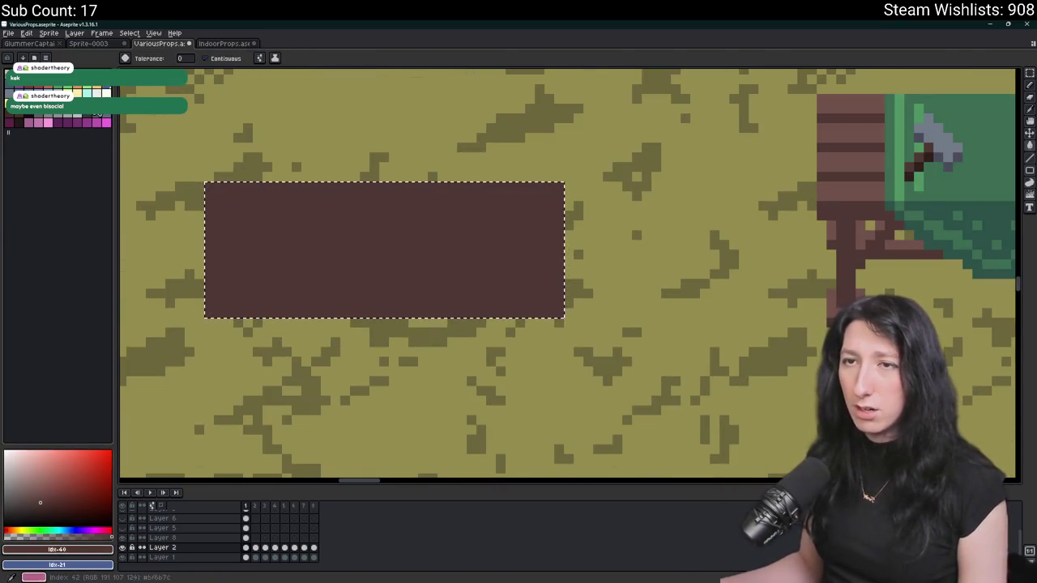
- Draw a midline across the rectangle and fill its top half with lighter brown
click(20, 122)
key(b)
drag(207, 243, 559, 243)
key(g)
click(509, 208)
scroll(509, 208, down, 2)
scroll(509, 210, down, 1)
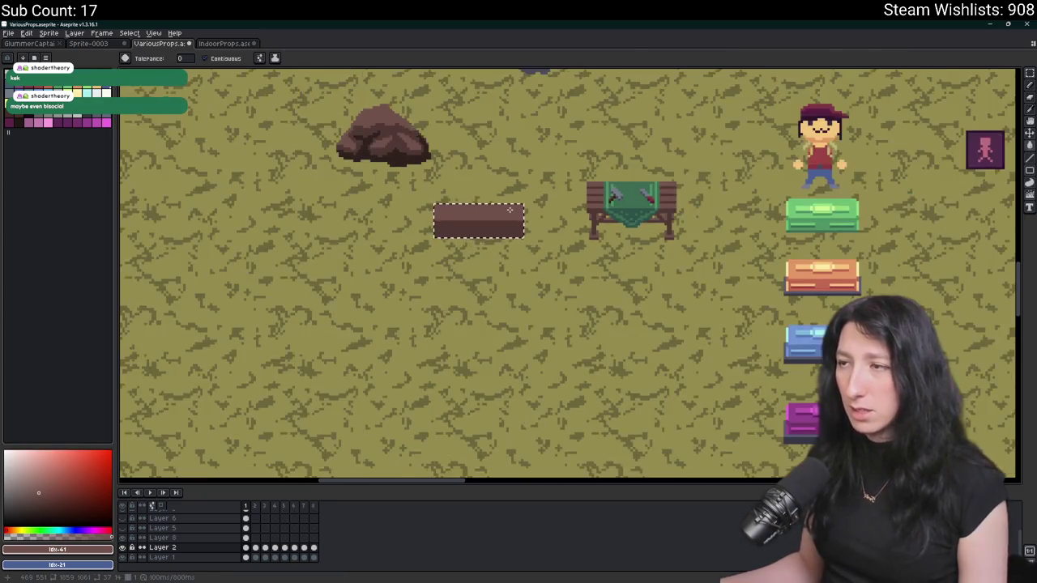
scroll(489, 218, up, 3)
- Redraw the dividing line along the chest's middle row
key(b)
mouse_move(343, 237)
mouse_down()
mouse_move(579, 238)
mouse_move(554, 236)
mouse_up()
key(g)
scroll(578, 238, down, 2)
scroll(554, 237, up, 1)
key(b)
scroll(518, 291, up, 2)
scroll(550, 313, down, 2)
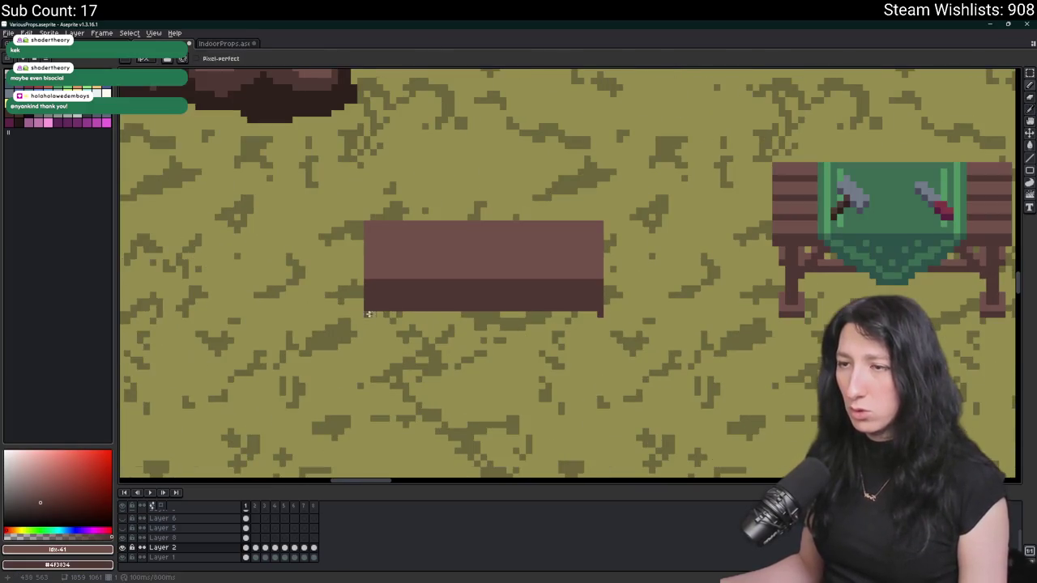
scroll(366, 314, down, 2)
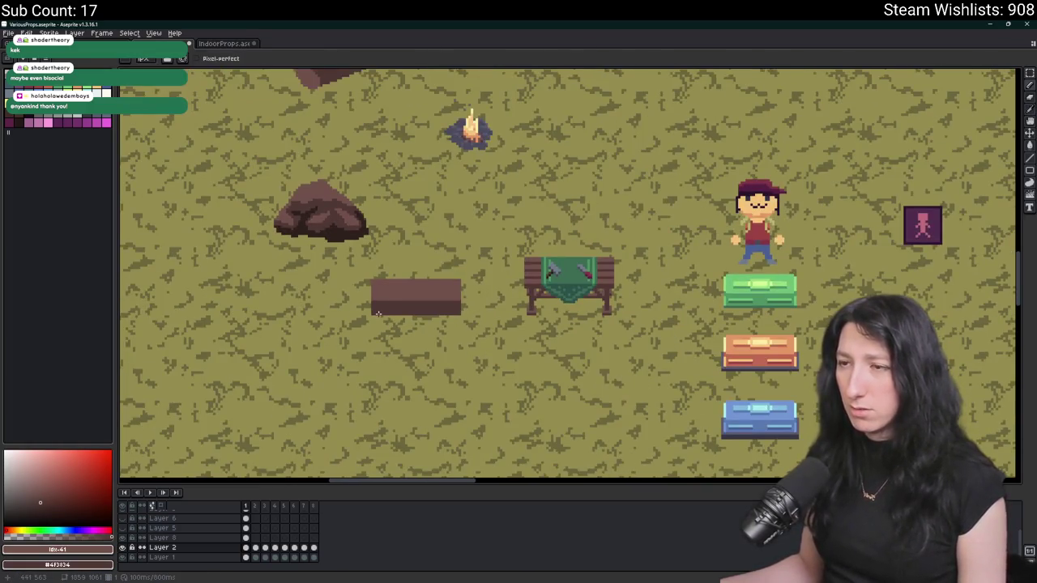
scroll(387, 306, up, 4)
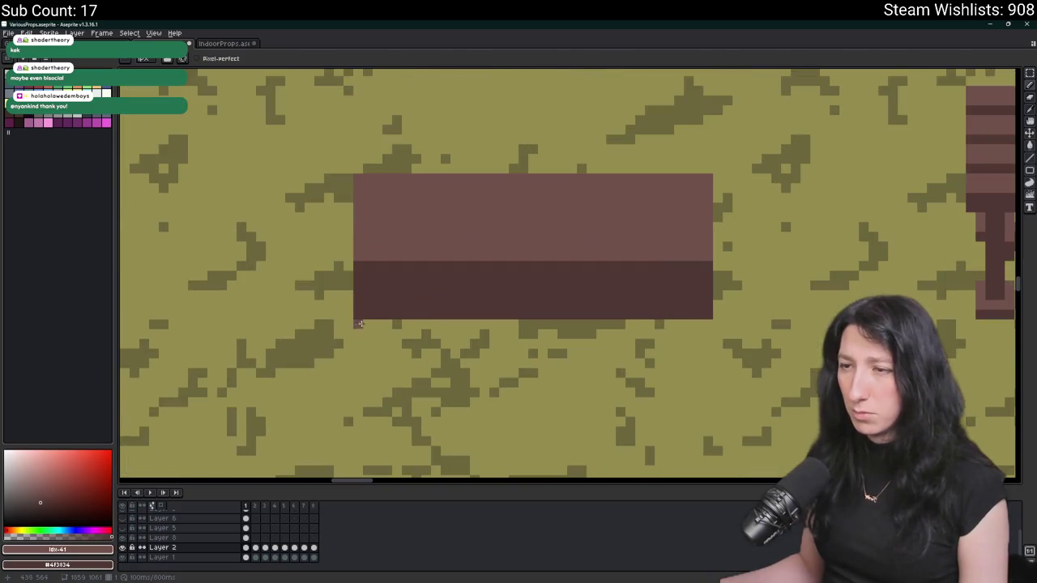
- Add a dark brown strip along the chest's bottom edge
shift+click(712, 328)
key(g)
click(697, 325)
scroll(695, 324, down, 2)
scroll(694, 323, right, 2)
scroll(617, 344, right, 1)
- Nudge the brown chest block slightly up and left, then deselect it
key(m)
mouse_move(540, 366)
mouse_down()
mouse_move(440, 312)
mouse_move(370, 246)
mouse_up()
drag(679, 444, 379, 250)
drag(625, 278, 621, 172)
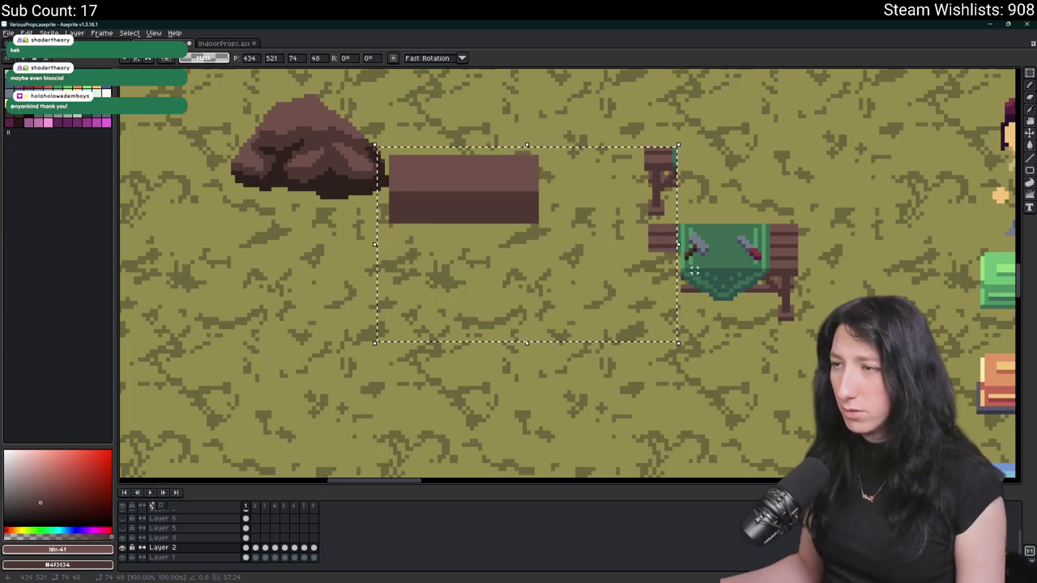
key(ctrl+z)
scroll(571, 331, left, 2)
mouse_move(609, 348)
mouse_down()
mouse_move(564, 297)
mouse_move(444, 236)
mouse_up()
drag(503, 293, 494, 282)
key(ctrl+d)
scroll(594, 350, down, 3)
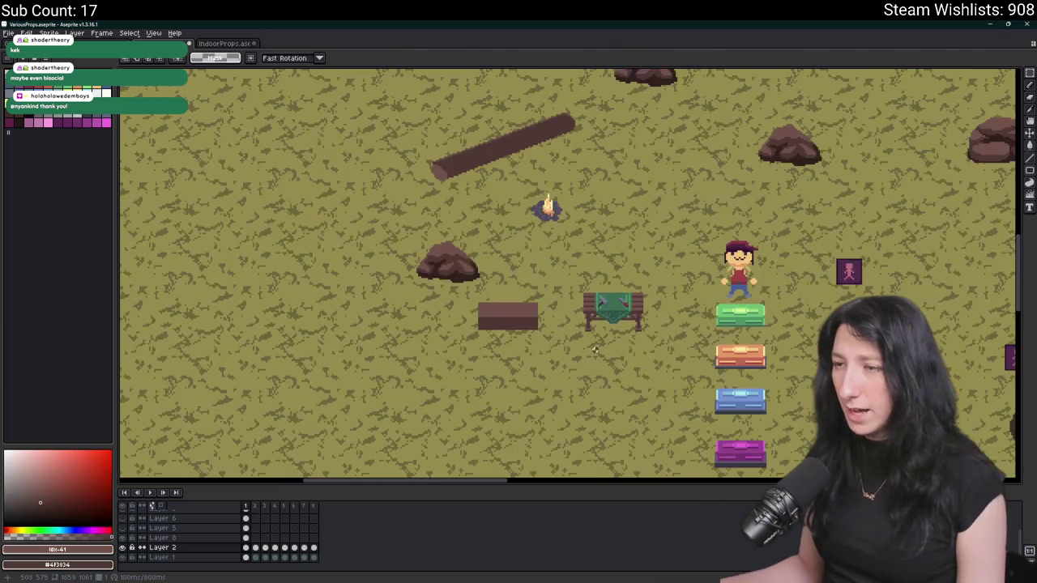
scroll(594, 350, down, 2)
scroll(559, 339, up, 5)
- Draw a grey-blue line across the brown chest block and fill that stripe with a darker grey-blue
key(i)
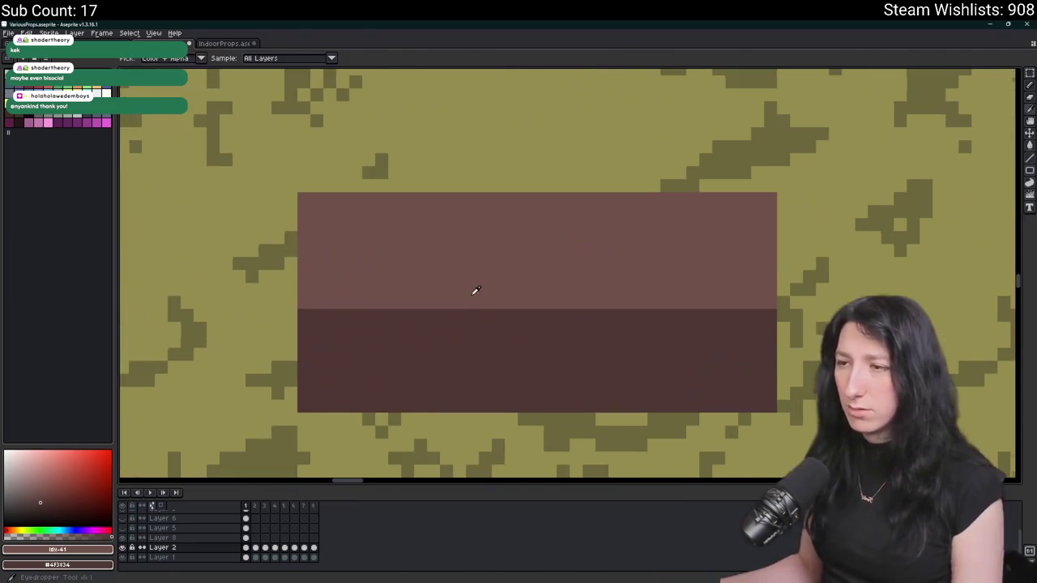
click(97, 118)
key(b)
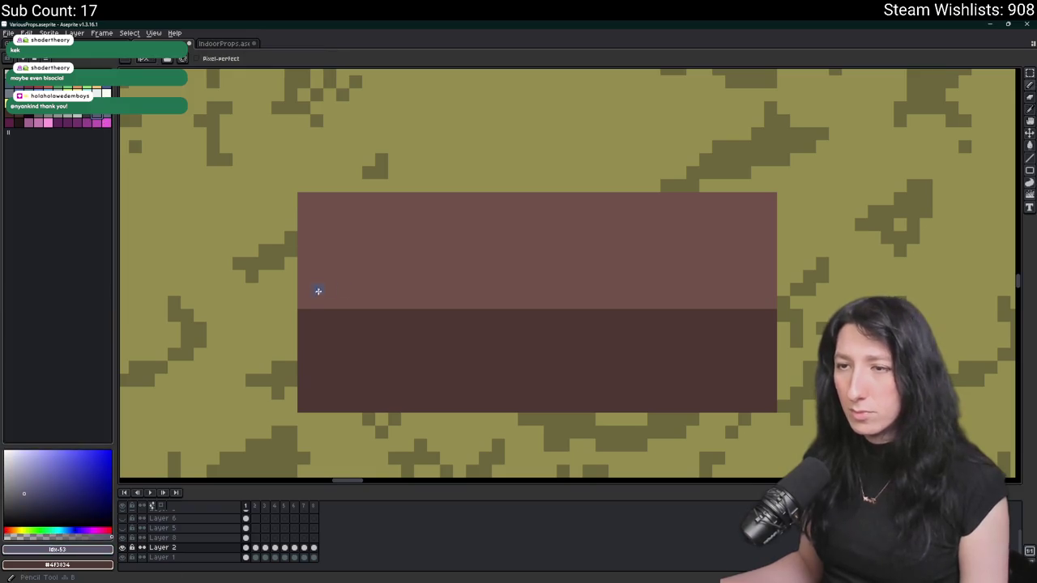
mouse_move(300, 314)
mouse_down()
mouse_move(567, 324)
mouse_move(747, 311)
mouse_up()
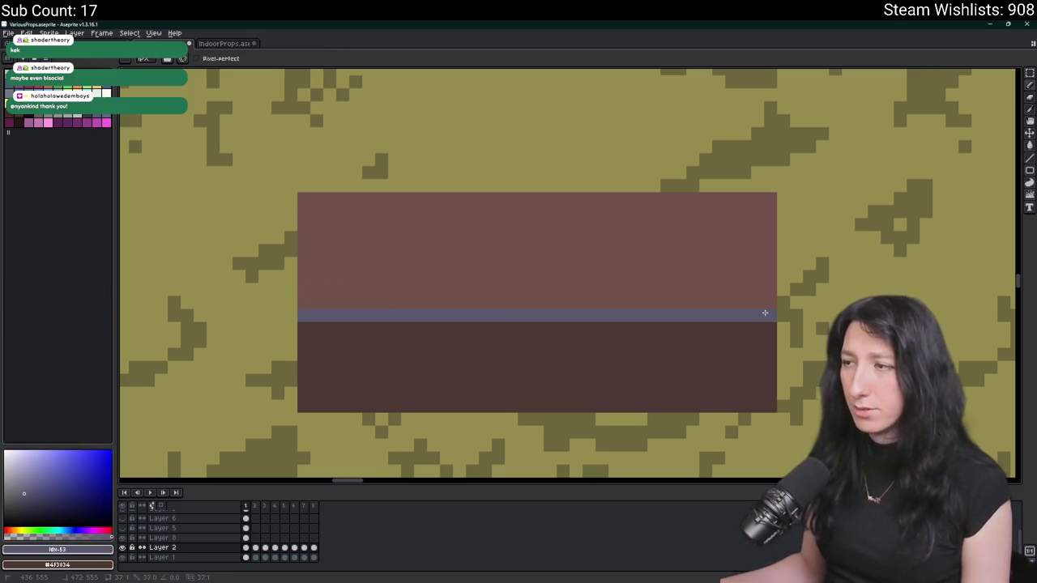
click(89, 118)
key(g)
scroll(298, 303, down, 1)
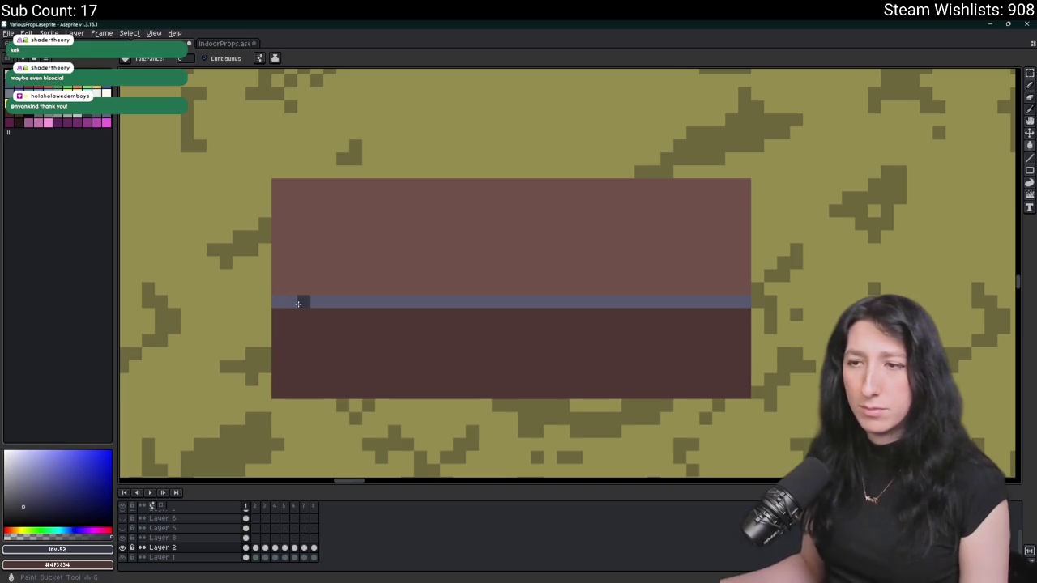
click(298, 304)
- Try a light grey-blue line across the lid, undo it, and sample the dark stripe colour for the pencil
click(103, 118)
key(b)
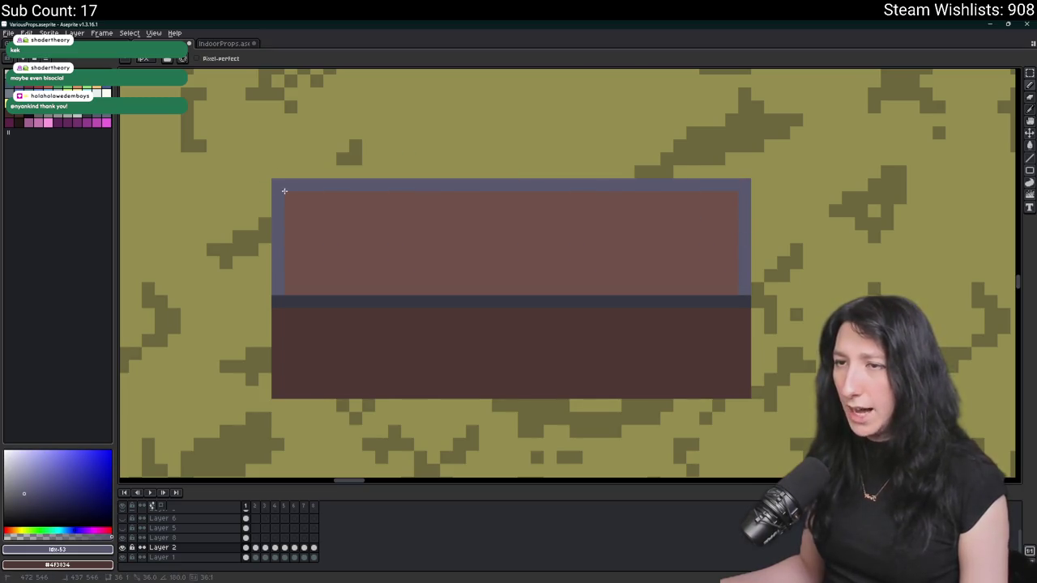
scroll(314, 205, down, 4)
scroll(313, 222, up, 4)
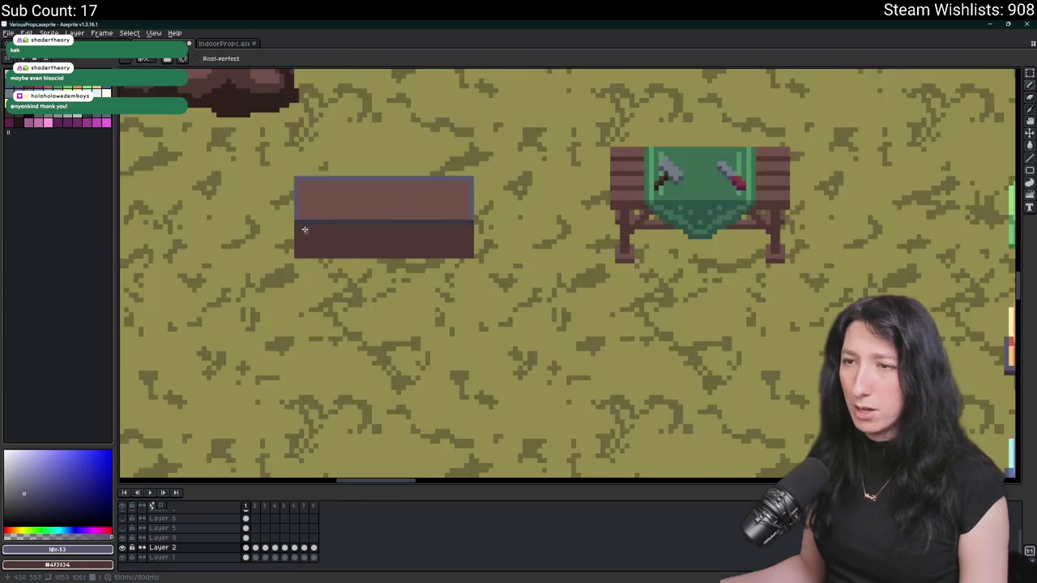
drag(373, 217, 598, 222)
key(ctrl+z)
scroll(629, 208, down, 2)
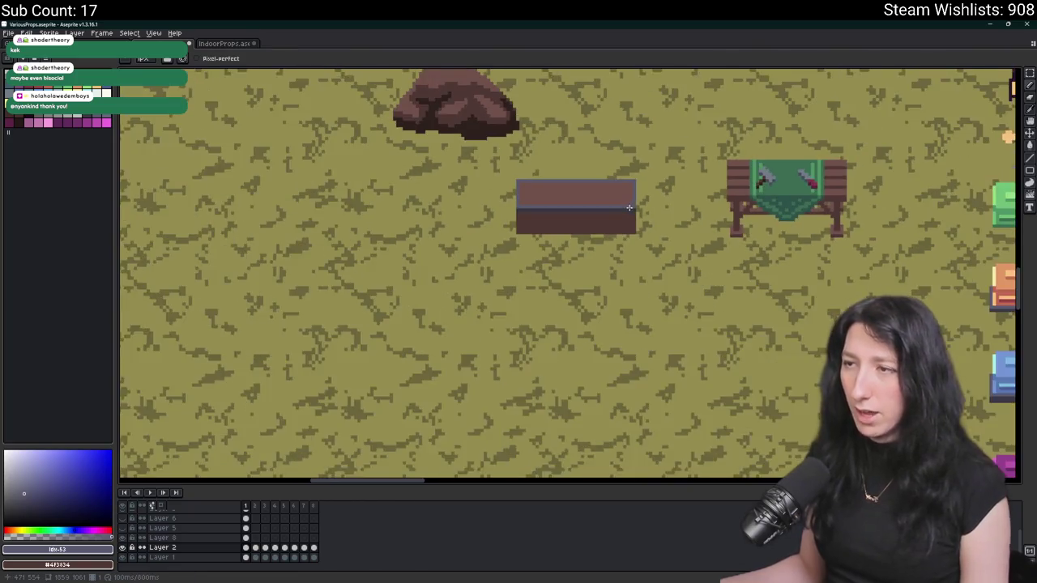
scroll(424, 235, up, 2)
scroll(268, 251, up, 3)
key(i)
click(251, 256)
scroll(259, 251, down, 3)
key(b)
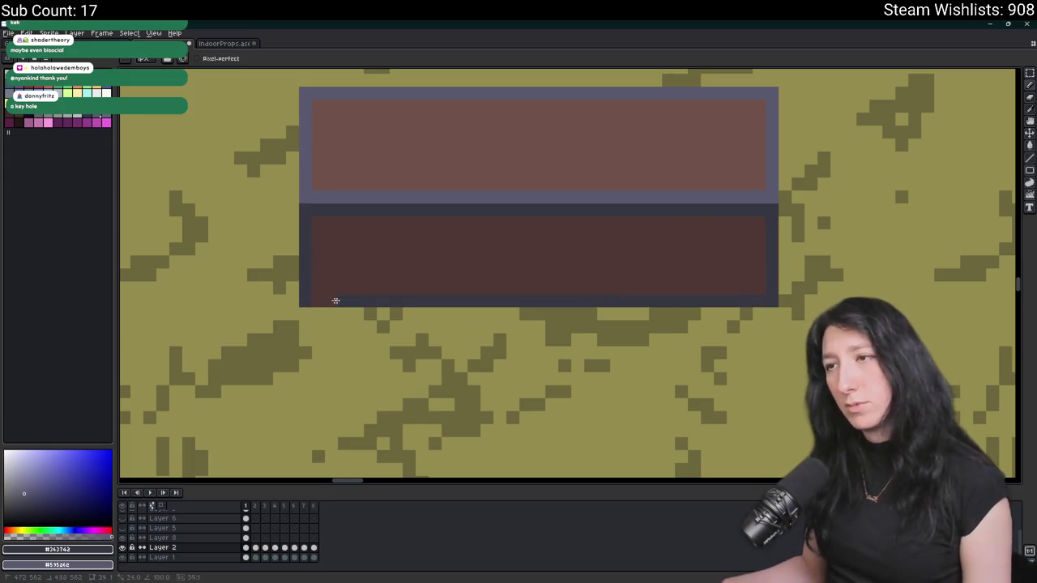
- Draw a dark line along the chest's bottom edge and a light edge row along its base
scroll(403, 329, down, 5)
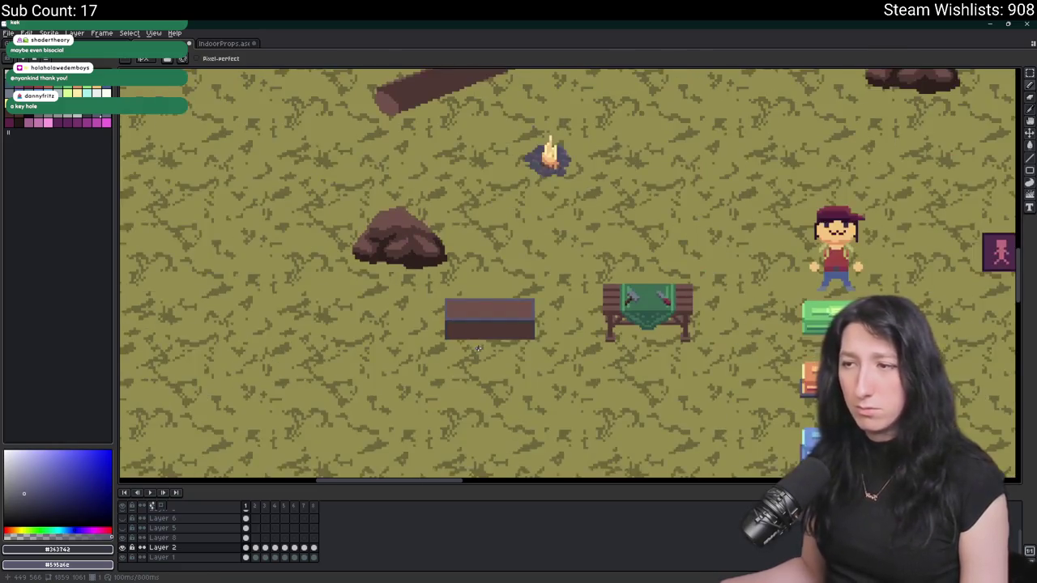
scroll(407, 314, up, 4)
scroll(407, 314, up, 2)
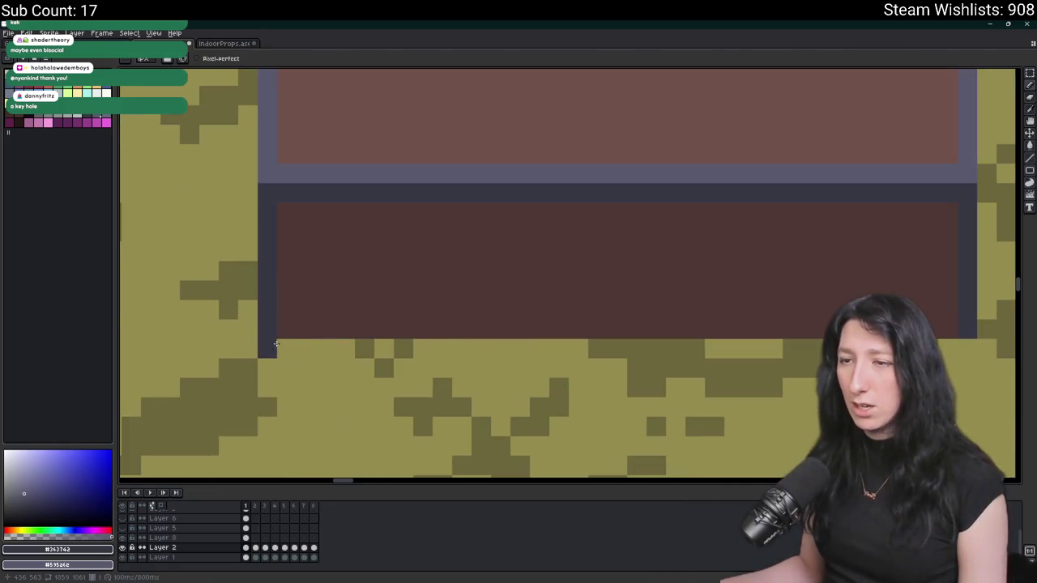
drag(283, 348, 964, 348)
drag(243, 108, 105, 94)
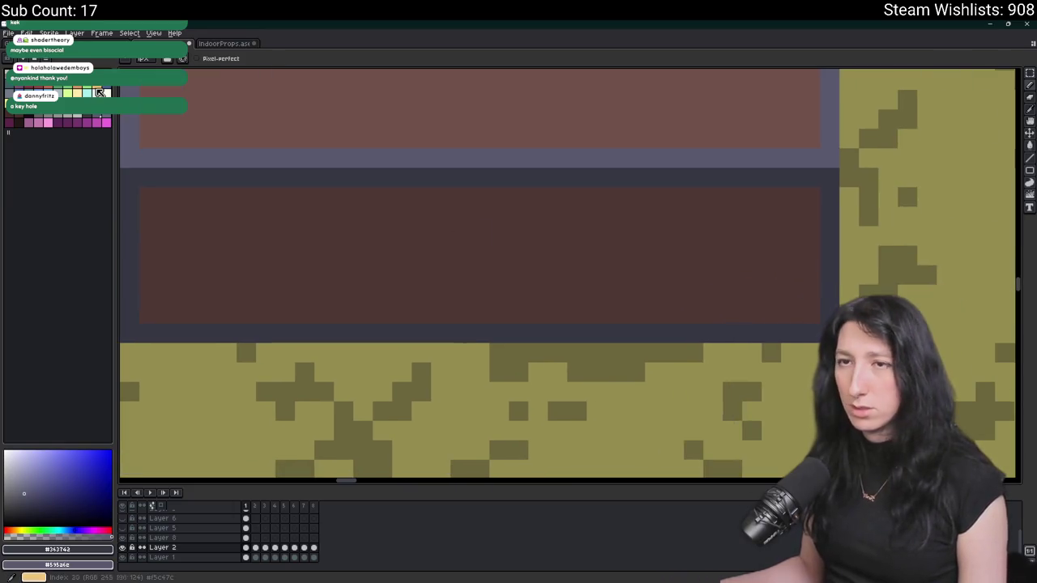
drag(147, 313, 792, 317)
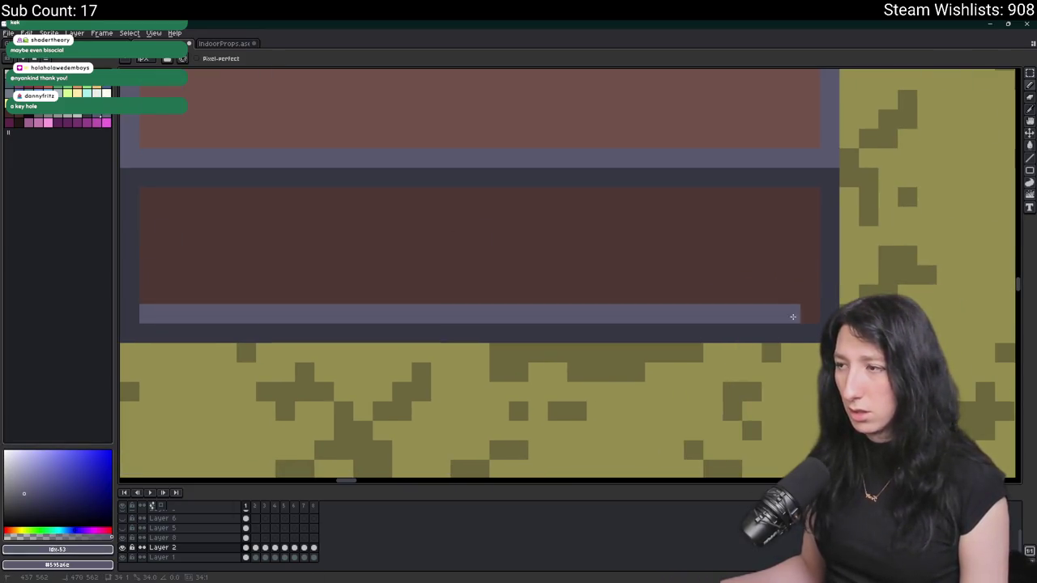
scroll(807, 312, down, 5)
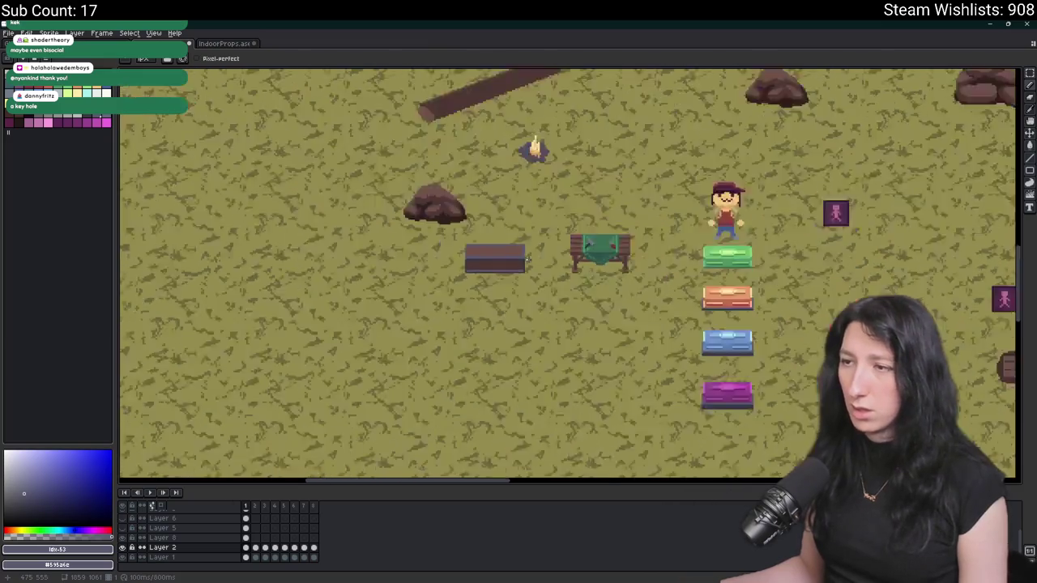
scroll(527, 258, up, 1)
scroll(447, 243, up, 4)
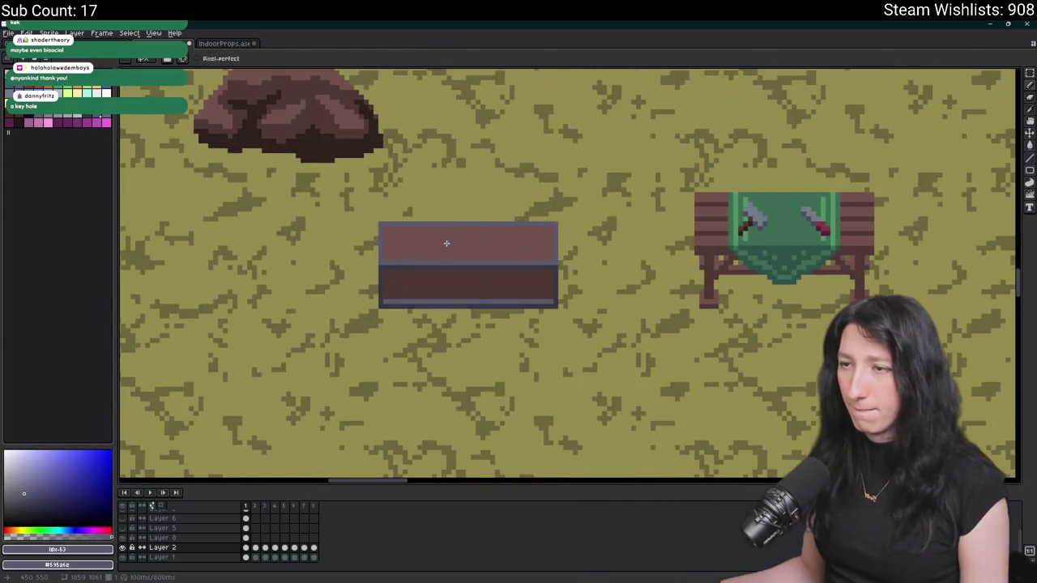
- Sample the chest's brown, then pick the light border grey (palette index 54) as the drawing colour
key(i)
scroll(451, 240, down, 3)
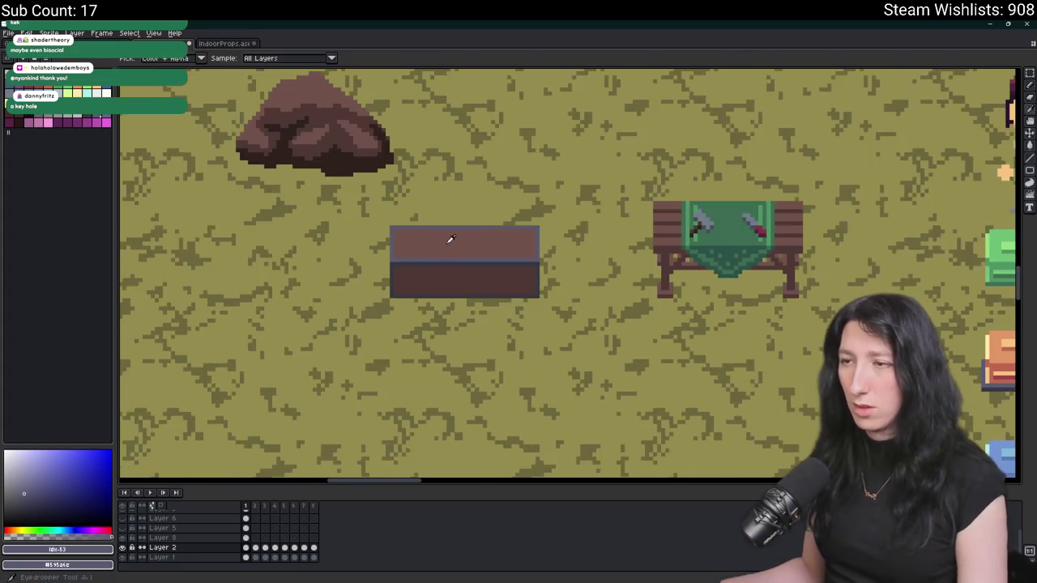
scroll(433, 248, up, 4)
drag(425, 258, 389, 256)
click(389, 257)
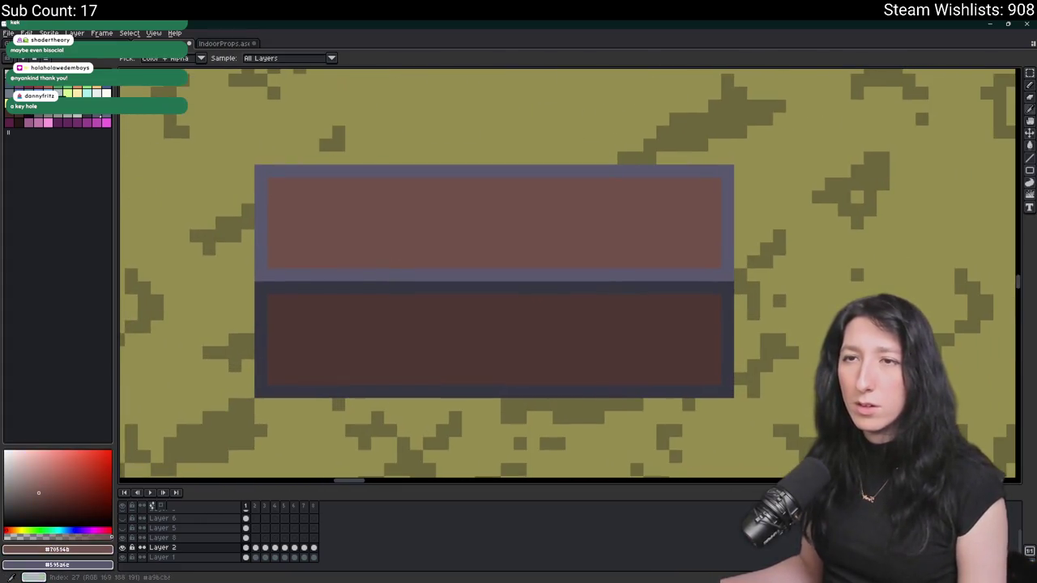
scroll(276, 221, right, 3)
scroll(275, 222, down, 1)
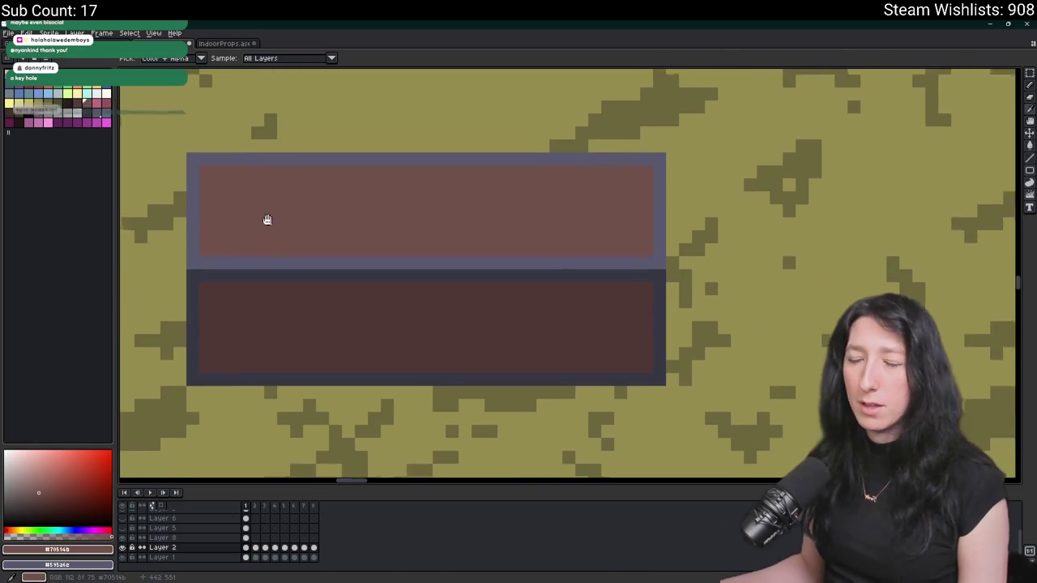
drag(230, 204, 267, 232)
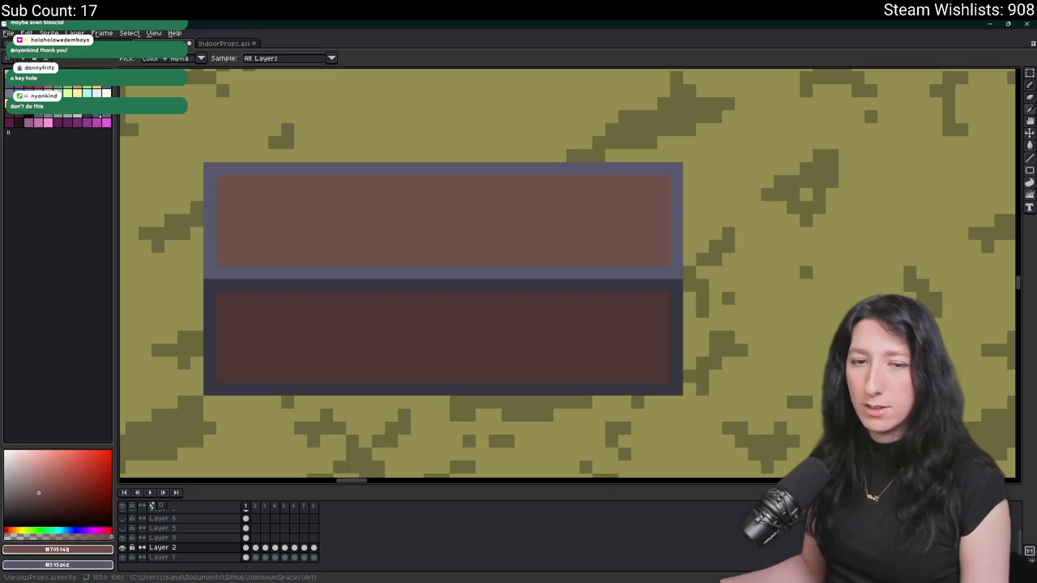
click(77, 116)
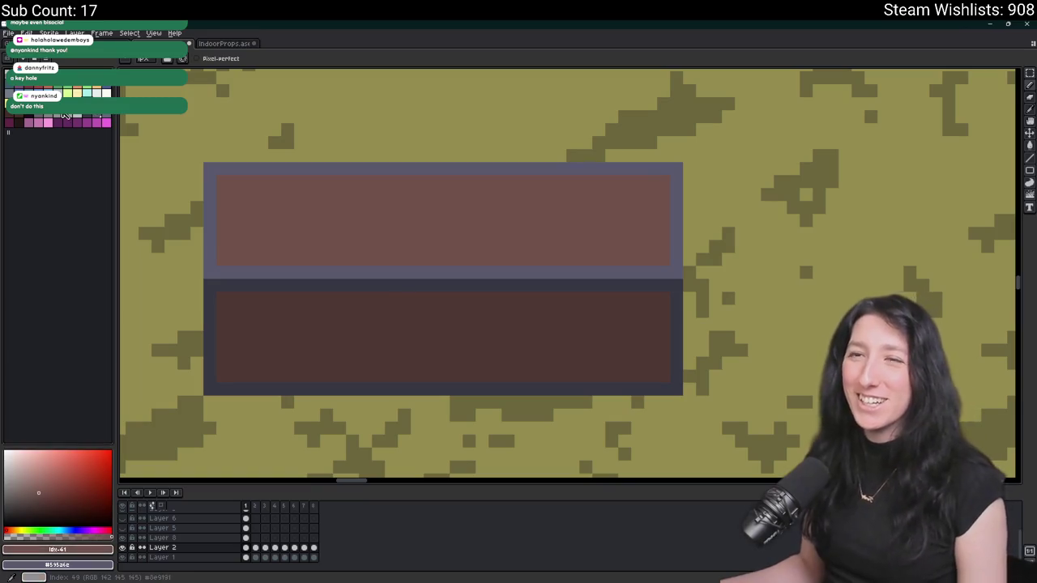
alt+click(416, 274)
scroll(397, 284, up, 1)
scroll(398, 284, up, 1)
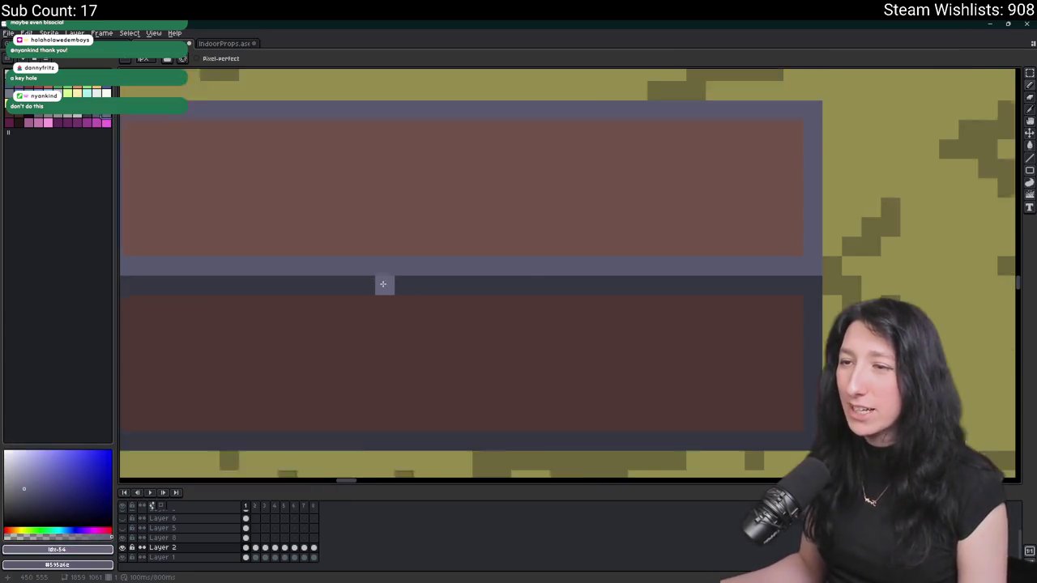
- Draw a short grey latch down from the lid seam, undoing and redoing the stroke
scroll(370, 270, down, 2)
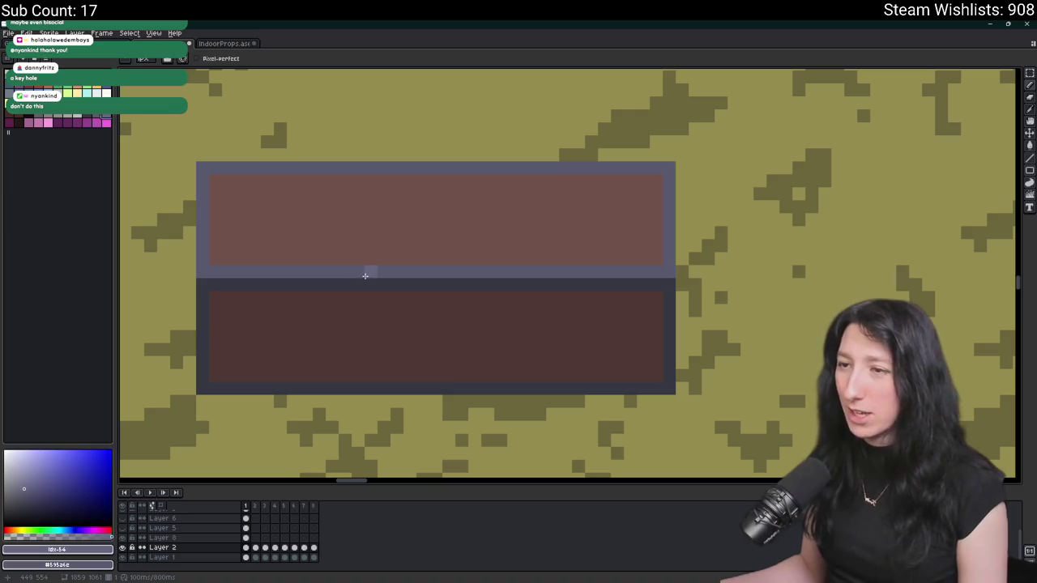
key(ctrl+z)
key(ctrl+z)
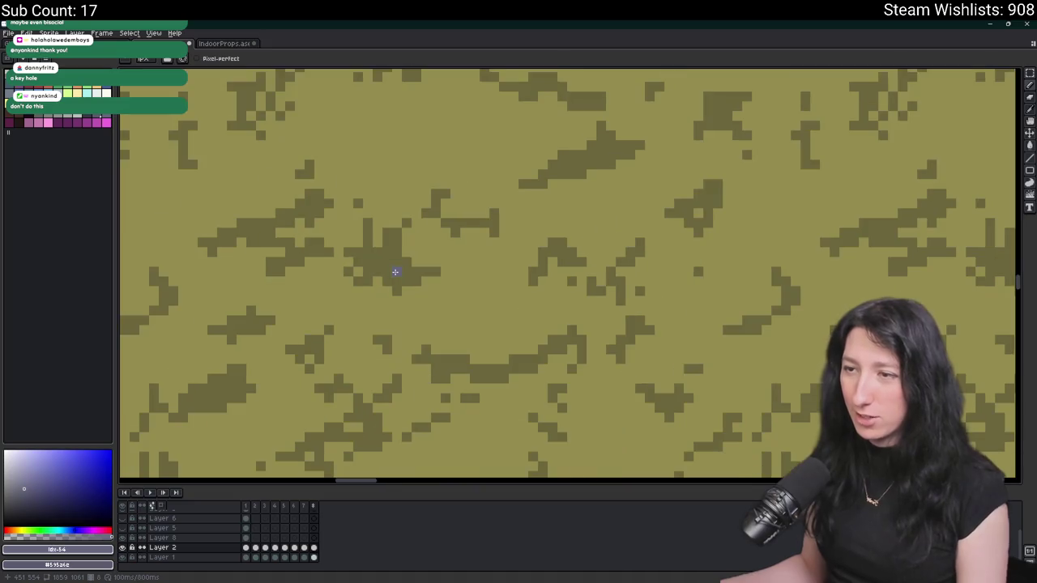
key(ctrl+y)
drag(395, 272, 395, 281)
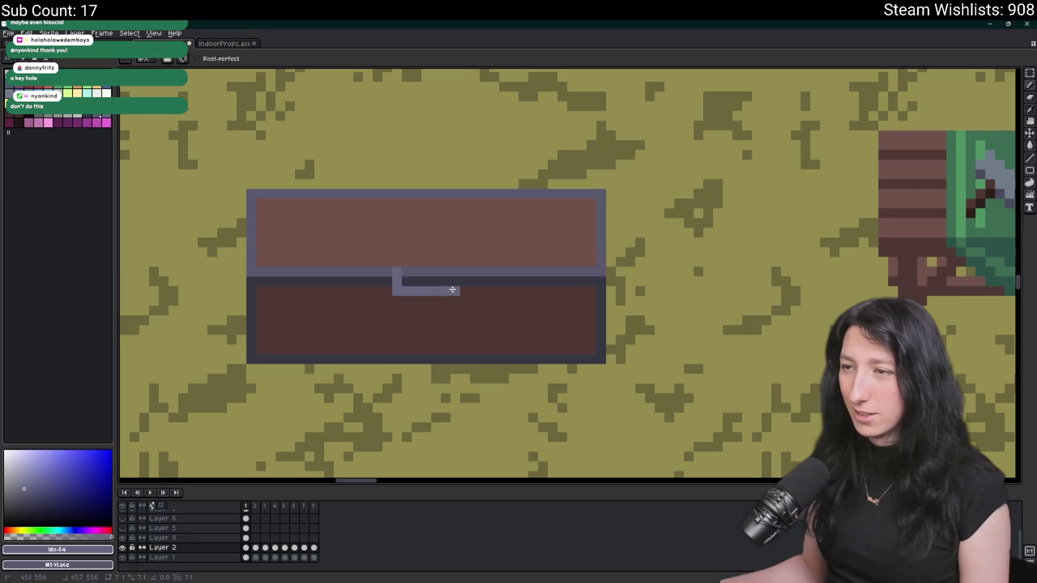
- Marquee-select strips along the chest's lid seam on either side of the latch
key(m)
scroll(454, 270, down, 3)
scroll(426, 253, up, 4)
drag(252, 243, 223, 247)
mouse_move(508, 234)
mouse_down()
mouse_move(562, 248)
mouse_move(719, 248)
mouse_move(707, 248)
mouse_up()
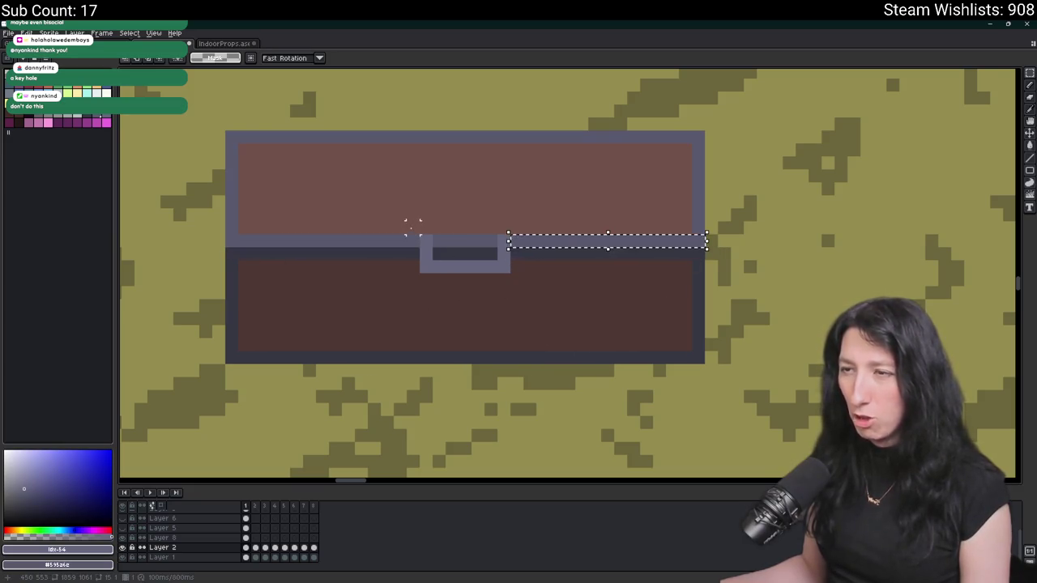
drag(421, 235, 222, 248)
scroll(361, 331, down, 3)
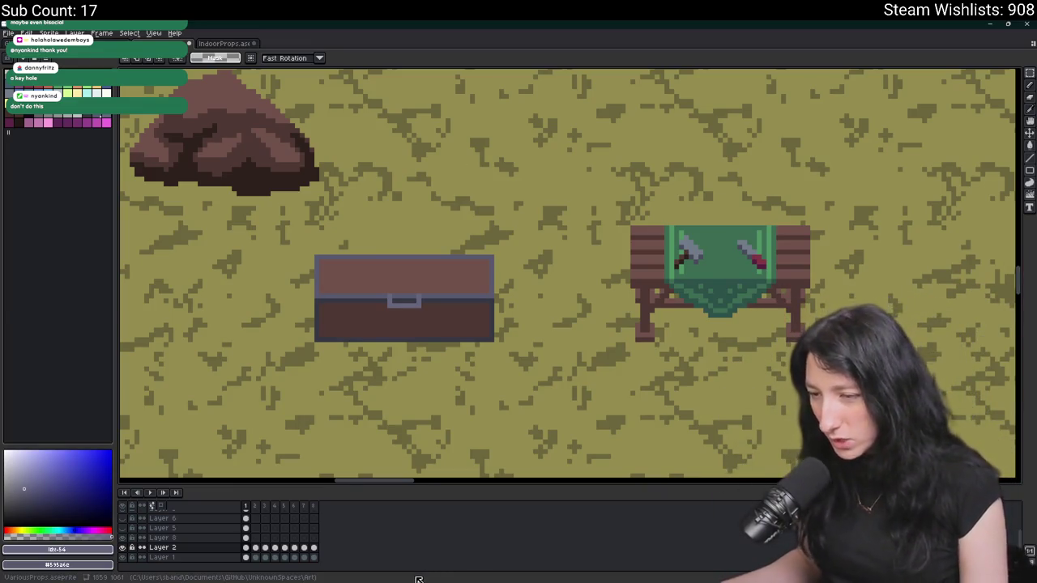
- Open Steam via Windows search and play Bring Me Hope Playtest from the library
key(super)
text(steam)
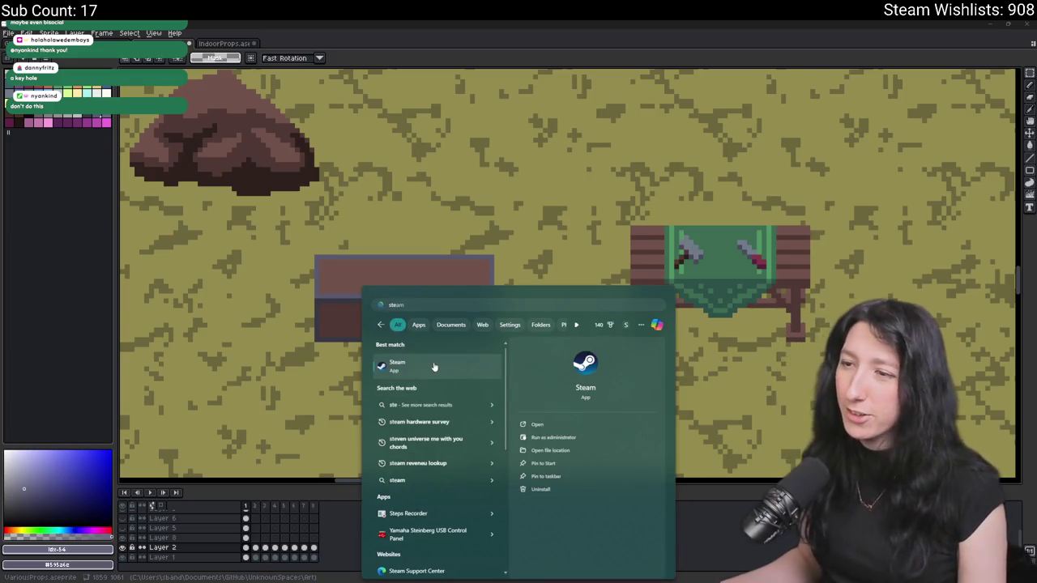
click(427, 373)
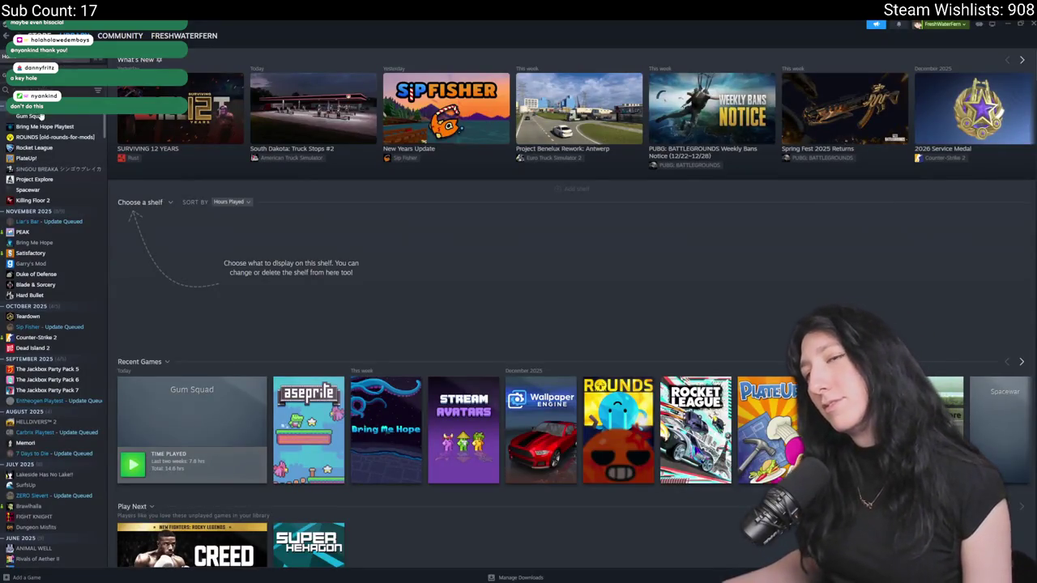
click(40, 126)
click(154, 189)
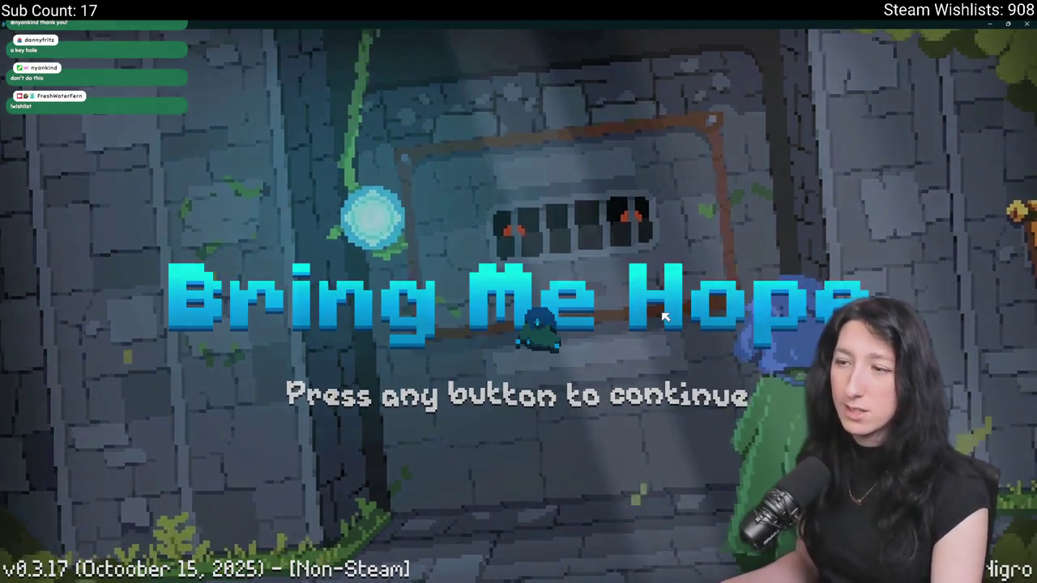
- Start Story mode and walk the character through the door into the house's chest room
key(Return)
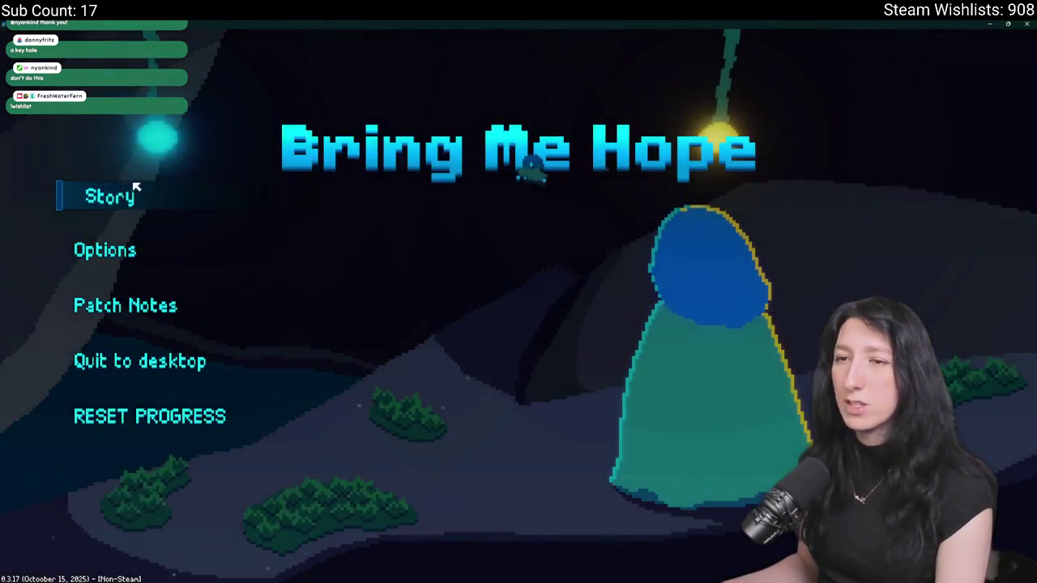
click(106, 195)
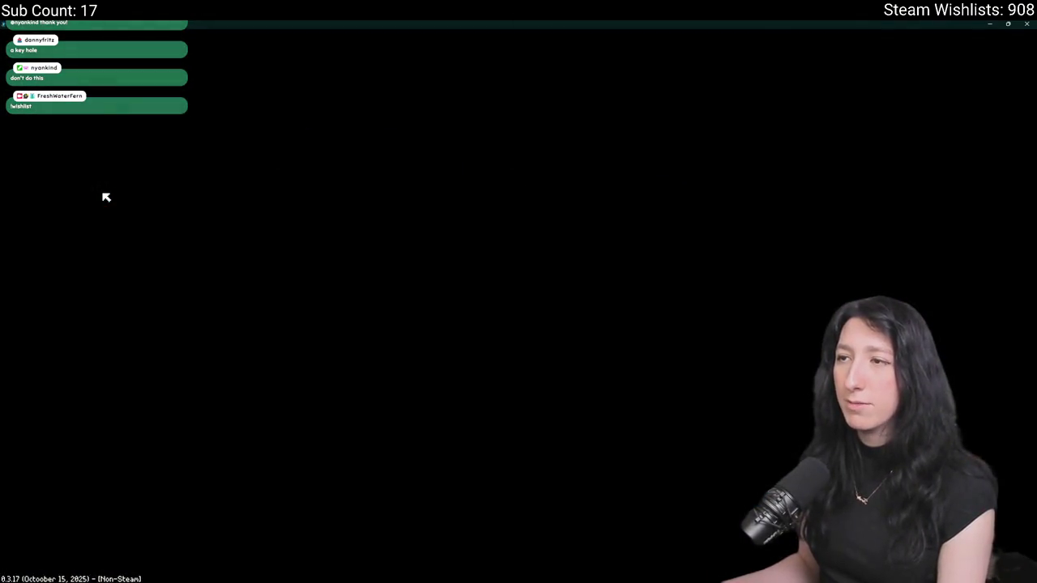
key(s)
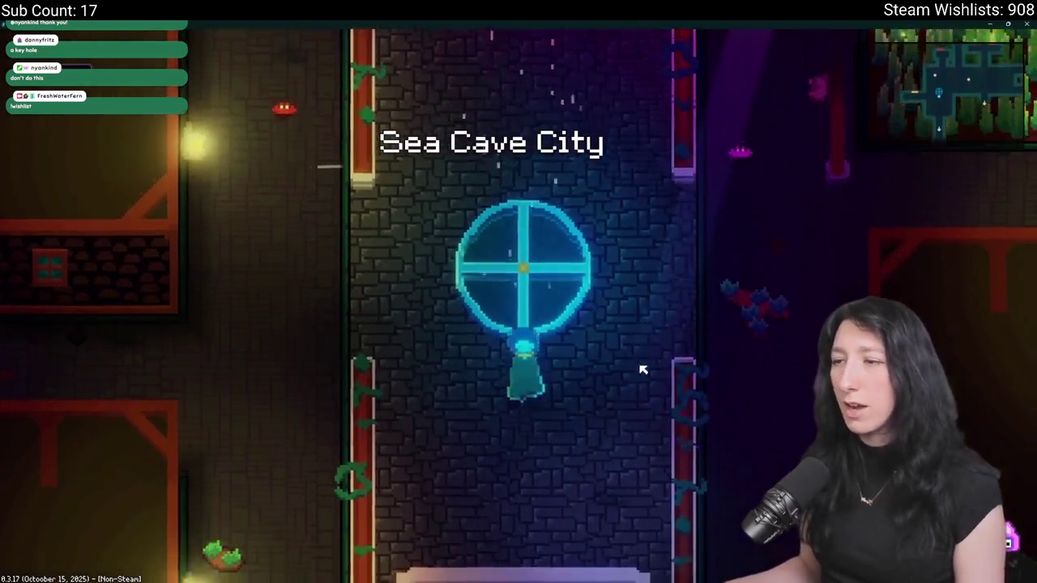
key(w)
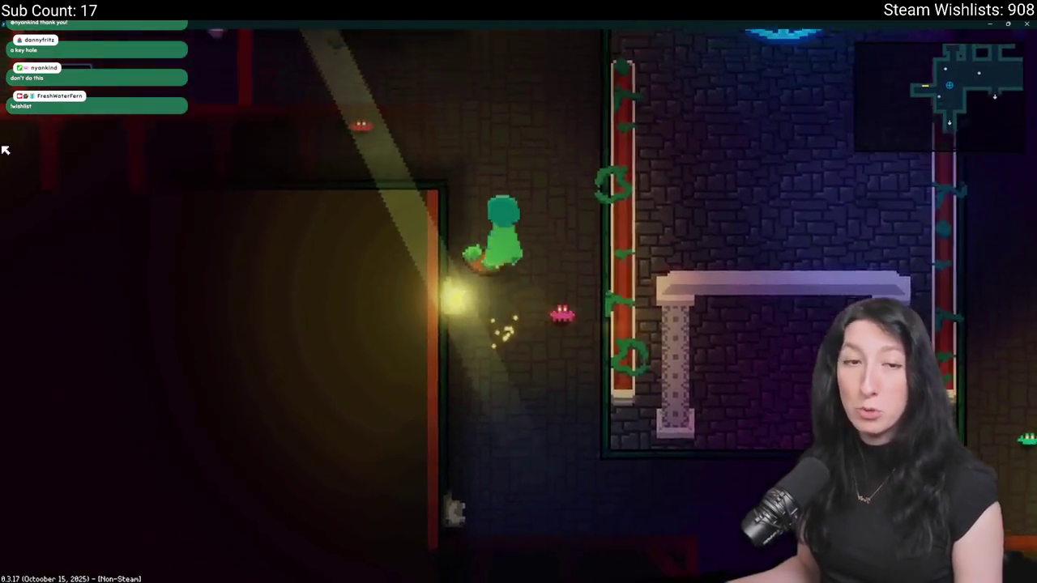
key(a)
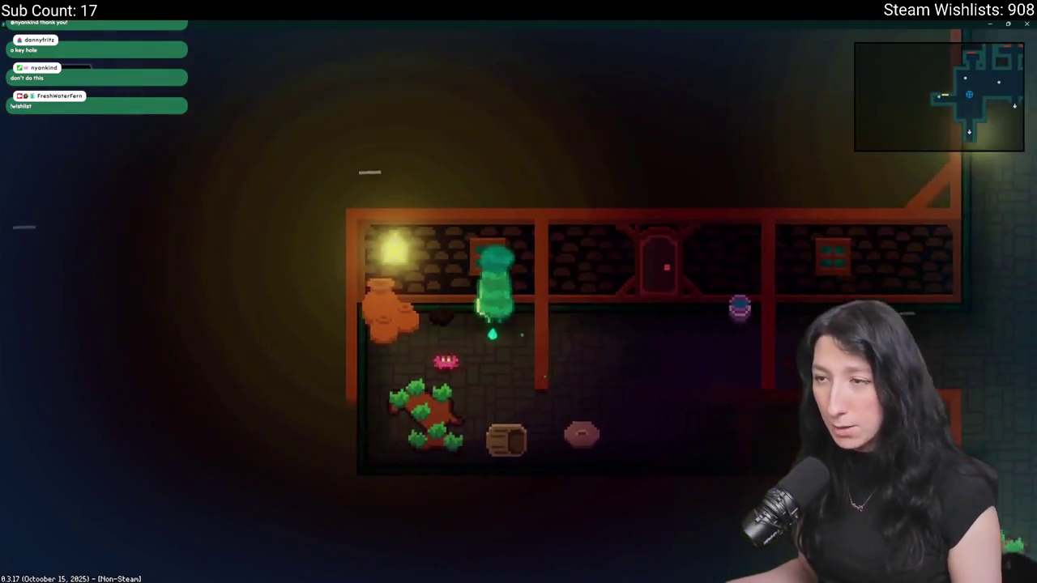
key(e)
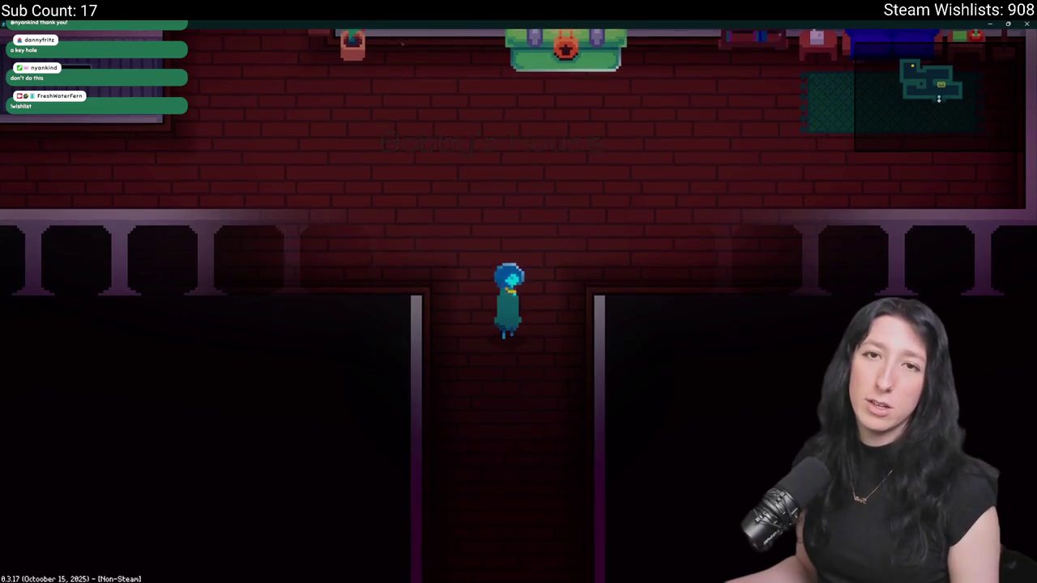
key(a)
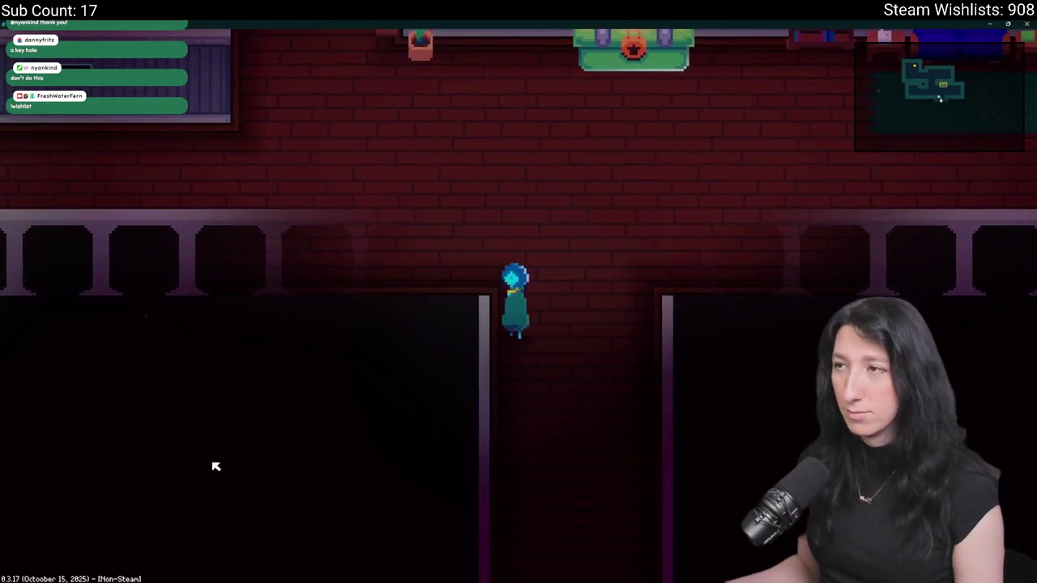
key(w)
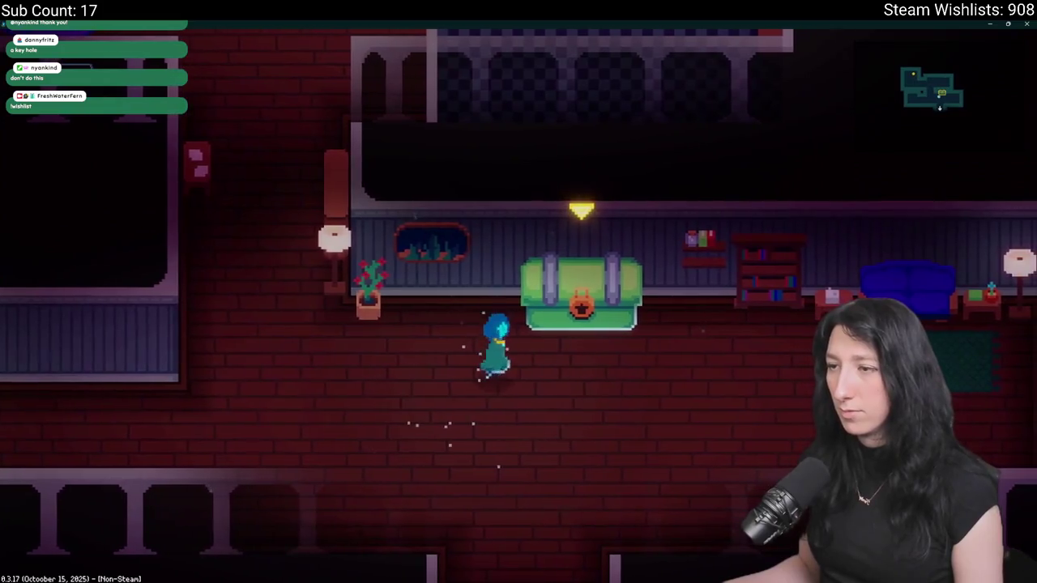
- Dash around the corridor checking the inventory, then open the green chest and dismiss the Items tutorial
key(d)
key(s)
key(a)
key(space)
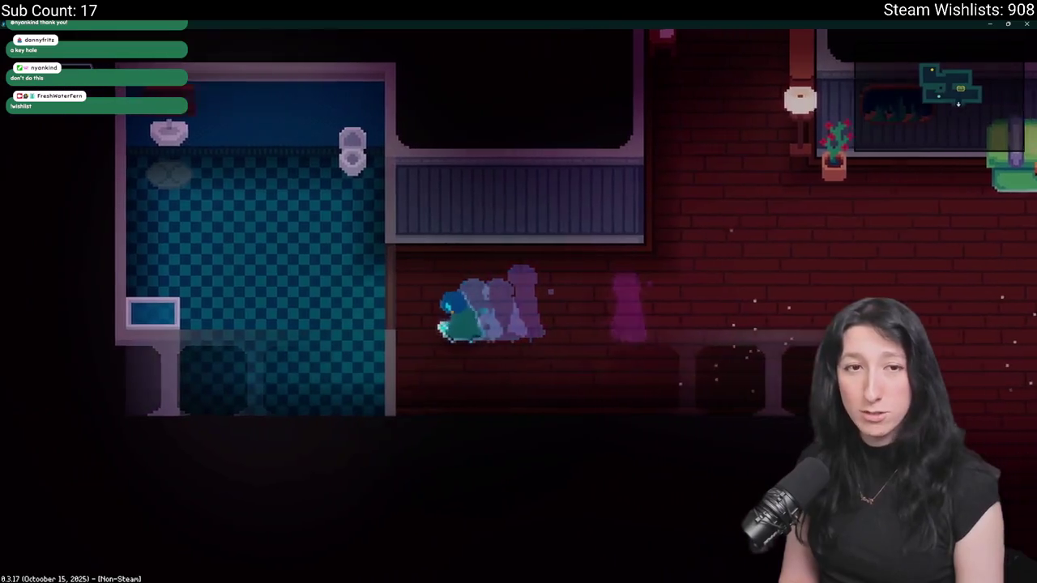
key(Tab)
key(Tab)
key(d)
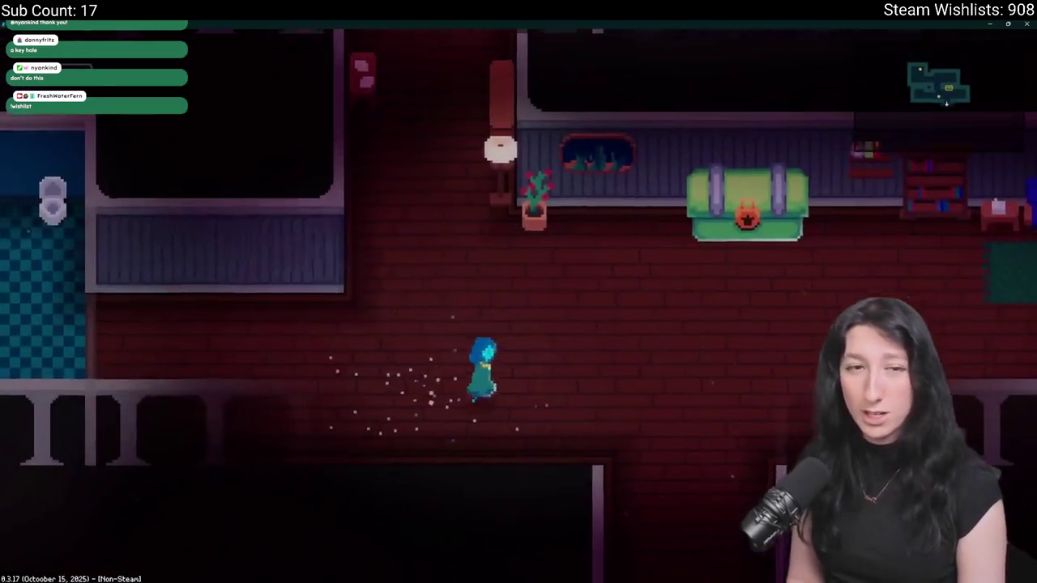
key(space)
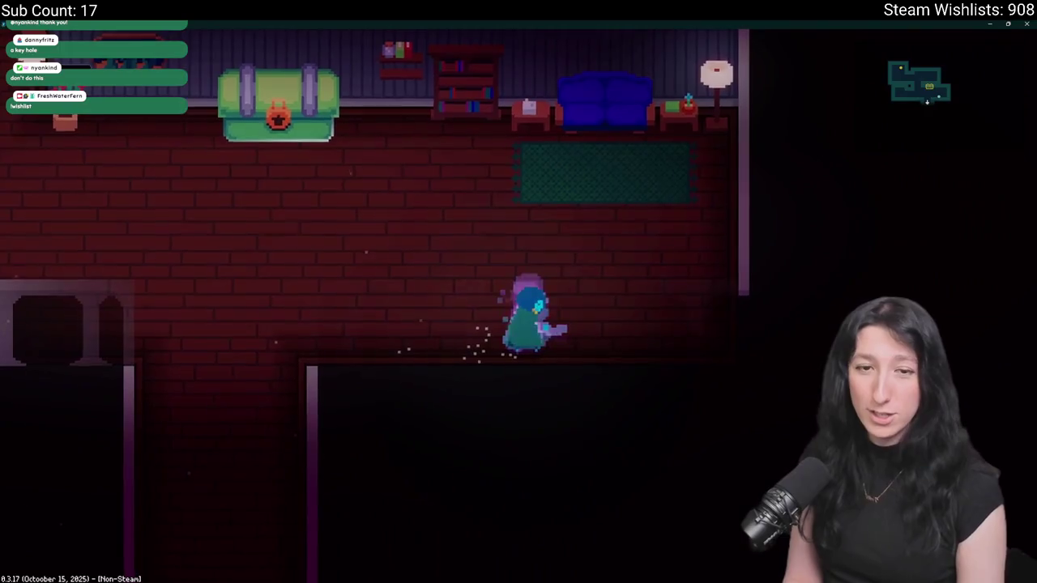
key(w)
key(space)
key(Tab)
key(Tab)
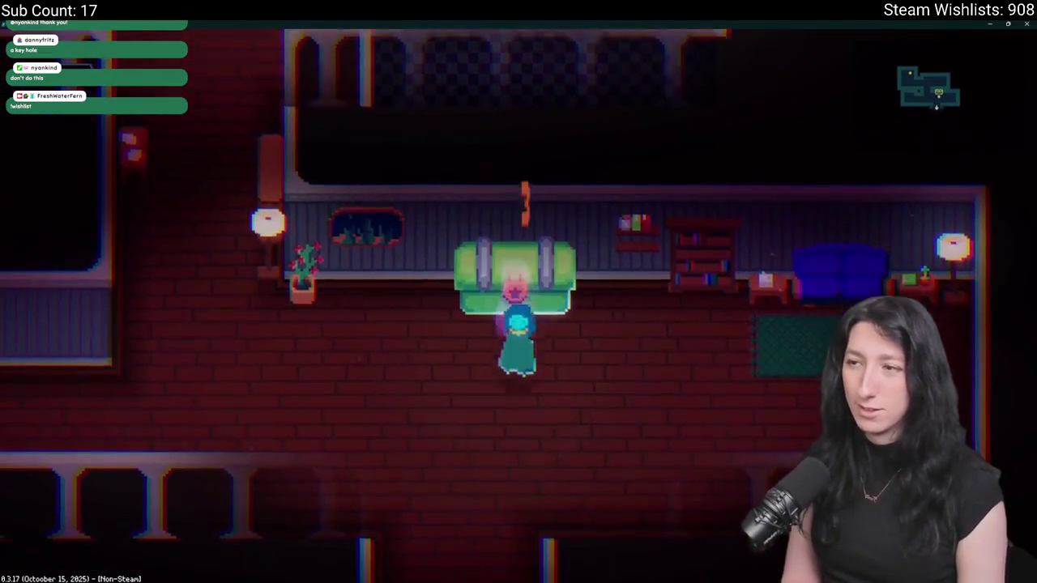
key(e)
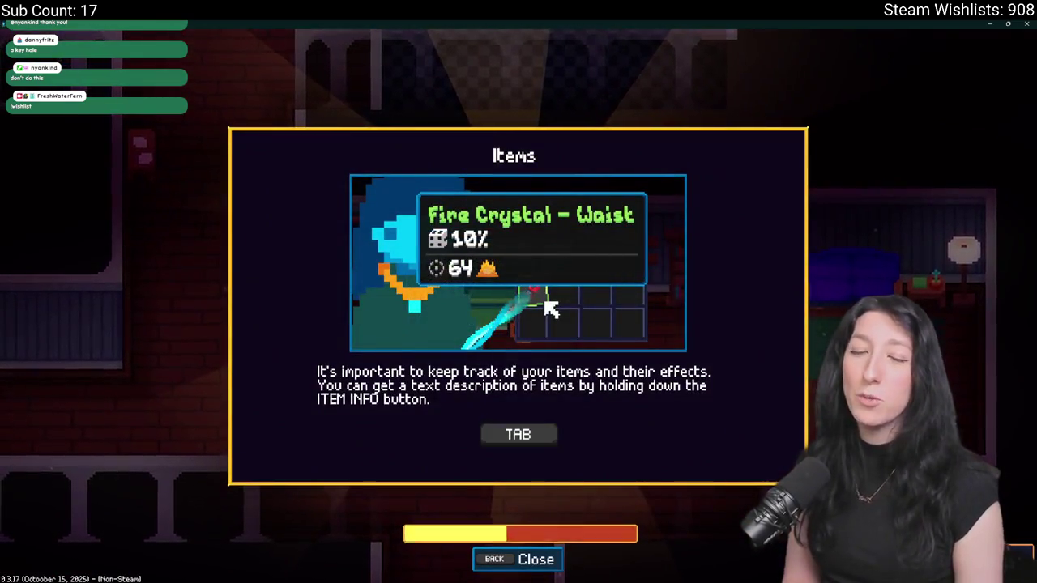
key(Escape)
- Walk out of Daryl & Blaow's House, across Sea Cave City, and onto the travel waypoint
key(s)
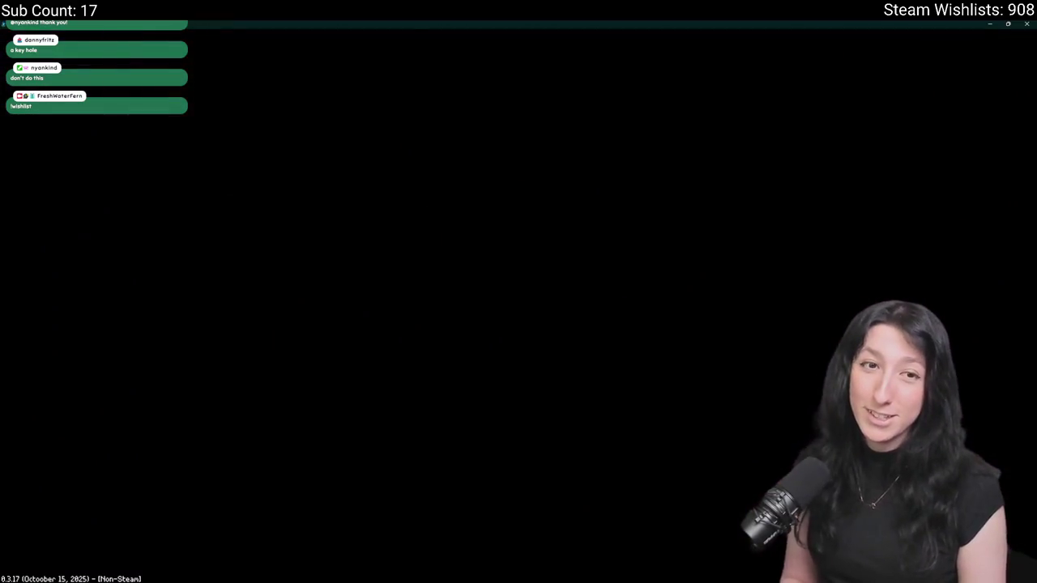
key(d)
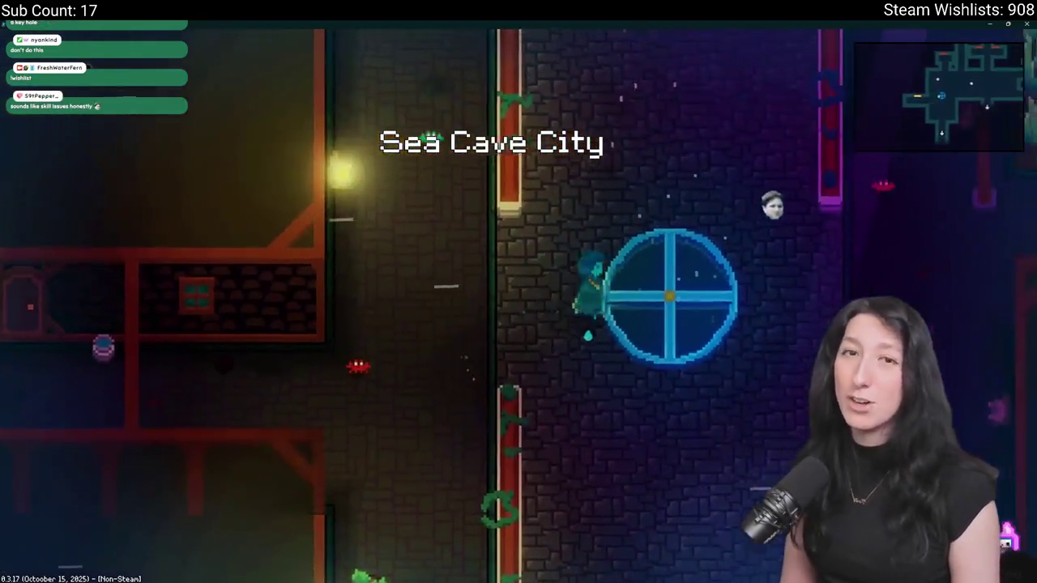
key(w)
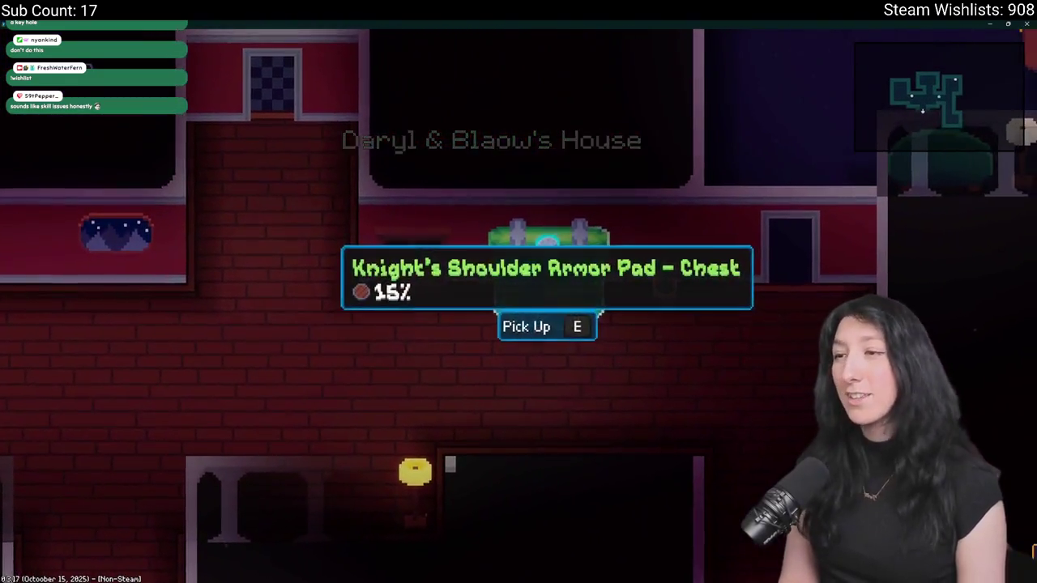
key(s)
key(a)
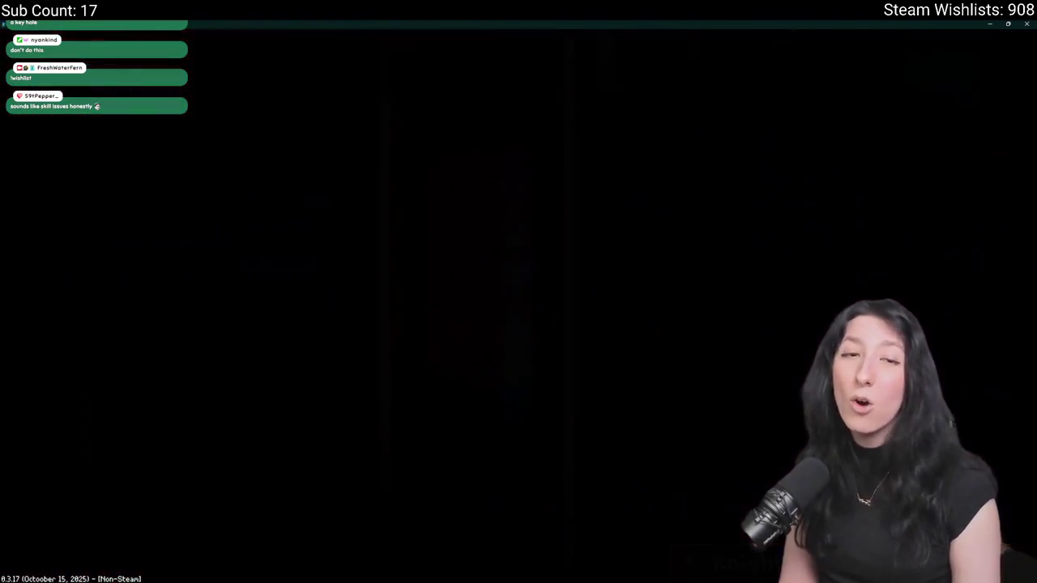
key(d)
key(s)
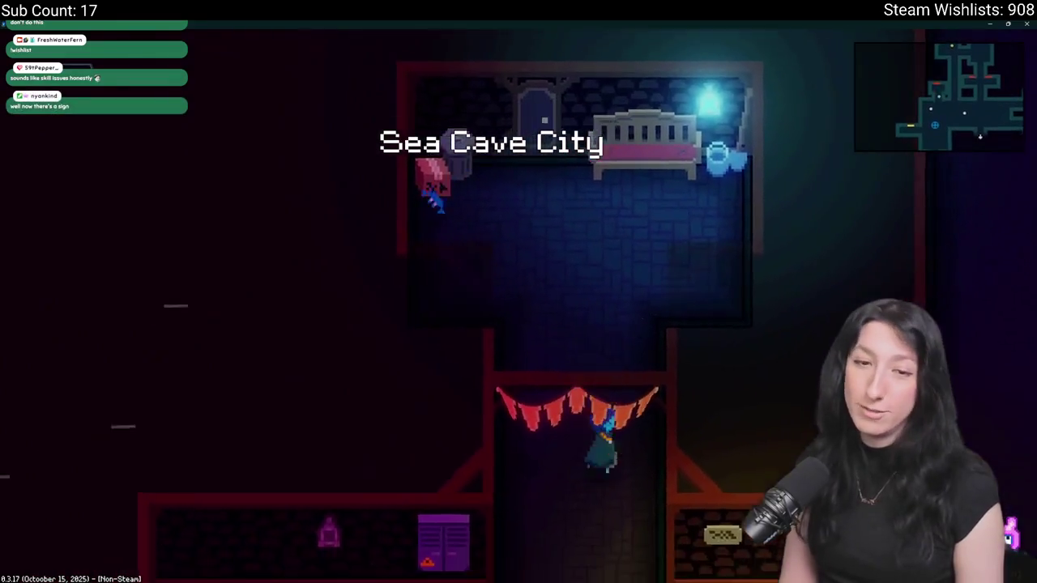
key(d)
key(s)
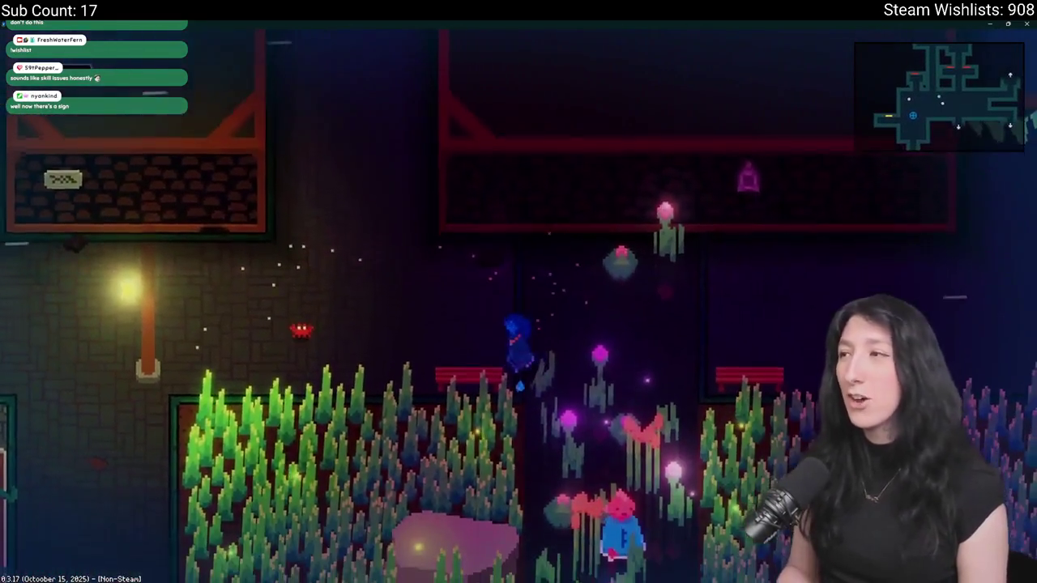
key(a)
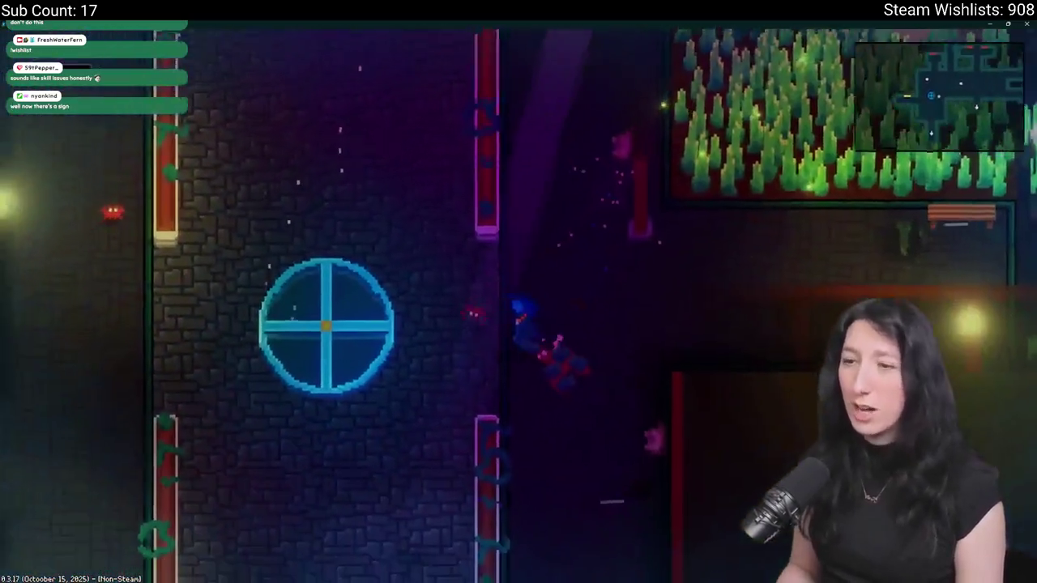
key(s)
key(s)
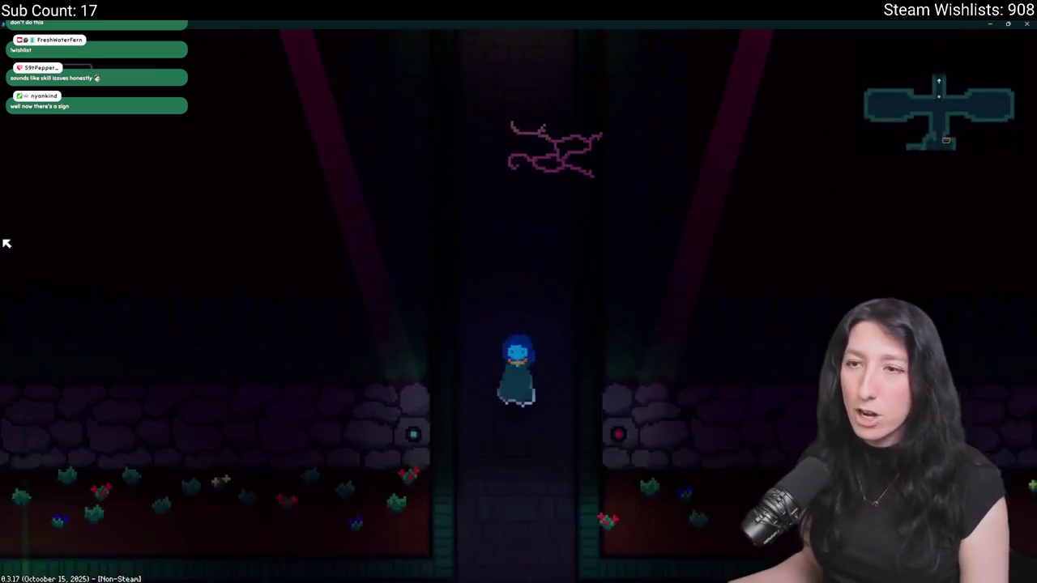
- Walk down the dark corridor through the Hit Me sign room and past the green table, checking the area map
key(s)
key(s)
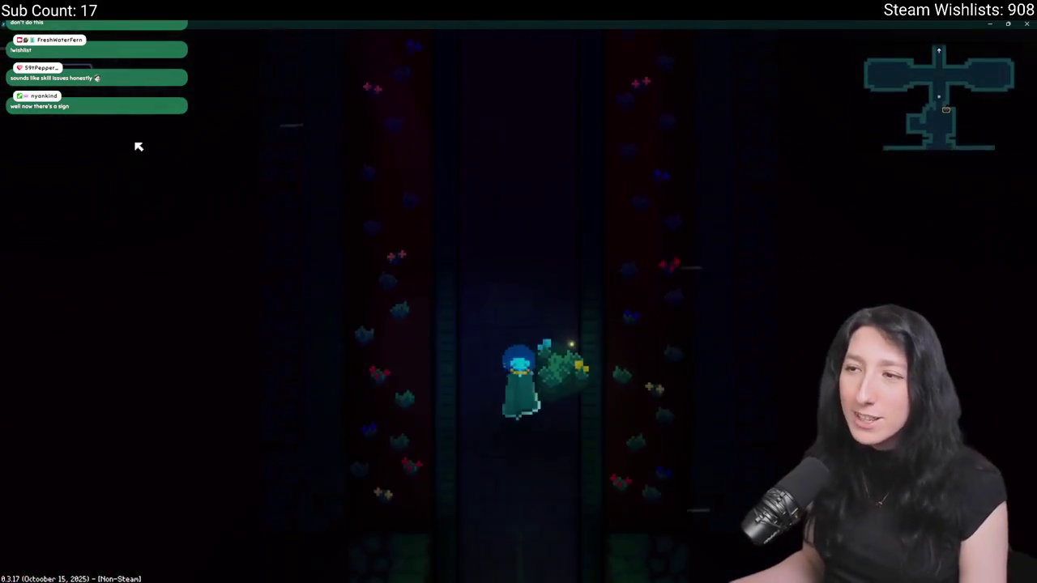
key(s)
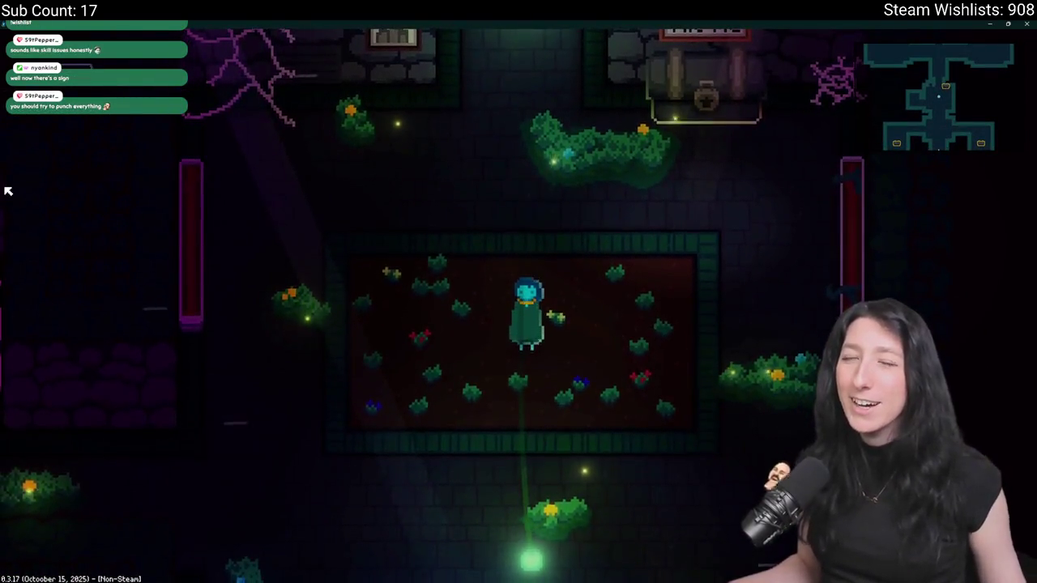
key(w)
key(s)
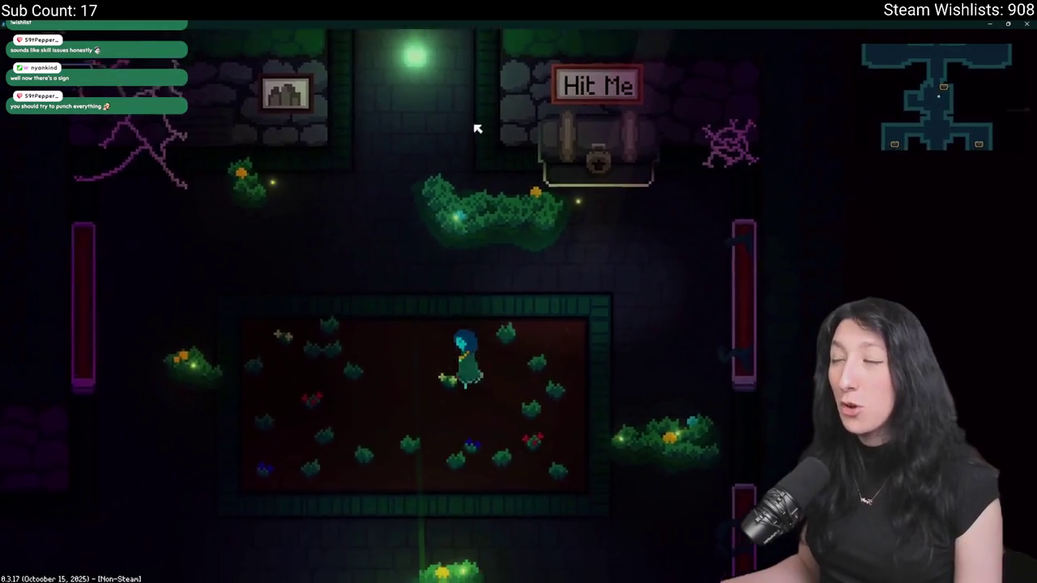
key(w)
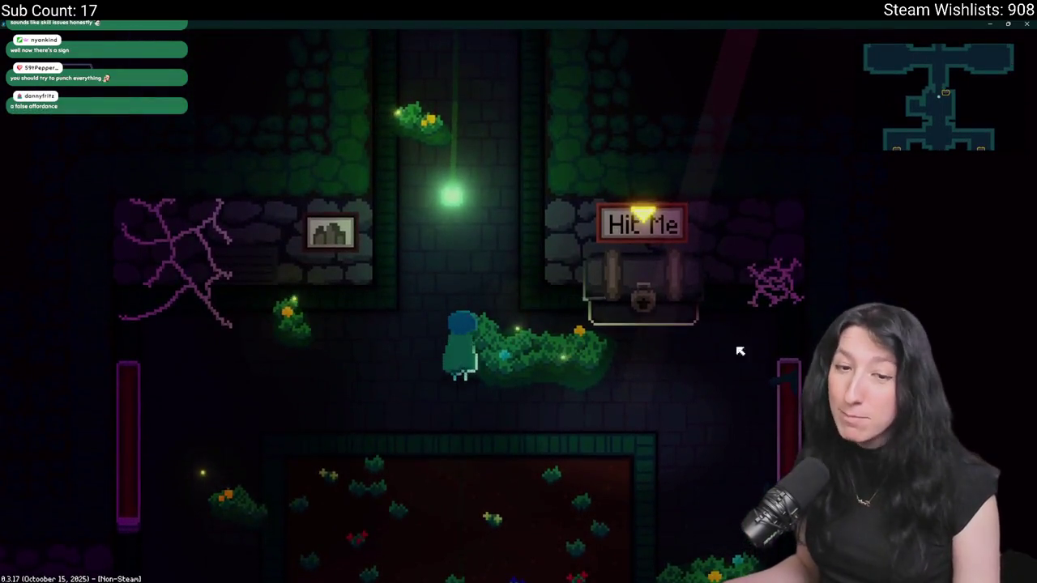
key(s)
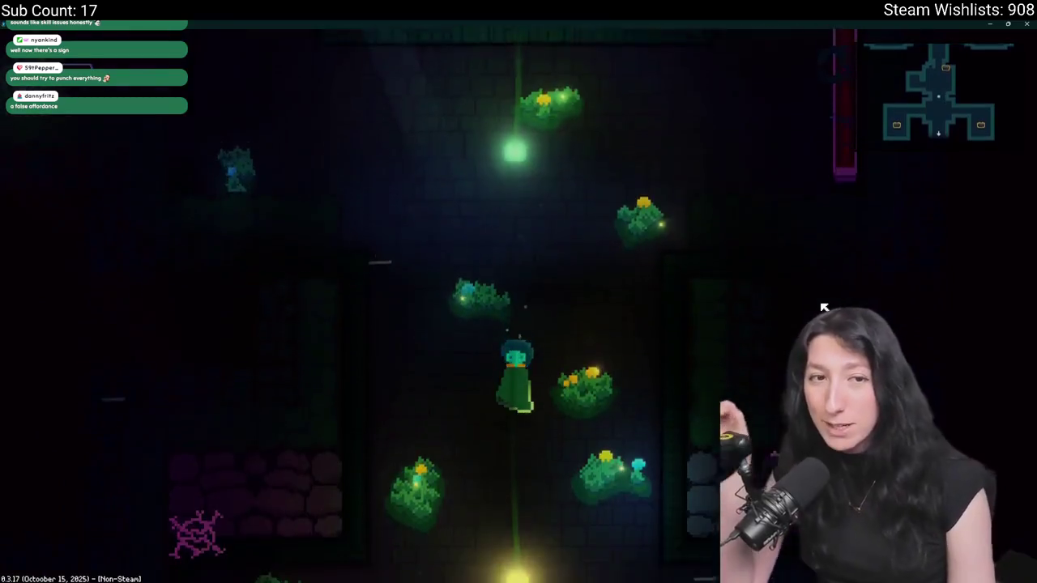
key(s)
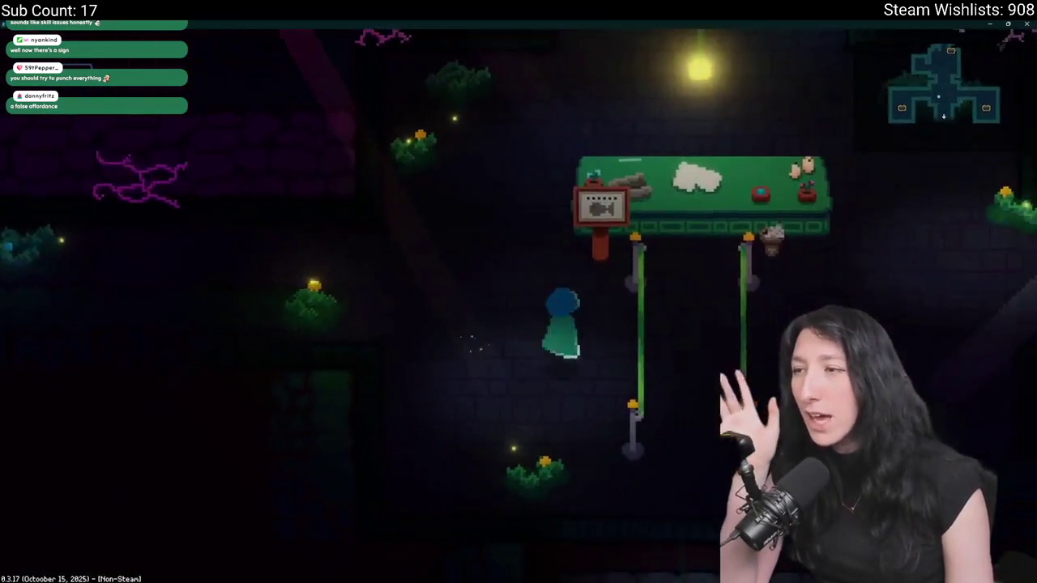
key(w)
key(Tab)
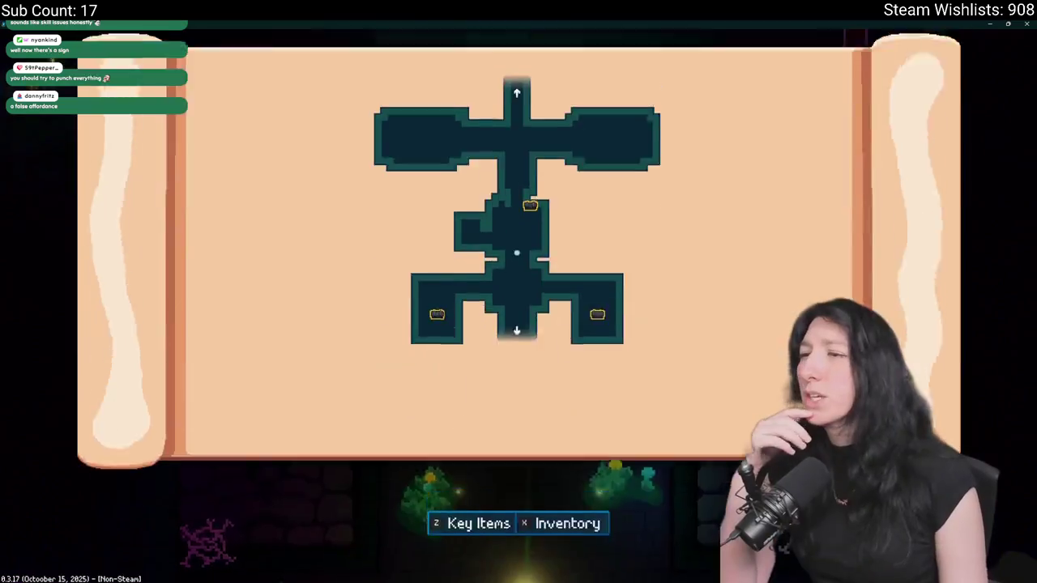
key(Tab)
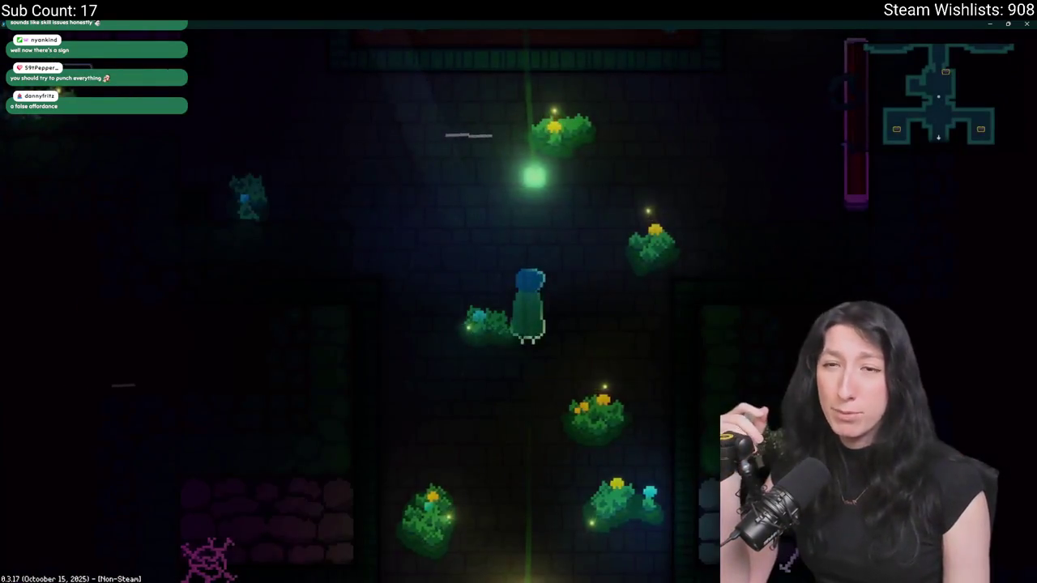
key(w)
key(w)
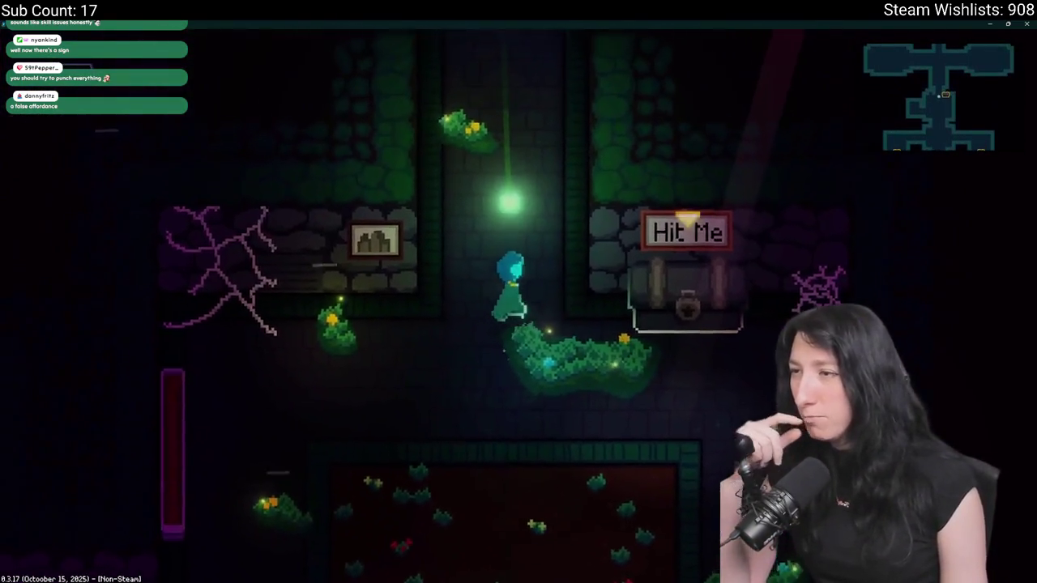
- Position beneath the Hit Me sign and strike the Hit Me box for a 6-damage hit
key(d)
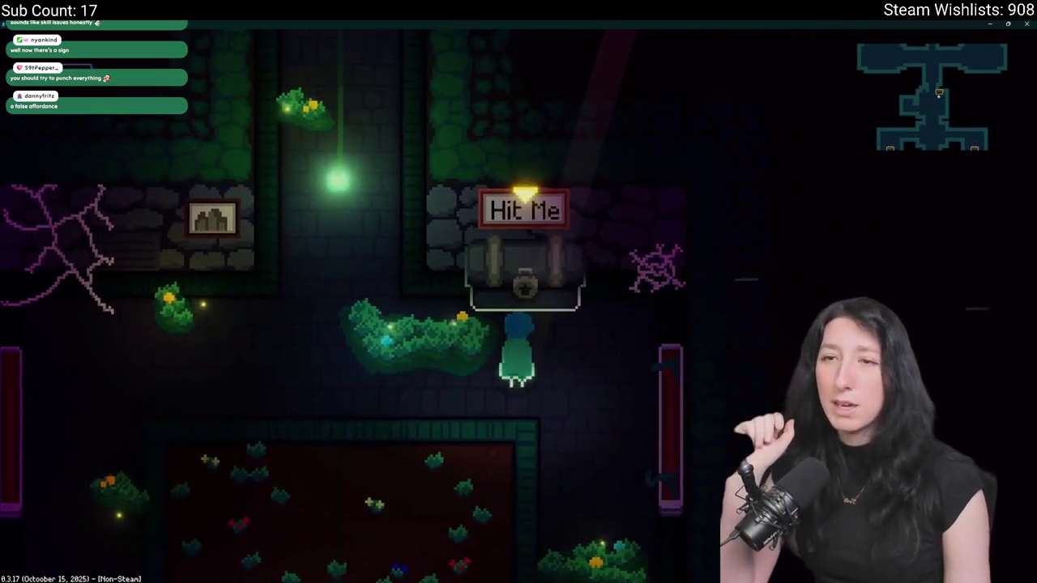
key(d)
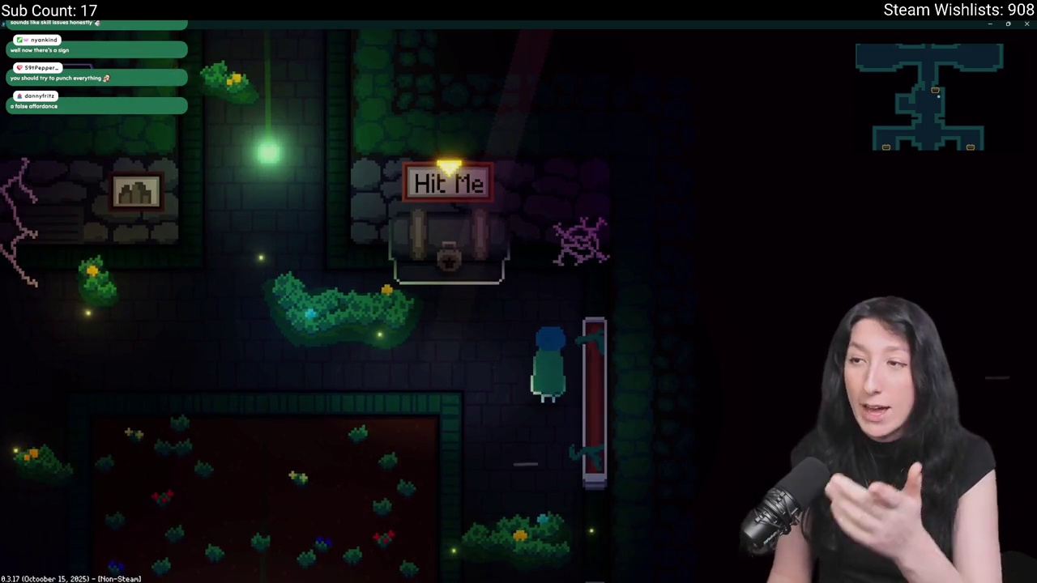
key(a)
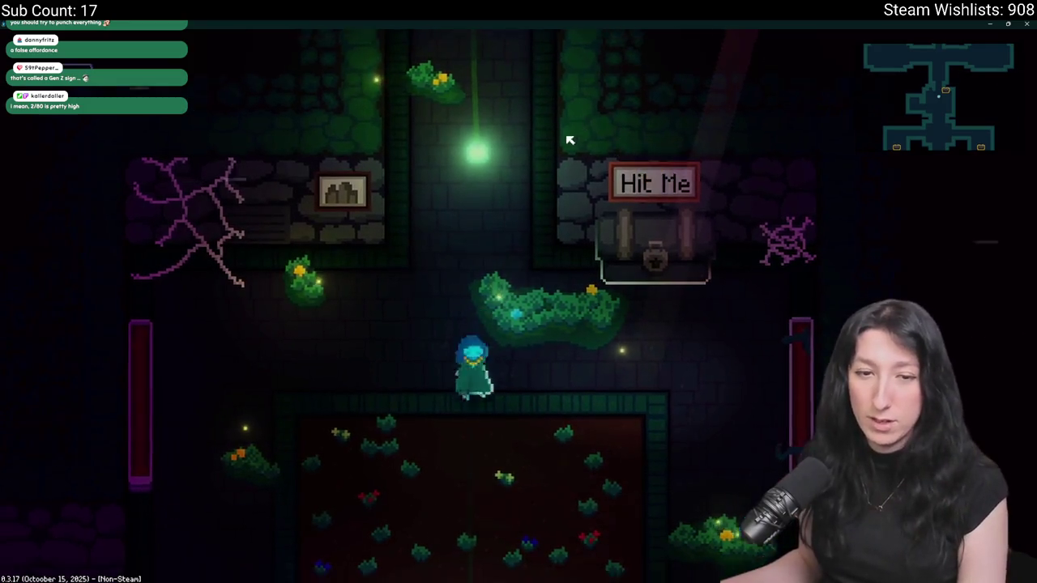
key(d)
key(w)
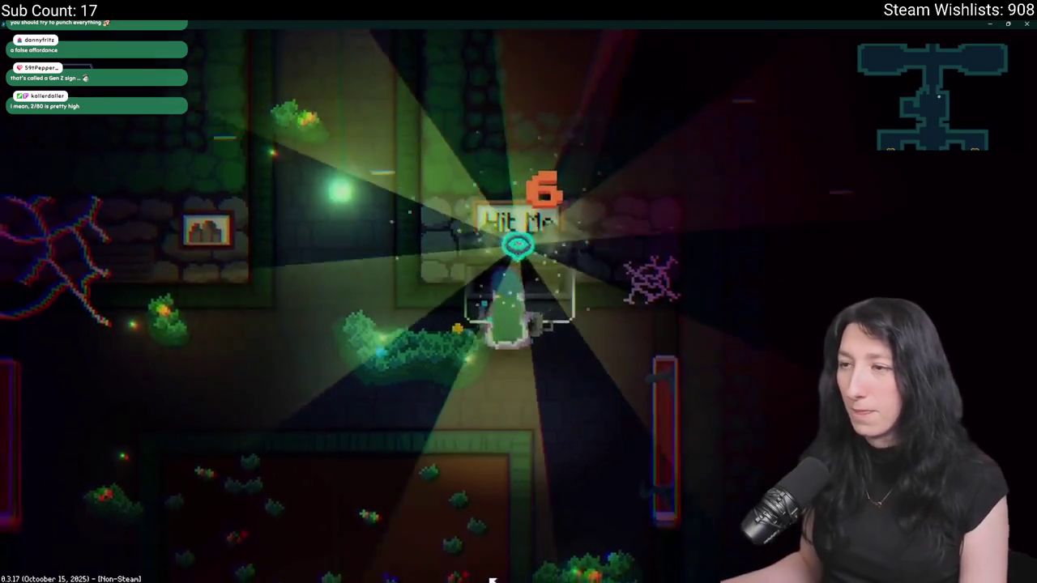
key(super)
- Launch Calculator by searching 'ca', enter 2/80 to get 0.025, and close it
text(calculator)
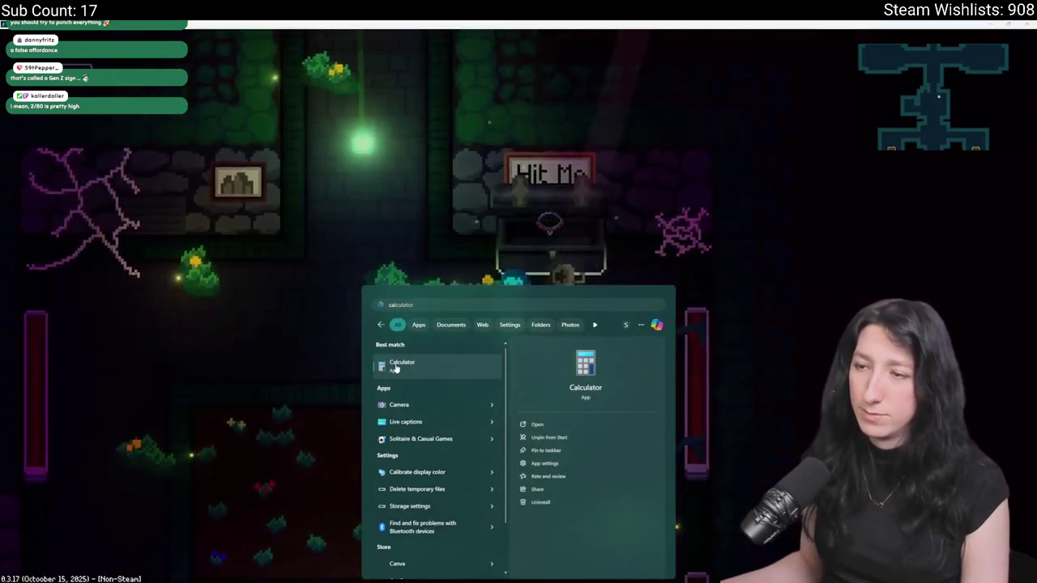
key(Return)
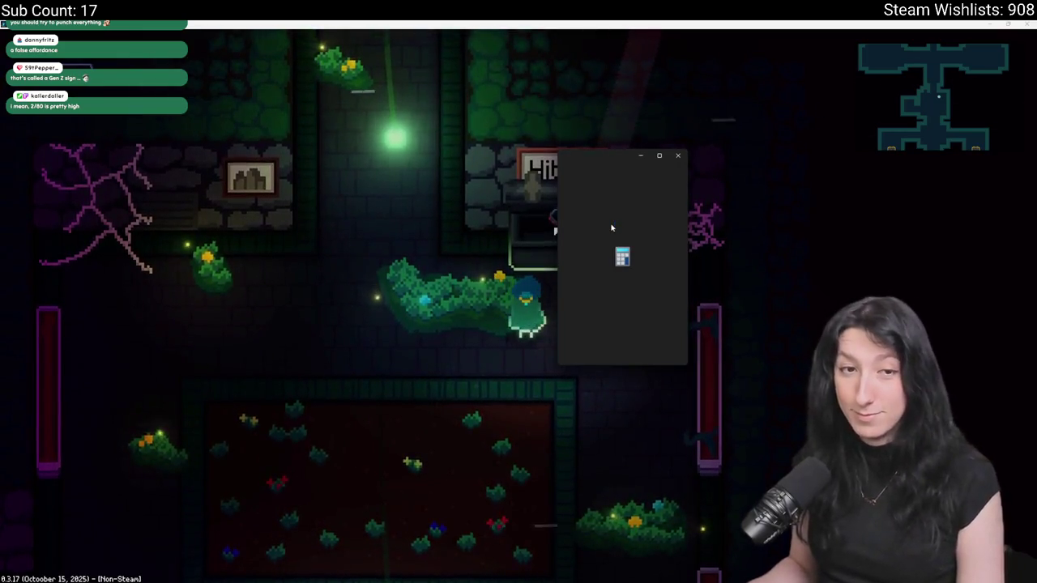
text(2/80)
key(Return)
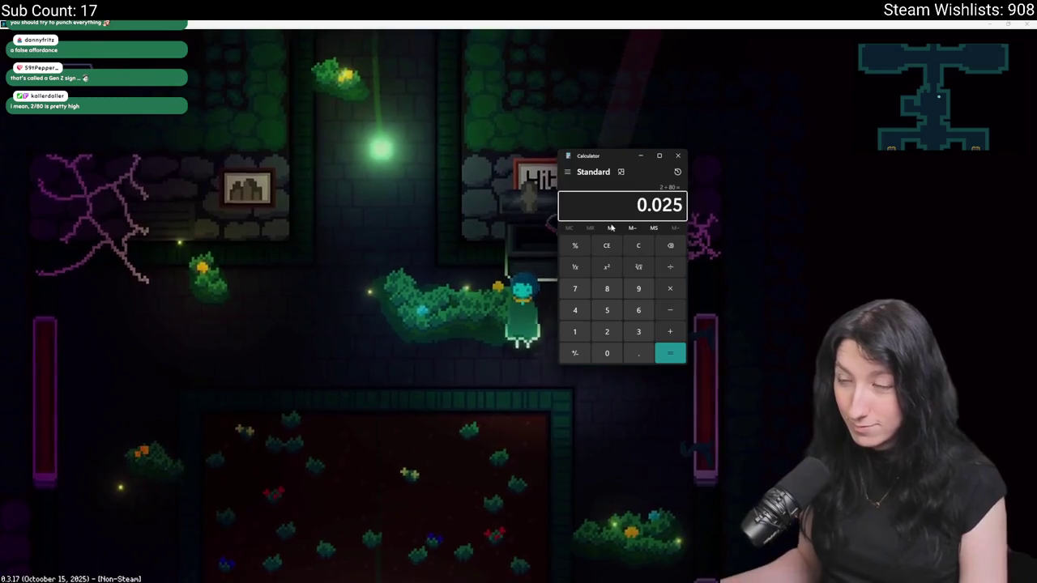
click(678, 156)
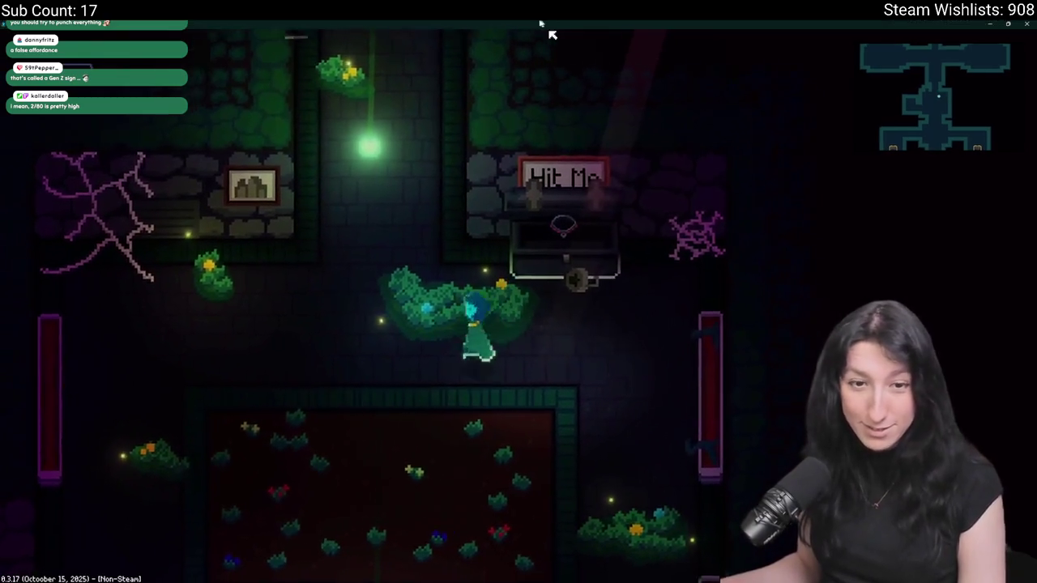
- Walk down into the lit room and read the Staff Notice saying everyone was laid off
key(s)
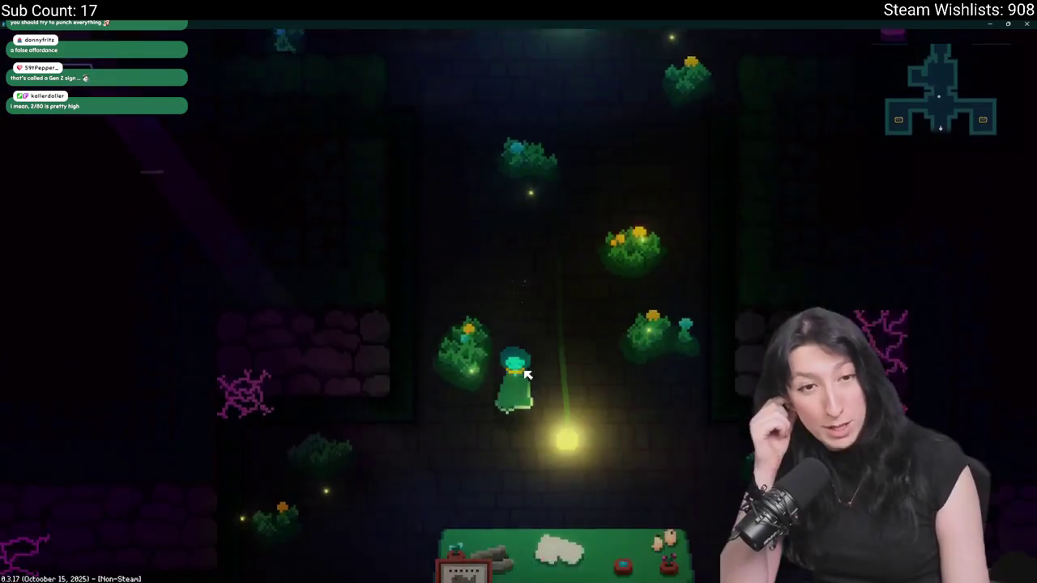
key(a)
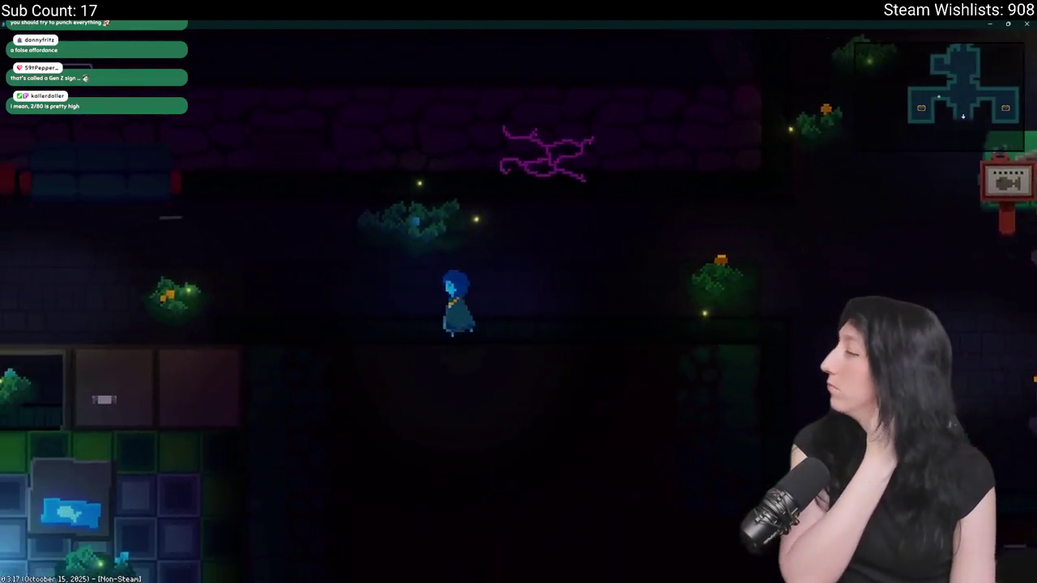
key(s)
key(e)
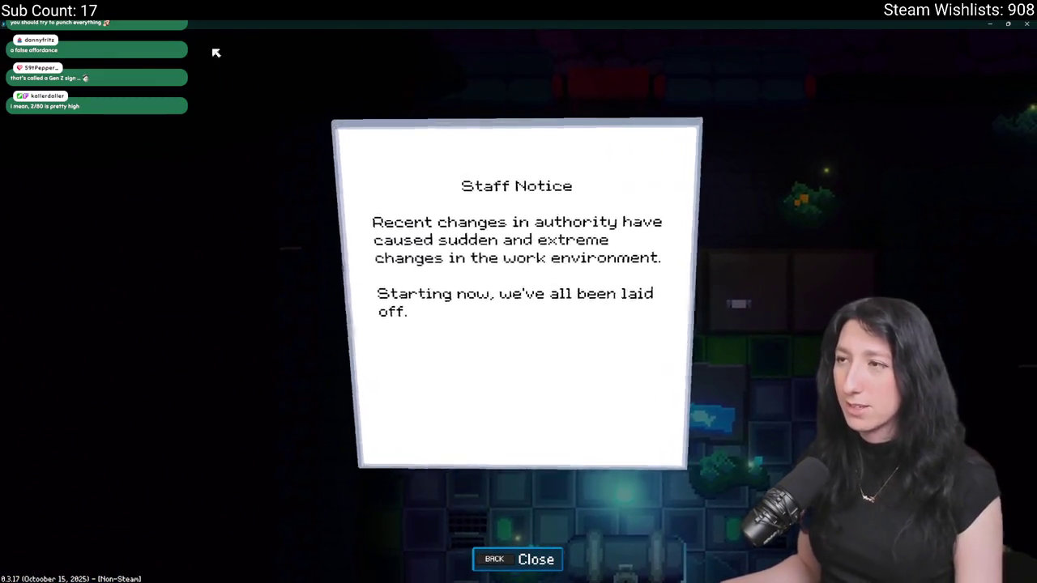
key(Escape)
key(s)
- Walk back up through the dark corridor to the red-carpet room
key(w)
key(d)
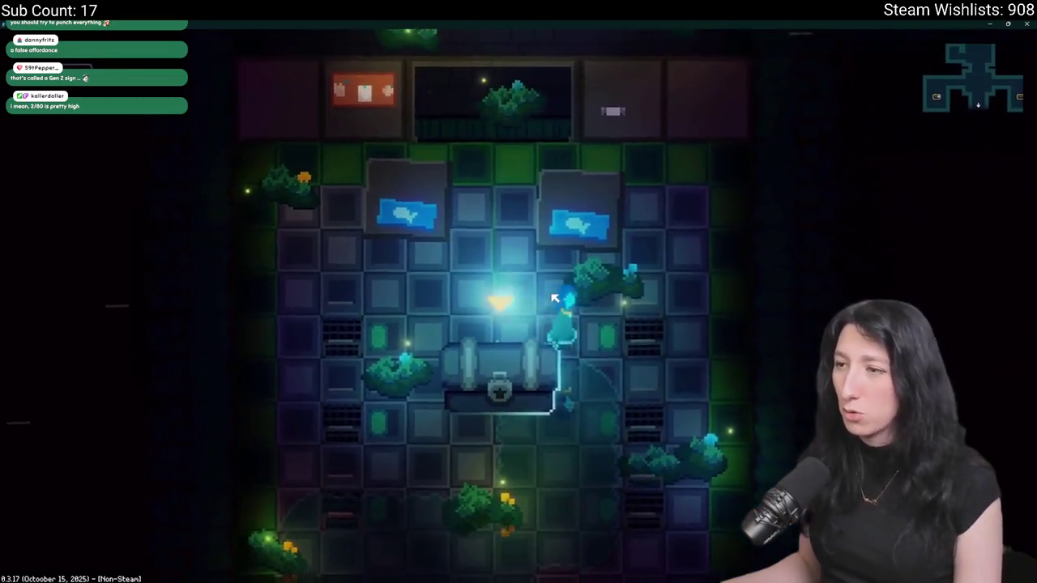
key(w)
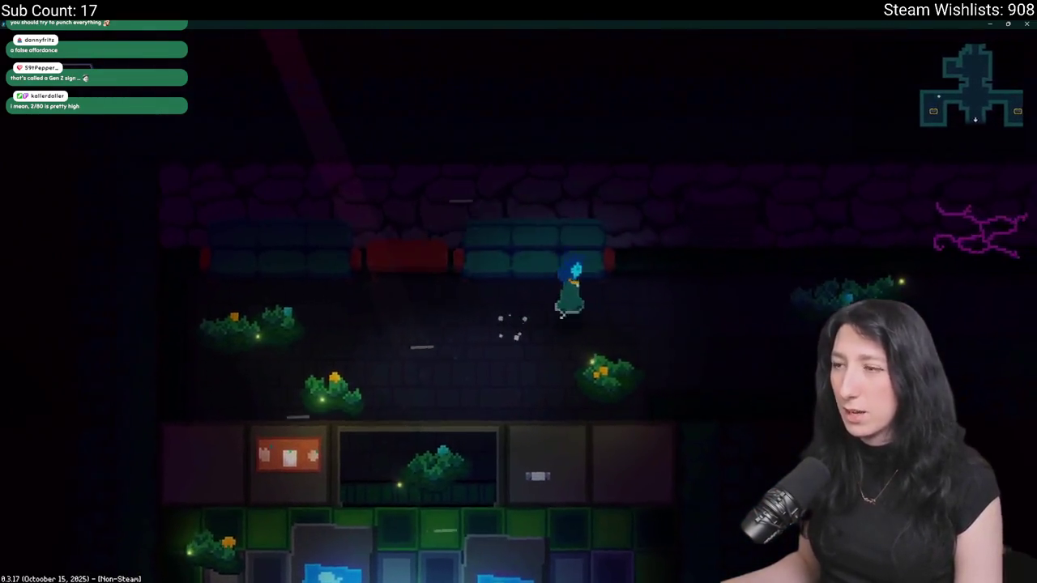
key(d)
key(w)
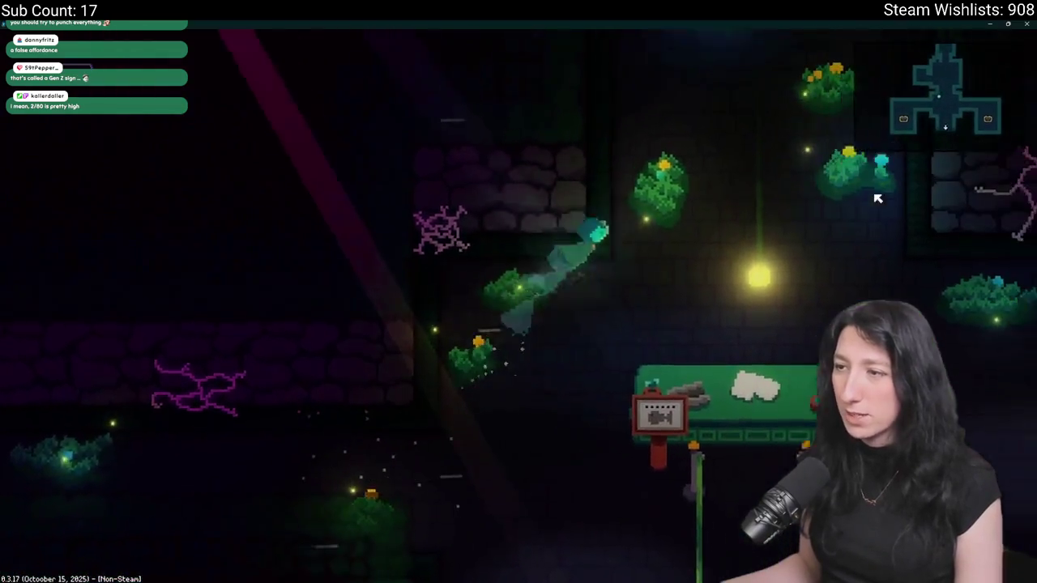
key(w)
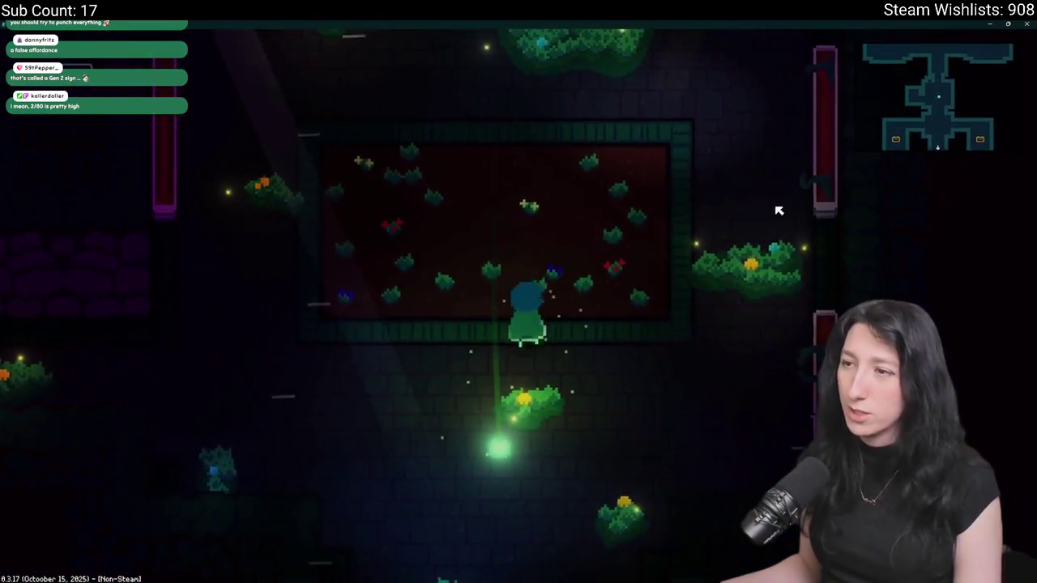
key(alt+Tab)
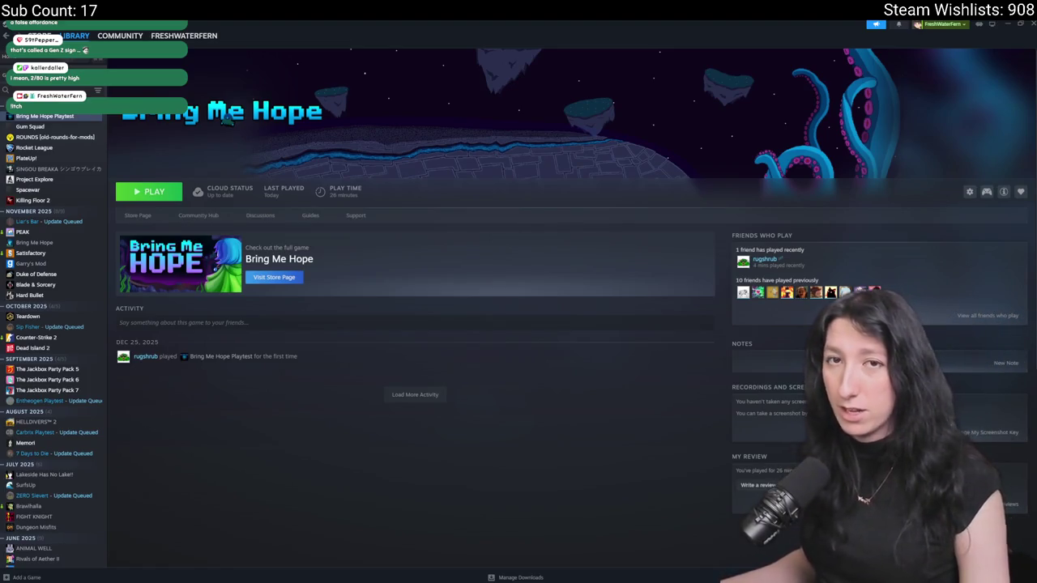
- Reveal the Steam key in the itch.io page's Claim Steam key box, then return to Aseprite
key(alt+Tab)
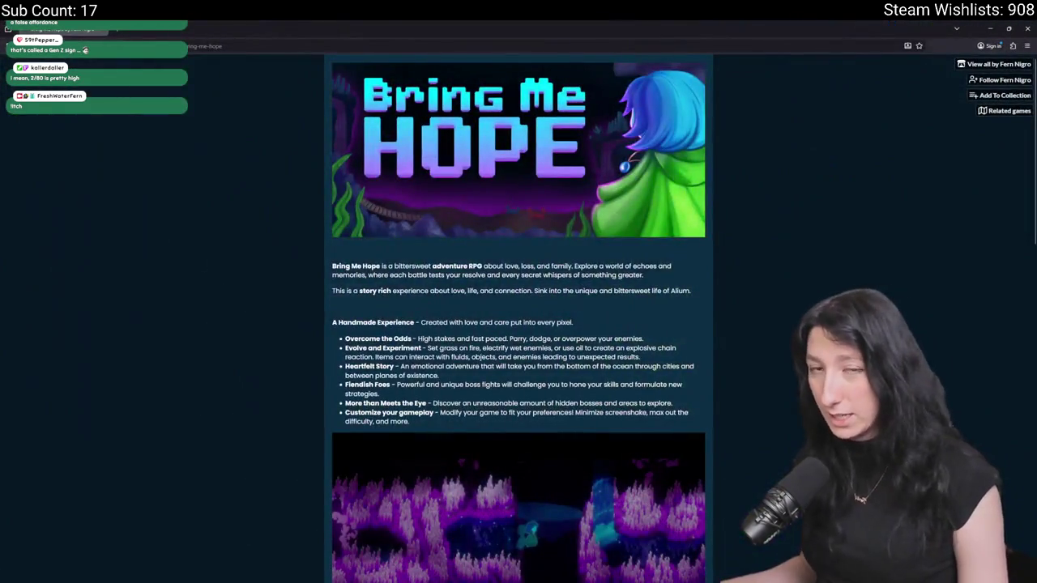
scroll(716, 378, down, 10)
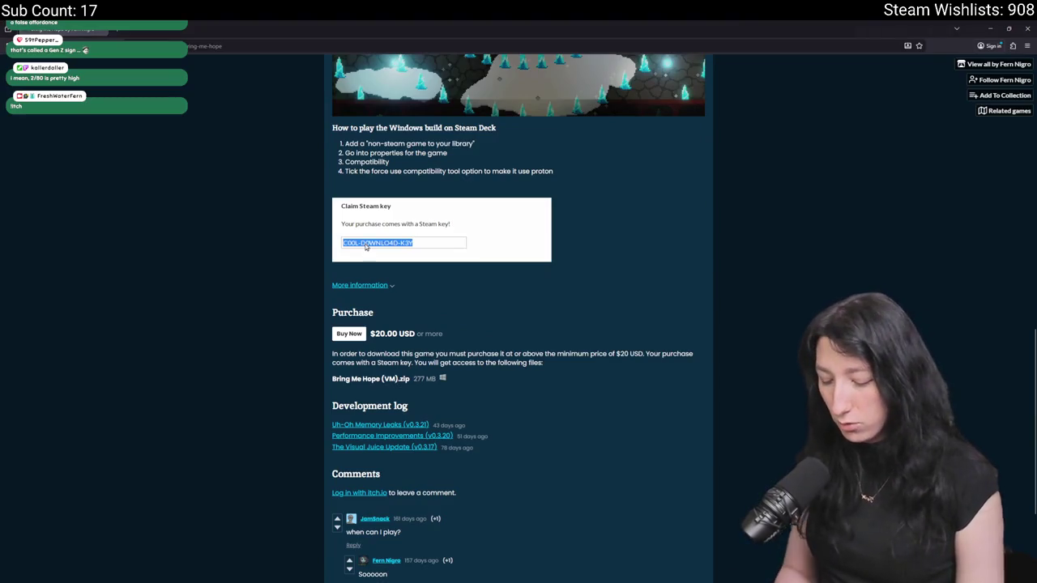
click(365, 244)
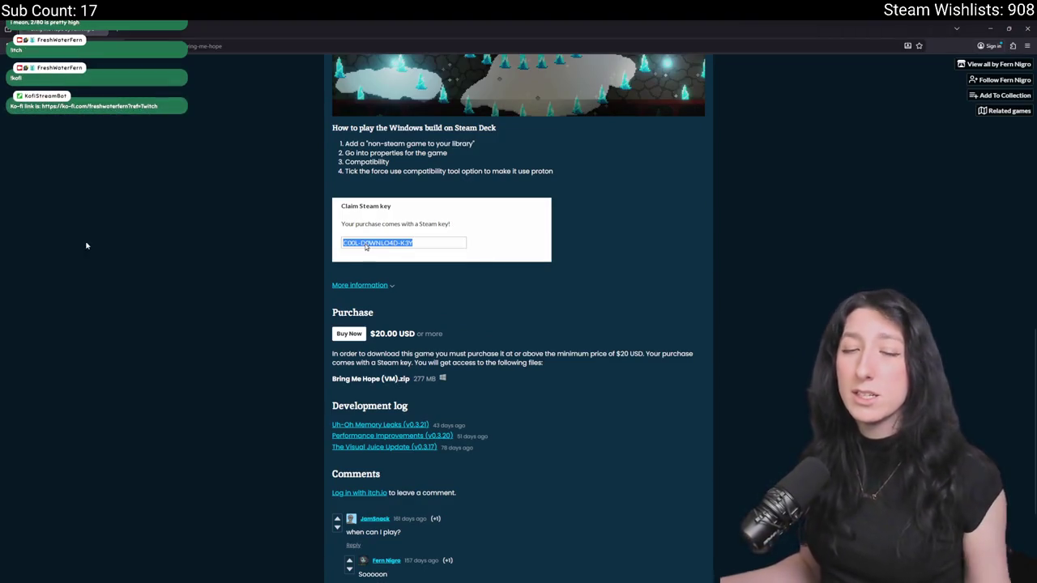
key(alt+Tab)
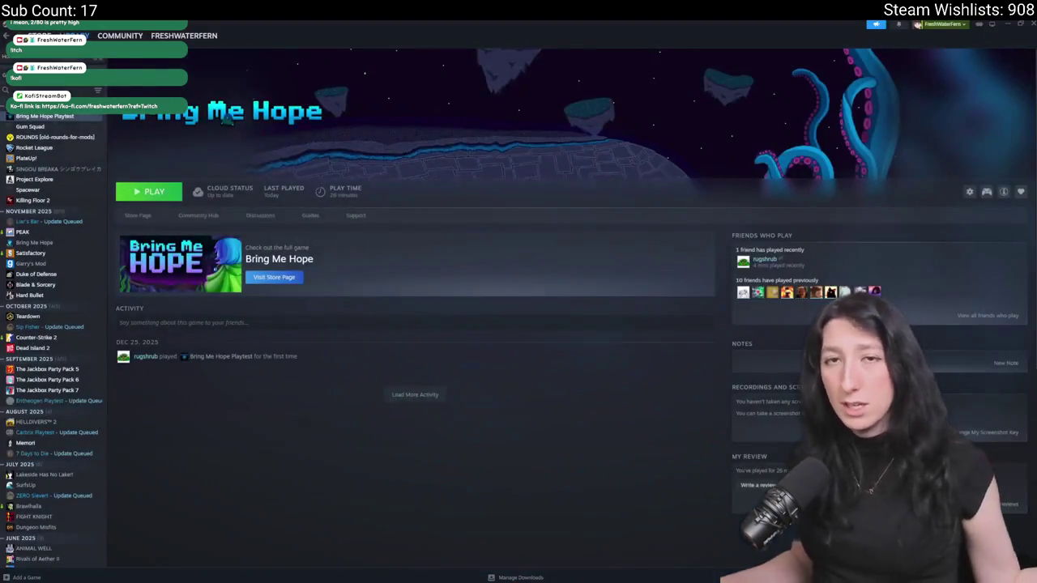
key(alt+Tab)
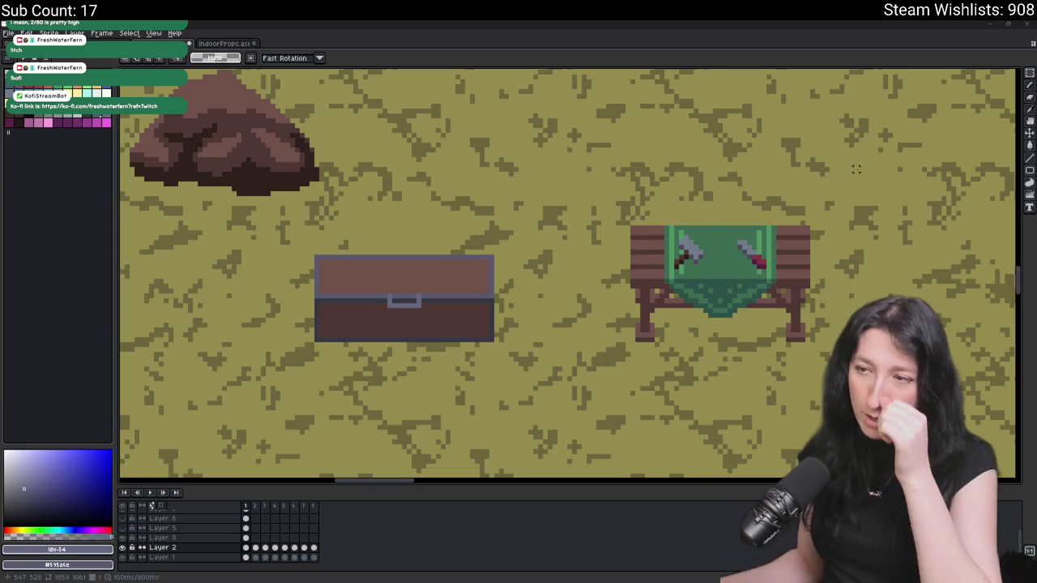
- Sample the chest's grey-blue band colour and pencil over the latch's left side and bottom
scroll(344, 307, up, 3)
key(i)
click(563, 258)
scroll(494, 270, up, 1)
key(b)
mouse_move(473, 320)
mouse_down()
mouse_move(475, 361)
mouse_move(700, 375)
mouse_move(701, 308)
mouse_up()
- Paint the latch's top corner cells band grey and its middle bar chest brown
scroll(701, 308, down, 2)
key(i)
scroll(740, 296, up, 1)
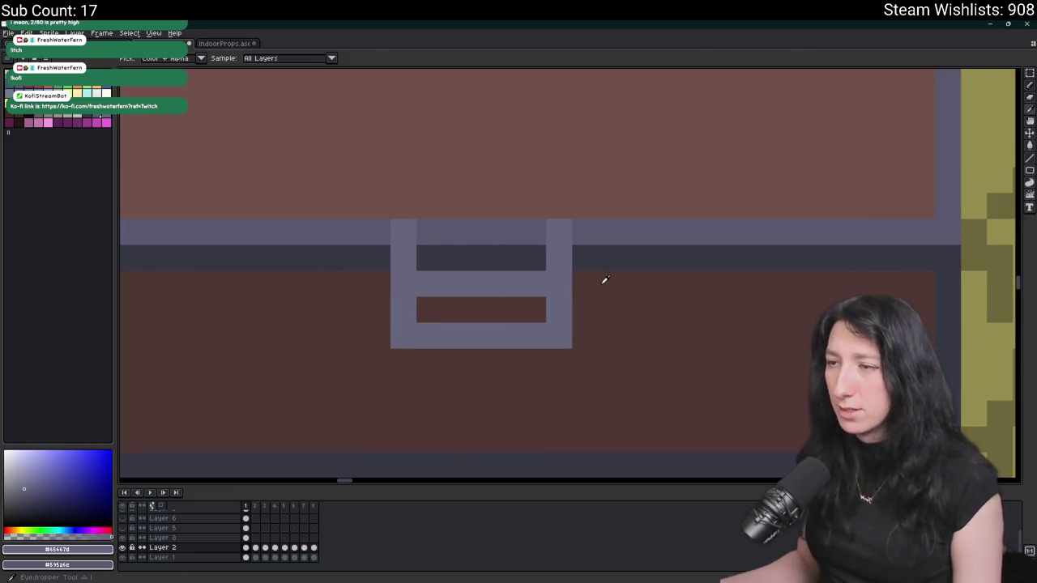
click(602, 280)
click(382, 224)
key(b)
drag(397, 232, 559, 232)
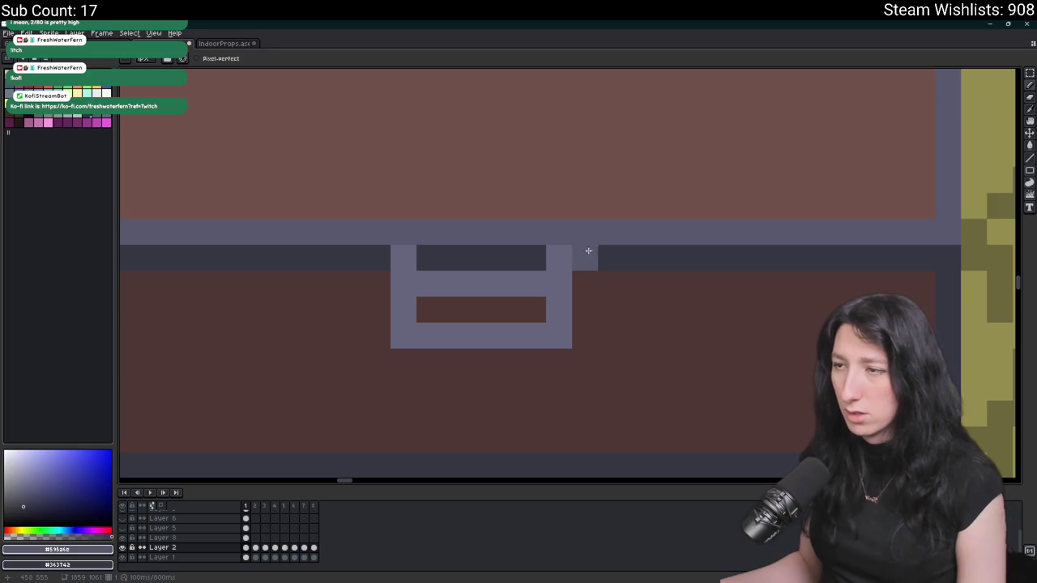
click(481, 310)
key(ctrl+z)
key(i)
click(474, 307)
key(b)
drag(428, 283, 525, 281)
- Select the bottom part of the latch and nudge it up one pixel
scroll(526, 281, down, 3)
scroll(517, 268, up, 2)
key(u)
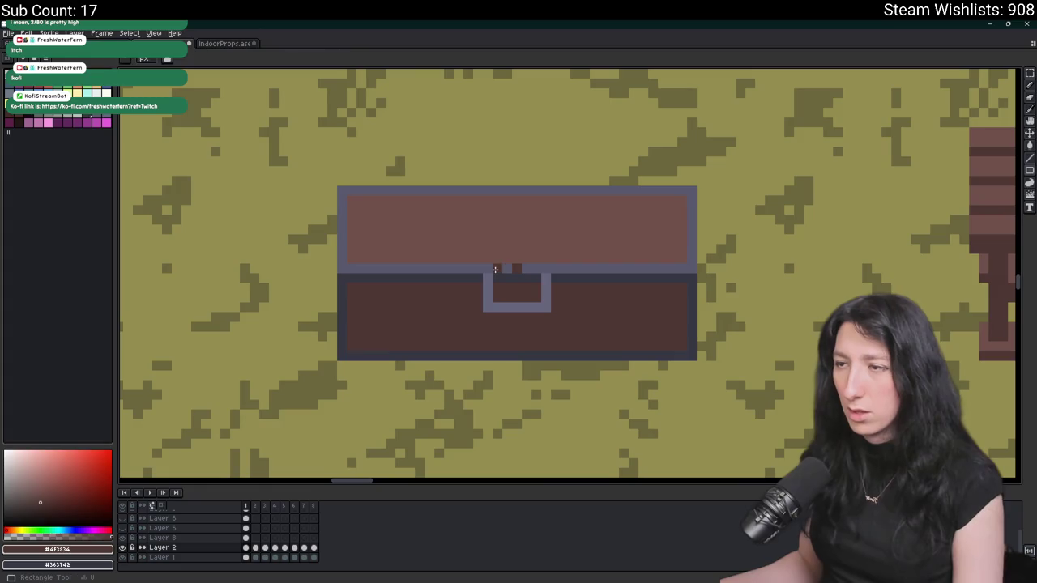
key(i)
click(495, 269)
key(m)
scroll(487, 287, up, 2)
drag(477, 283, 614, 324)
key(Up)
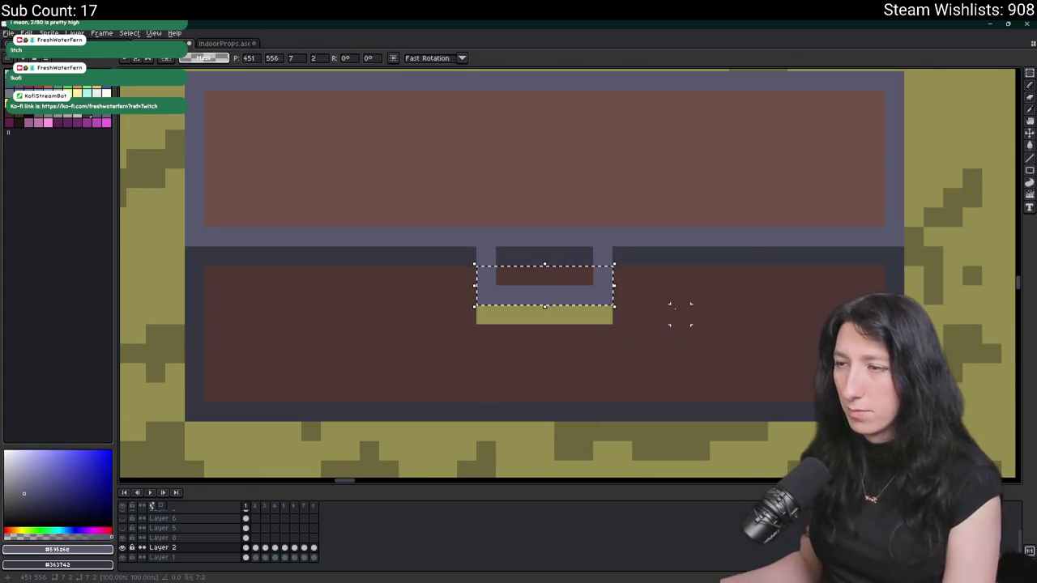
key(ctrl+d)
- Bucket-fill the yellow gap under the latch with the chest's brown
key(g)
alt+click(676, 303)
click(583, 309)
key(p)
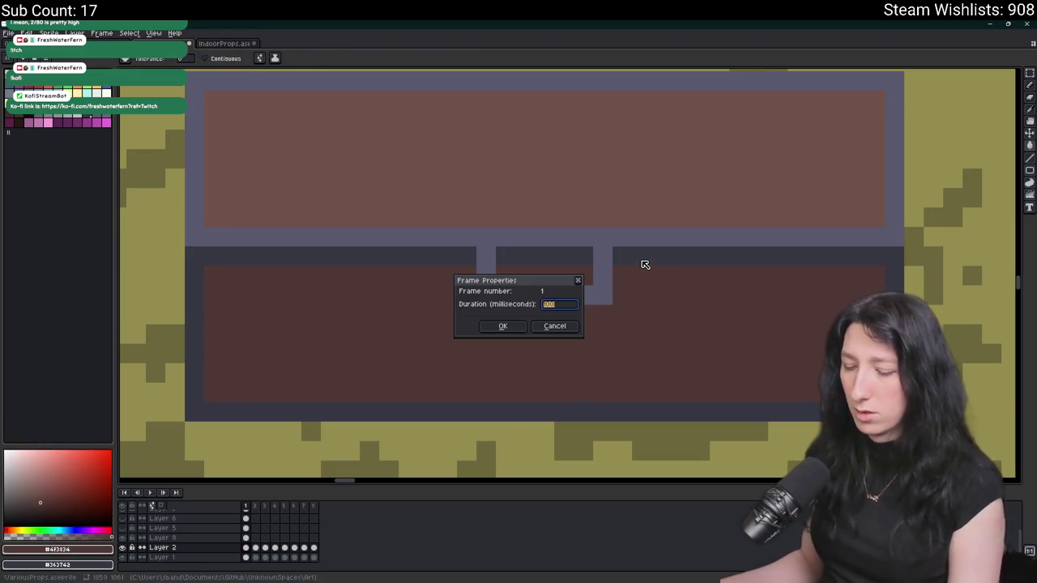
key(Escape)
alt+click(603, 302)
key(b)
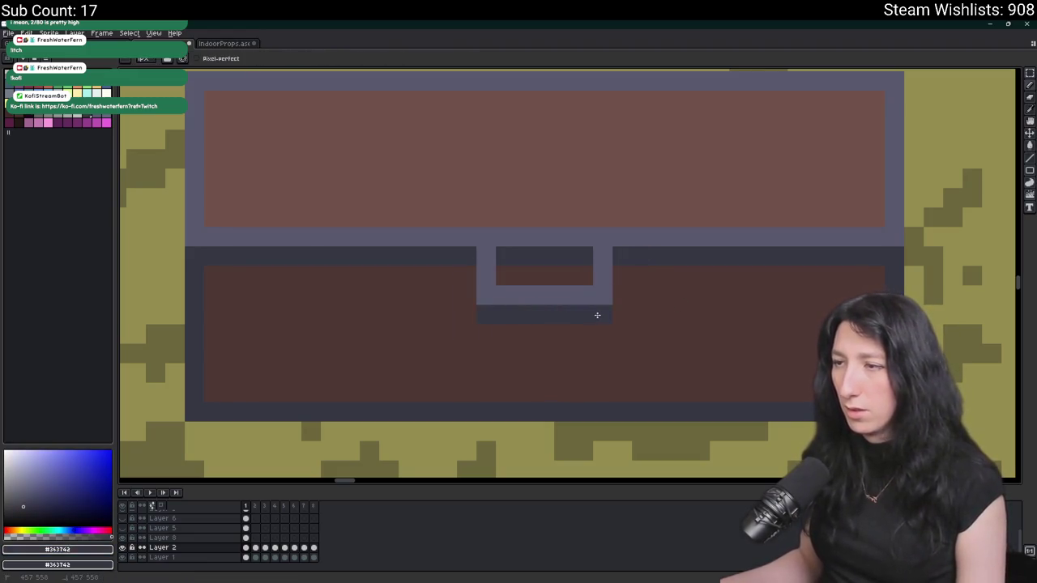
- Try filling the chest lock dark grey, then undo it
scroll(596, 314, down, 5)
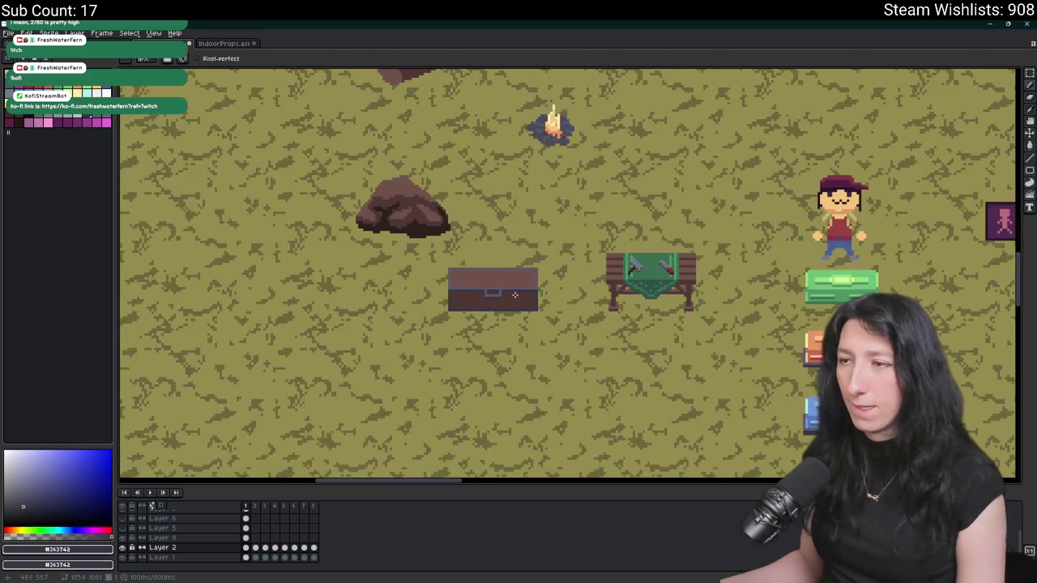
scroll(515, 295, up, 5)
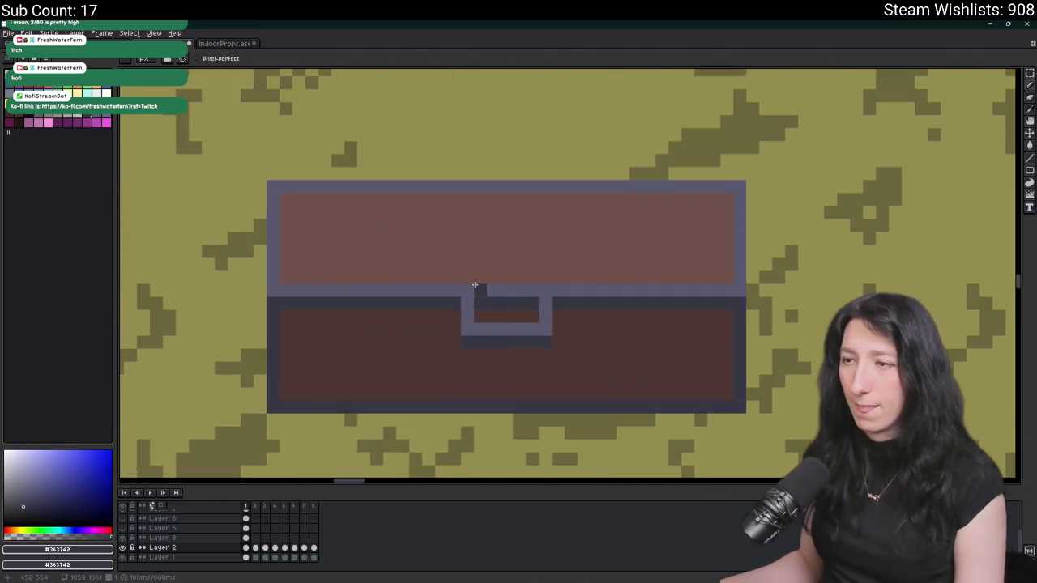
key(g)
click(546, 313)
scroll(547, 320, down, 4)
key(ctrl+z)
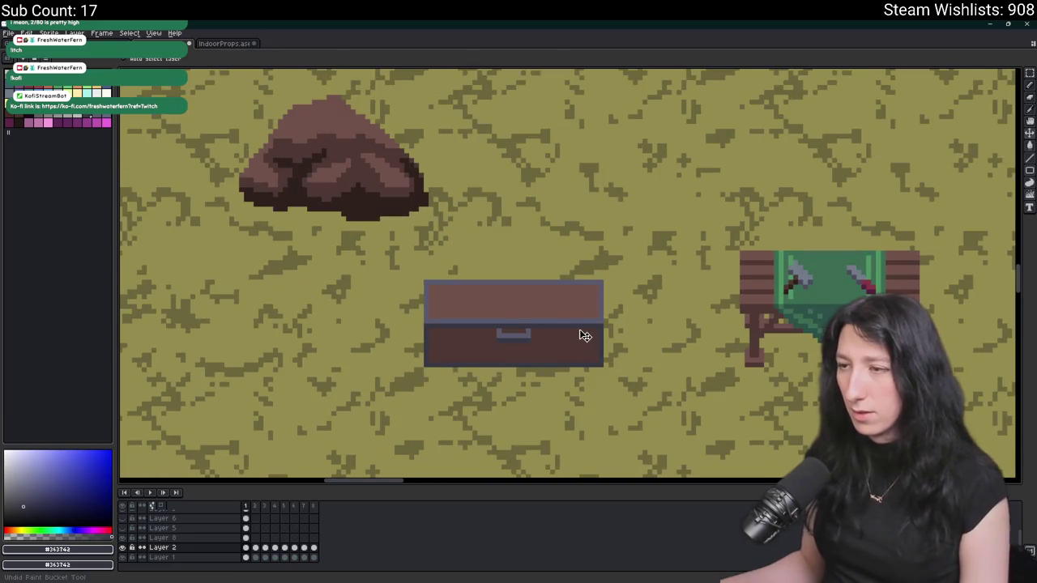
key(g)
scroll(555, 321, up, 4)
scroll(354, 353, down, 2)
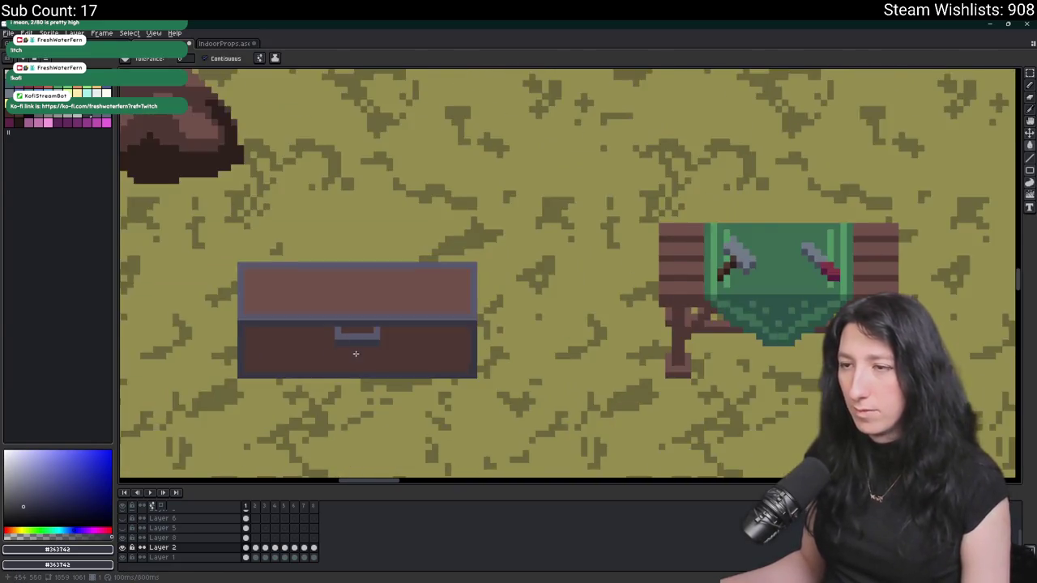
scroll(355, 353, up, 2)
- Pencil over both sides of the lock and inspect the result
key(b)
click(348, 335)
click(475, 336)
scroll(496, 379, down, 3)
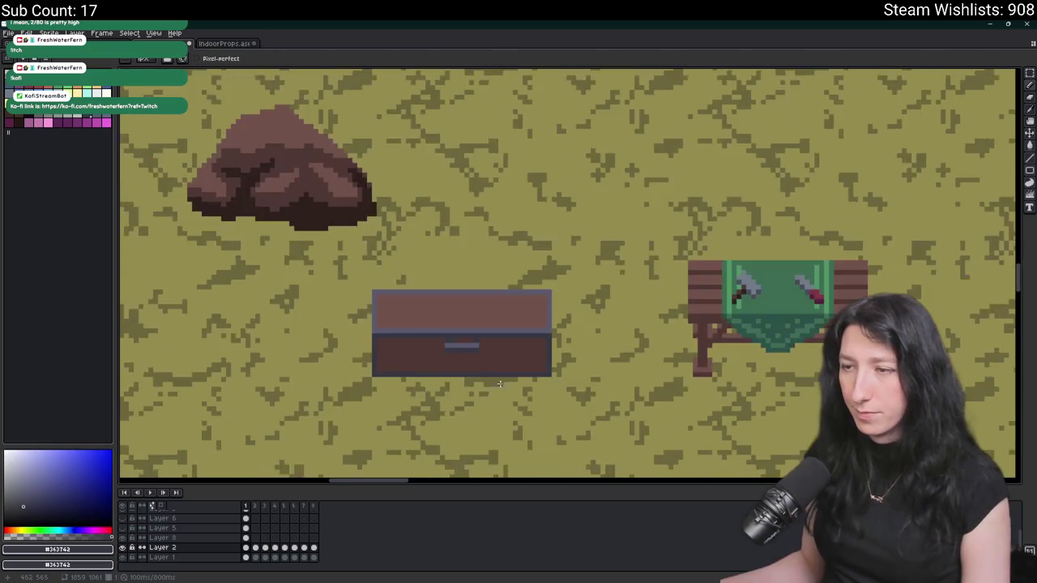
scroll(496, 379, down, 1)
scroll(478, 370, up, 2)
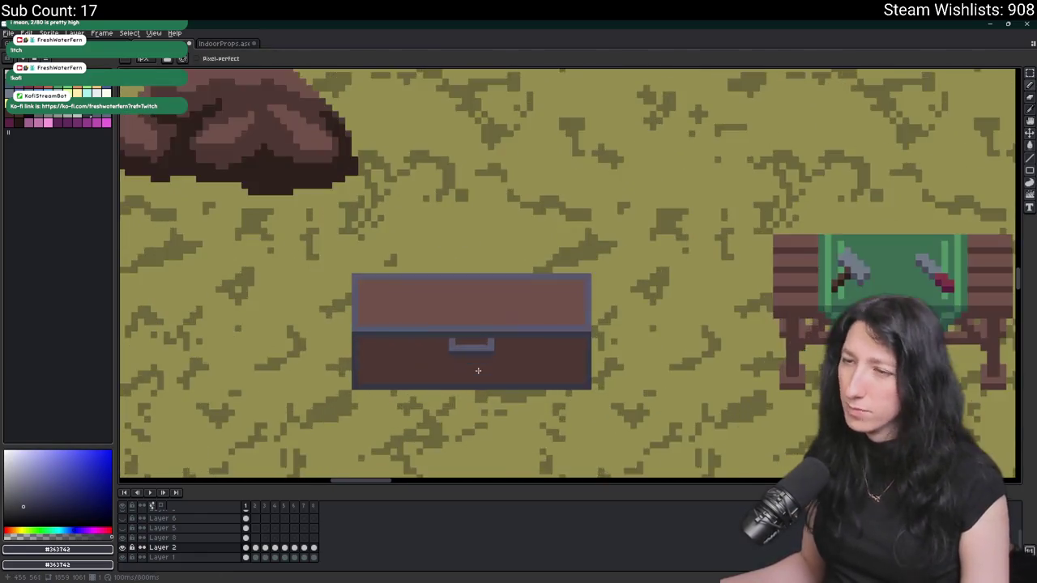
scroll(478, 370, up, 3)
scroll(512, 325, down, 5)
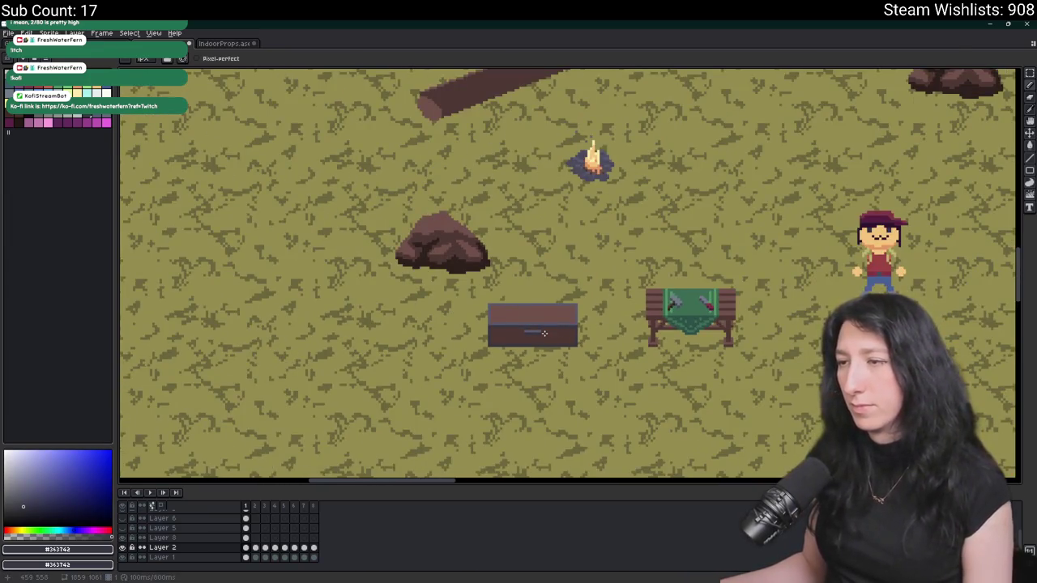
scroll(543, 333, up, 2)
scroll(534, 324, up, 2)
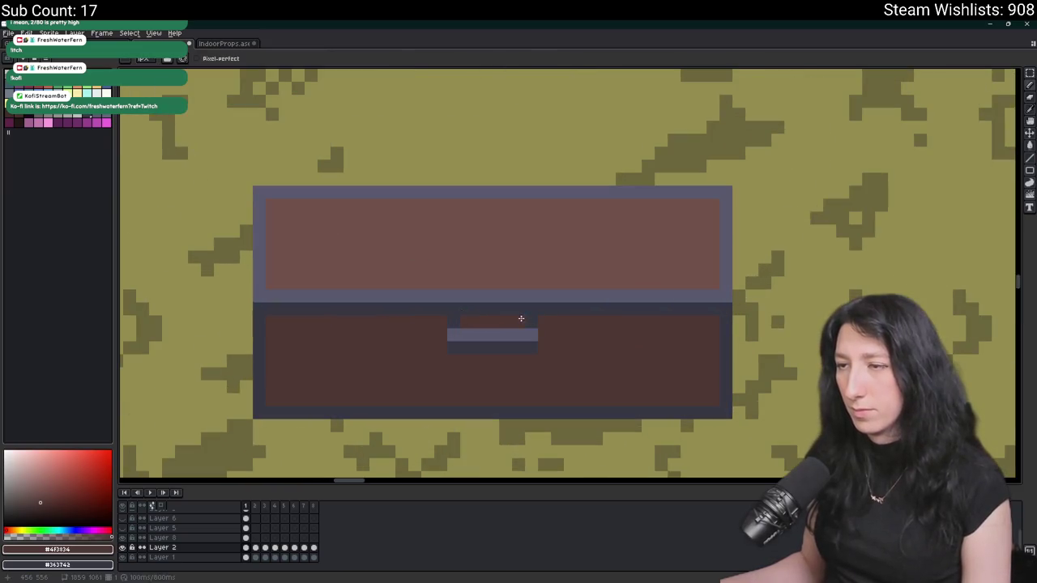
scroll(544, 331, down, 3)
scroll(673, 310, up, 3)
scroll(673, 304, down, 5)
- Undo the last pencil stroke and add a dark pixel at the chest's bottom-left corner
drag(636, 325, 541, 331)
key(ctrl+z)
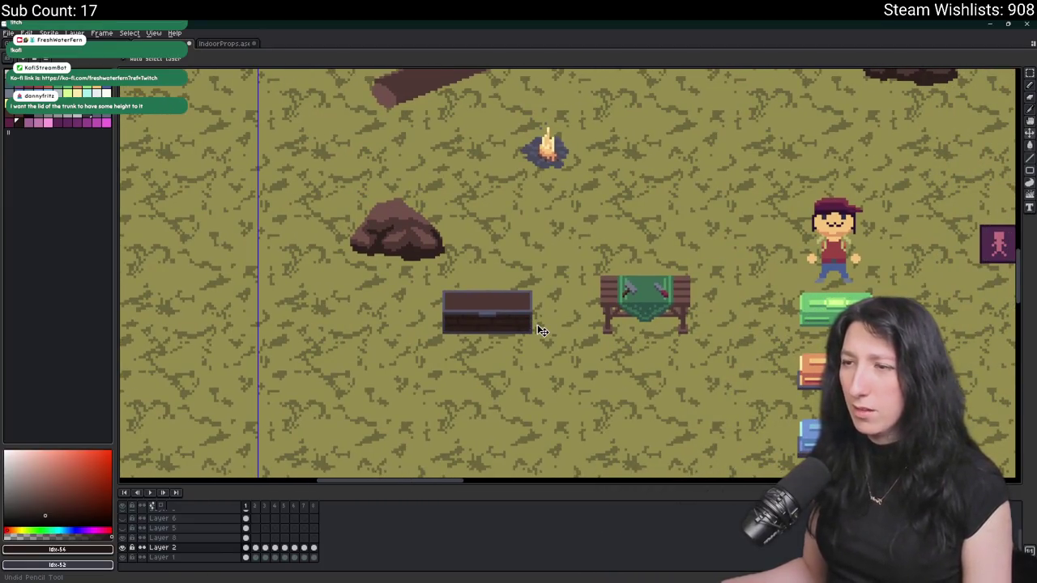
key(b)
scroll(486, 324, up, 4)
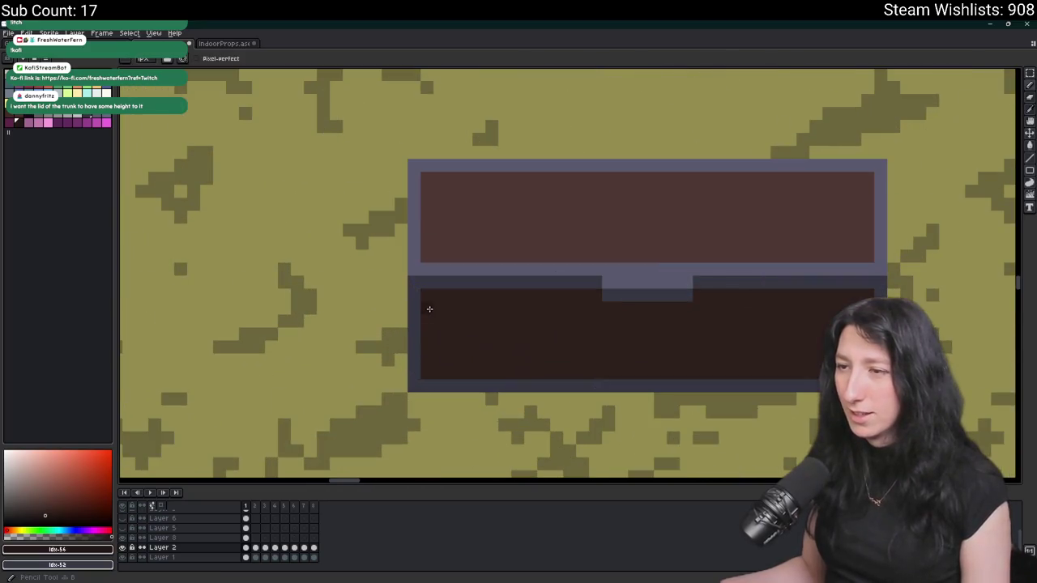
click(425, 366)
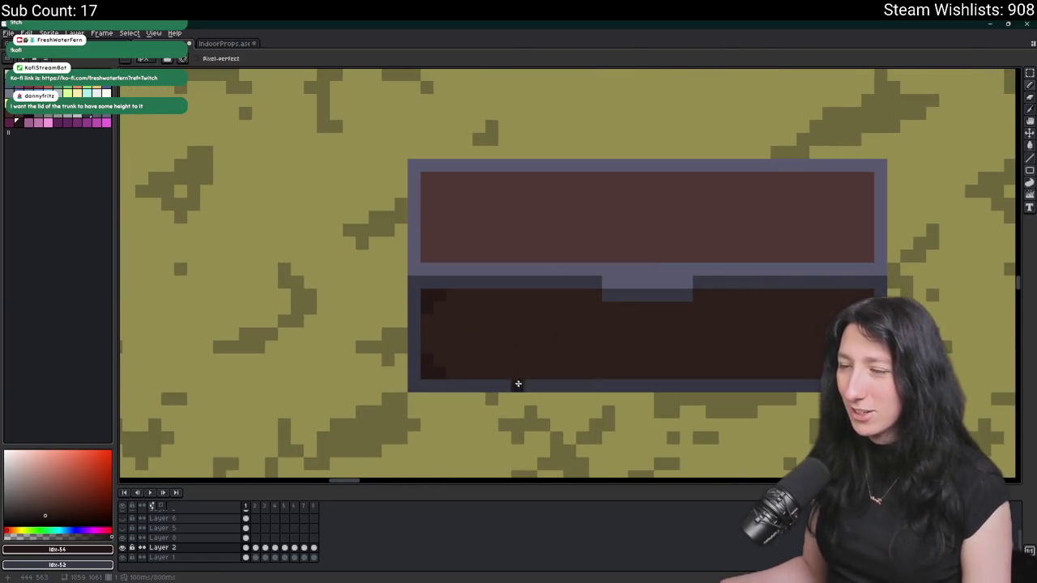
scroll(640, 269, right, 3)
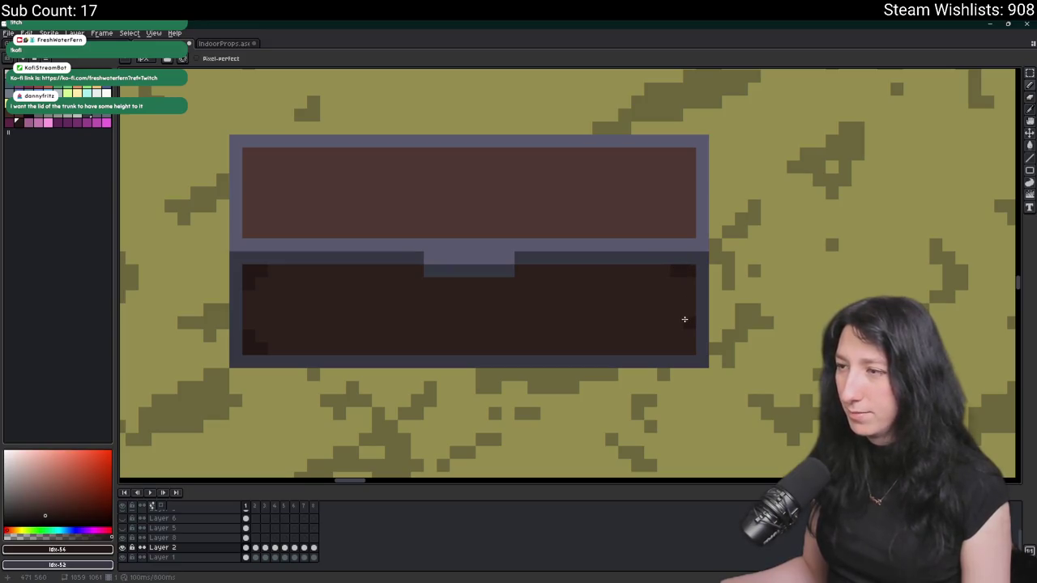
scroll(648, 332, down, 4)
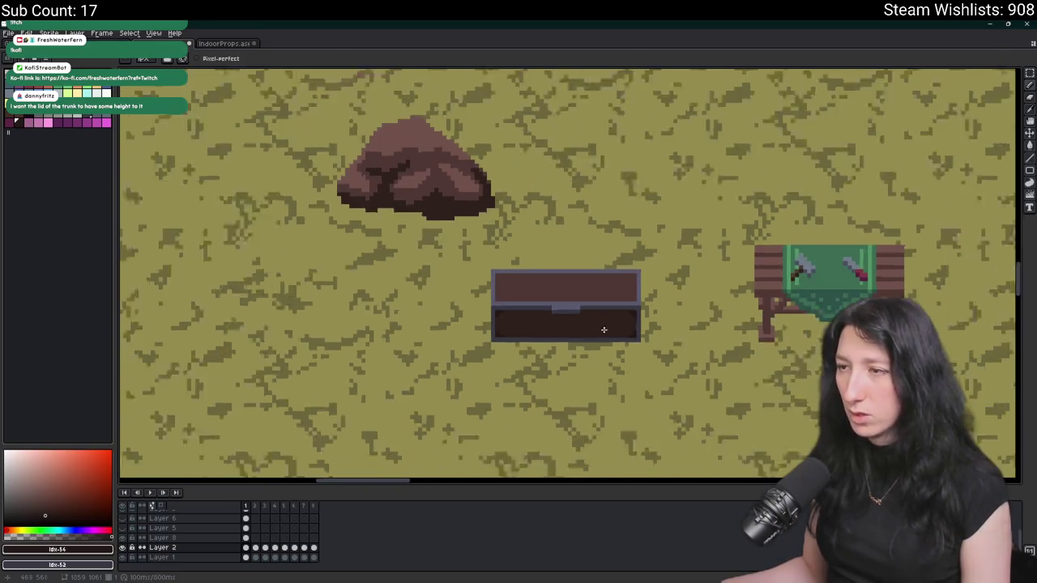
- Sample the lid's brown and draw dark corner pixels at the lid's top-left
key(i)
scroll(605, 308, up, 1)
click(567, 300)
key(b)
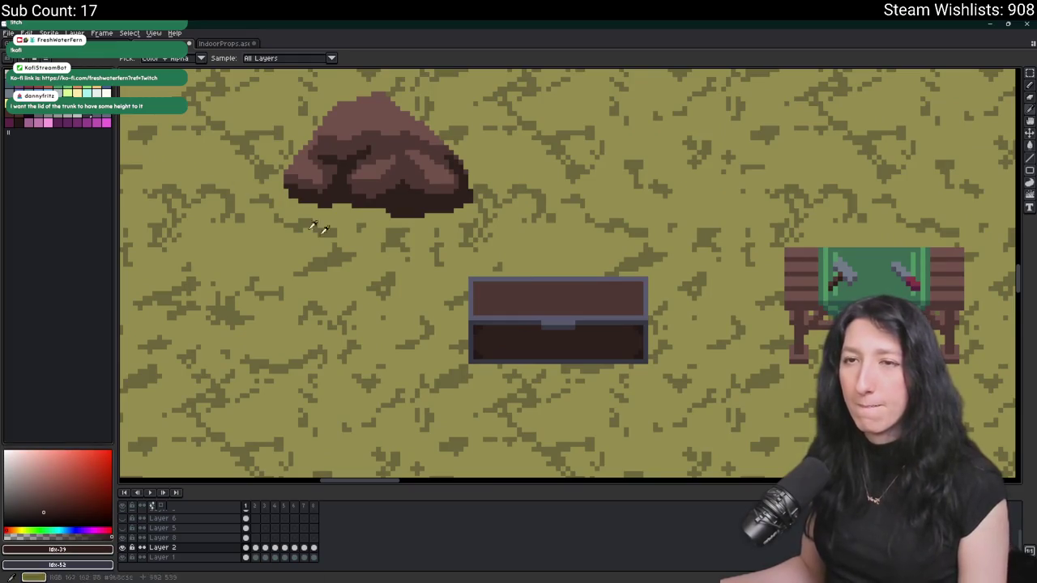
scroll(472, 283, up, 3)
drag(493, 266, 507, 252)
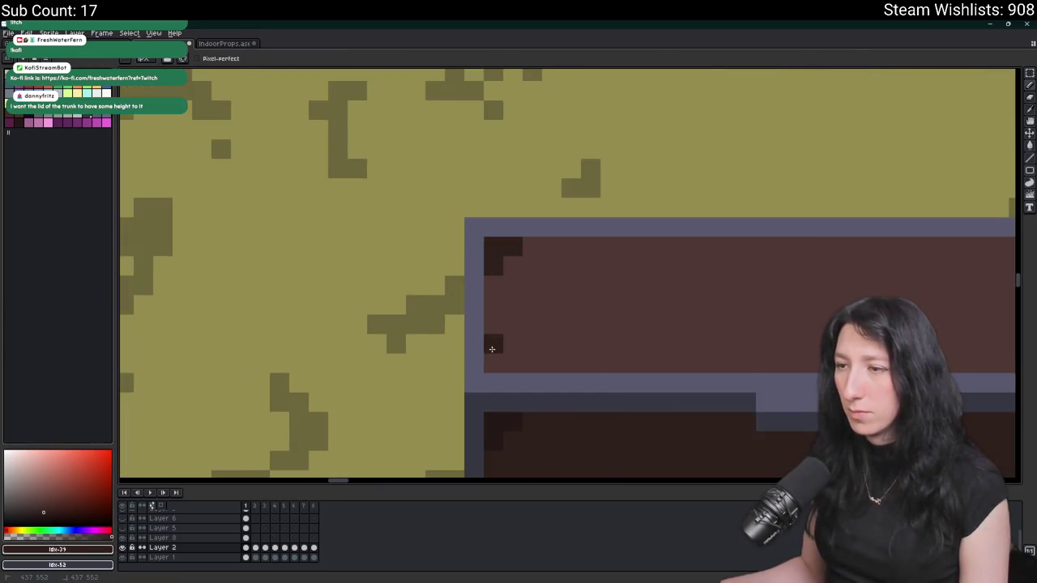
scroll(508, 365, down, 3)
scroll(535, 278, up, 3)
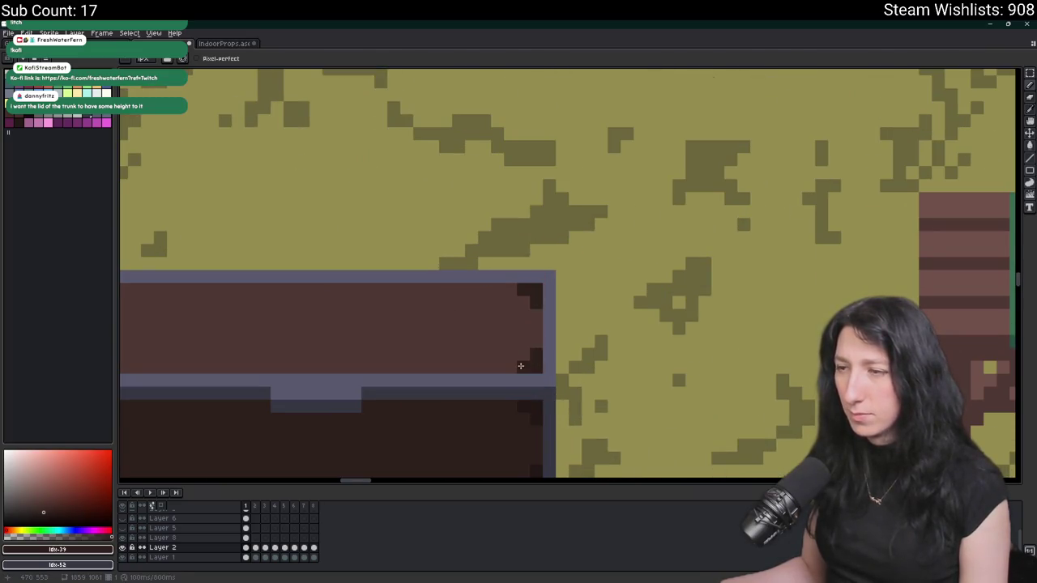
scroll(520, 365, down, 2)
scroll(477, 351, up, 2)
- Bucket-fill the lid's top-left and bottom-left corners with a slightly different palette colour
click(98, 123)
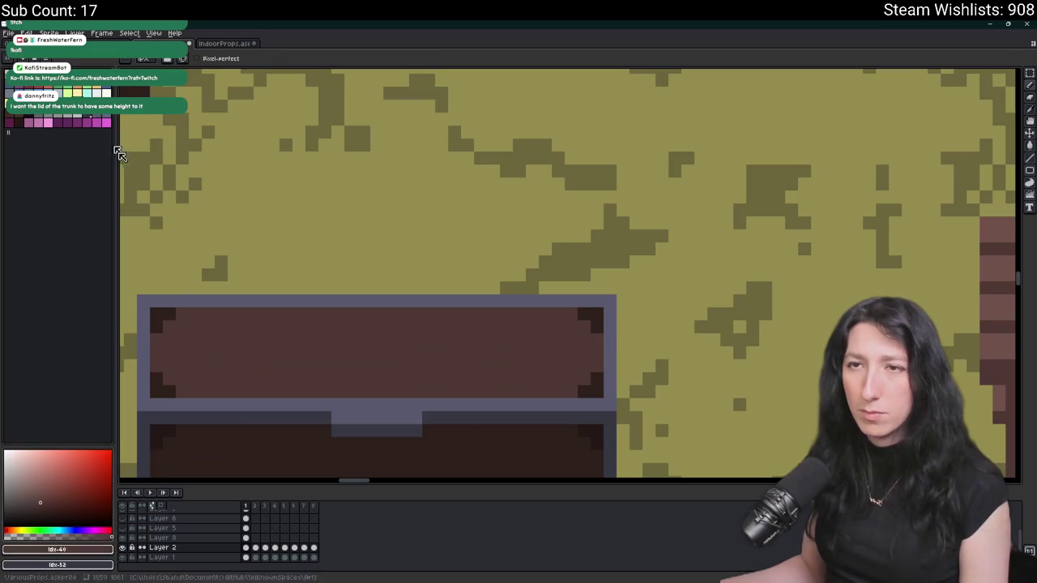
key(g)
scroll(324, 340, down, 1)
scroll(267, 341, up, 1)
click(261, 308)
click(261, 374)
click(260, 309)
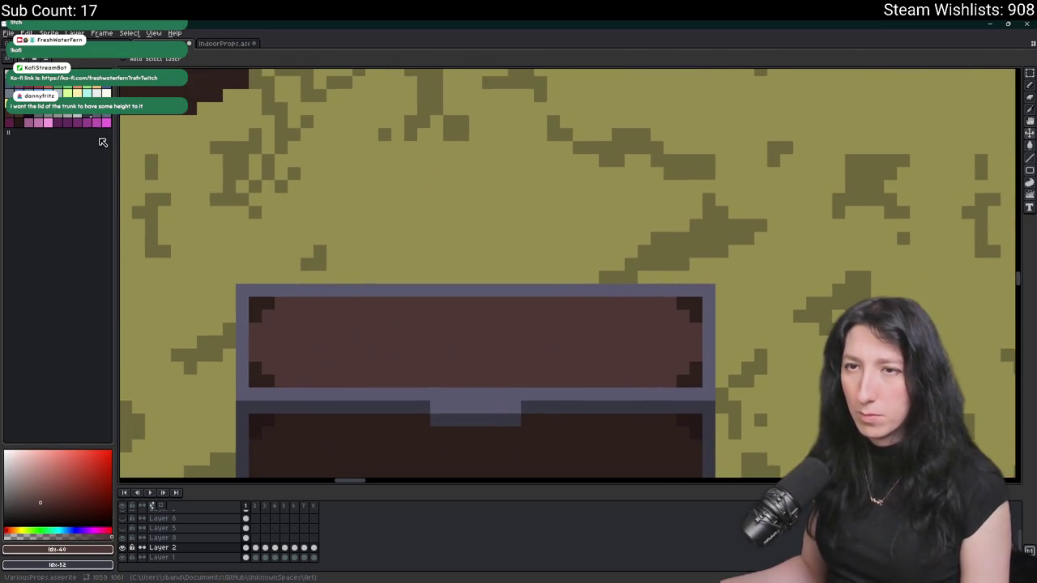
- Recolour the lid's four corners back to the lid's fill colour
alt+click(279, 324)
click(261, 380)
click(261, 303)
click(695, 316)
click(690, 303)
click(696, 379)
scroll(702, 379, down, 3)
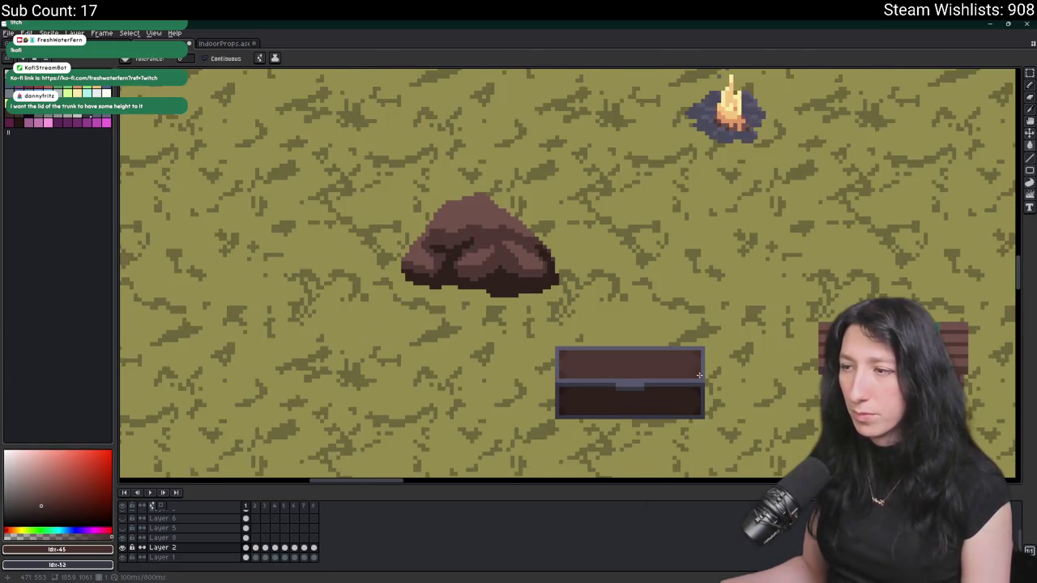
scroll(579, 316, down, 1)
- Hide the ground background layer so only the props remain visible
key(m)
scroll(541, 353, down, 1)
scroll(527, 340, up, 5)
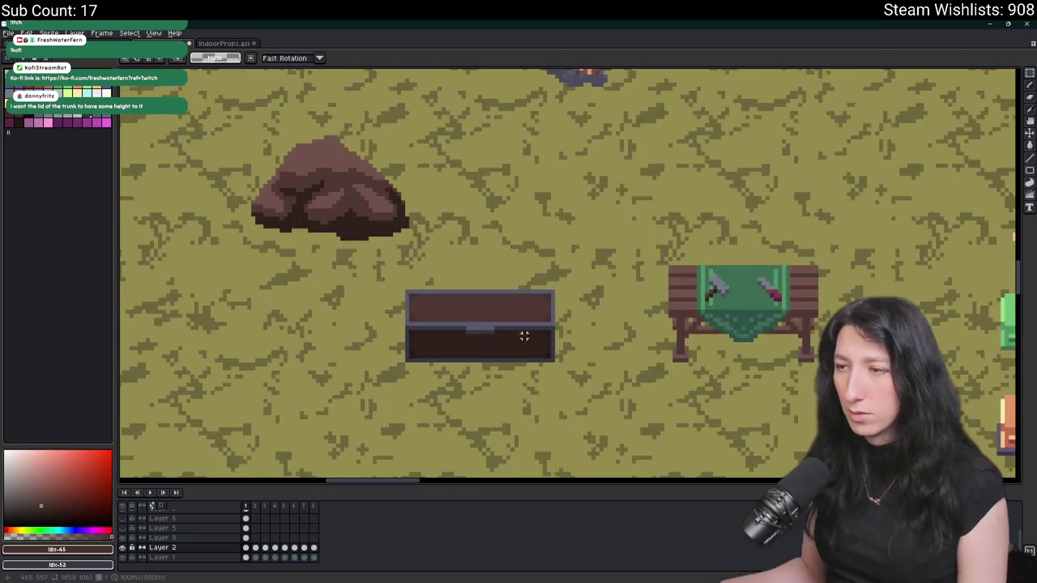
key(b)
key(g)
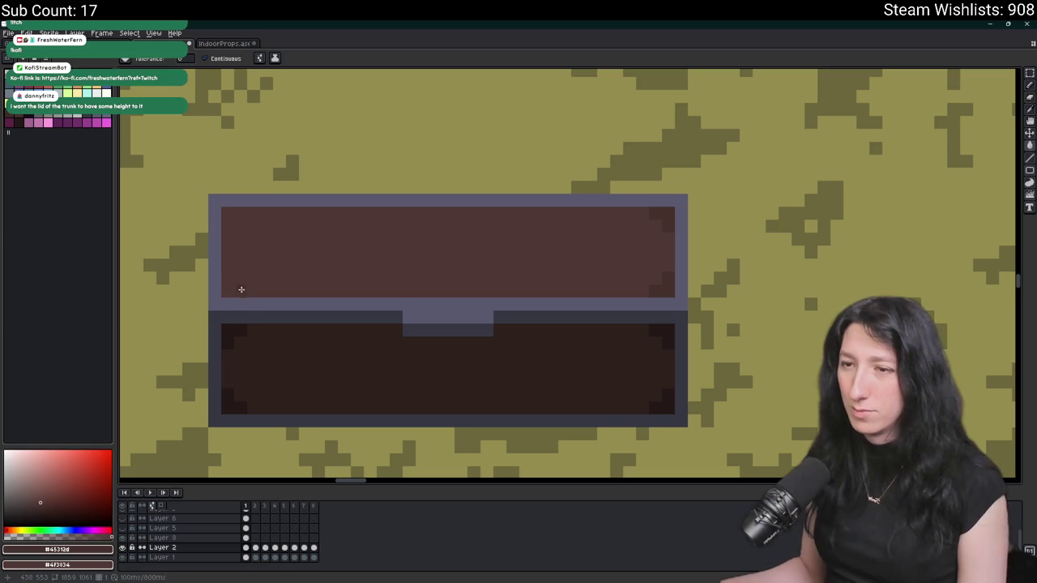
key(b)
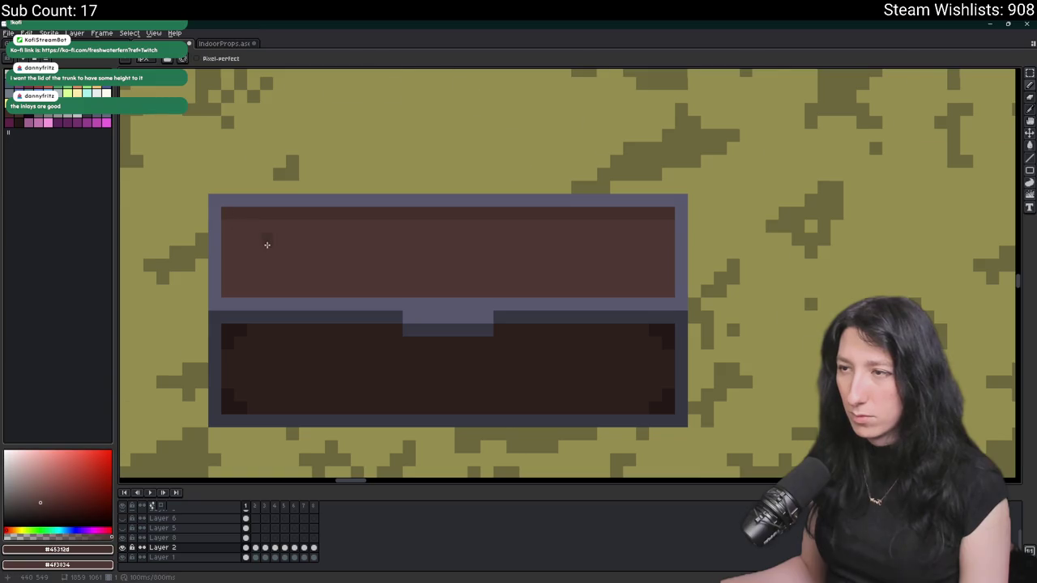
scroll(276, 258, down, 3)
scroll(287, 271, down, 1)
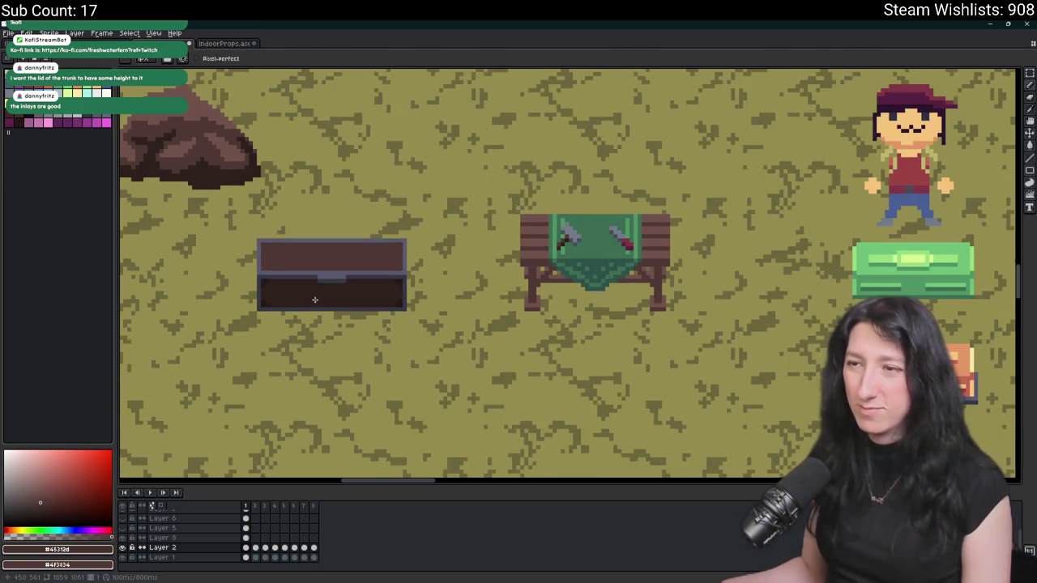
scroll(316, 301, down, 2)
key(m)
scroll(316, 300, up, 3)
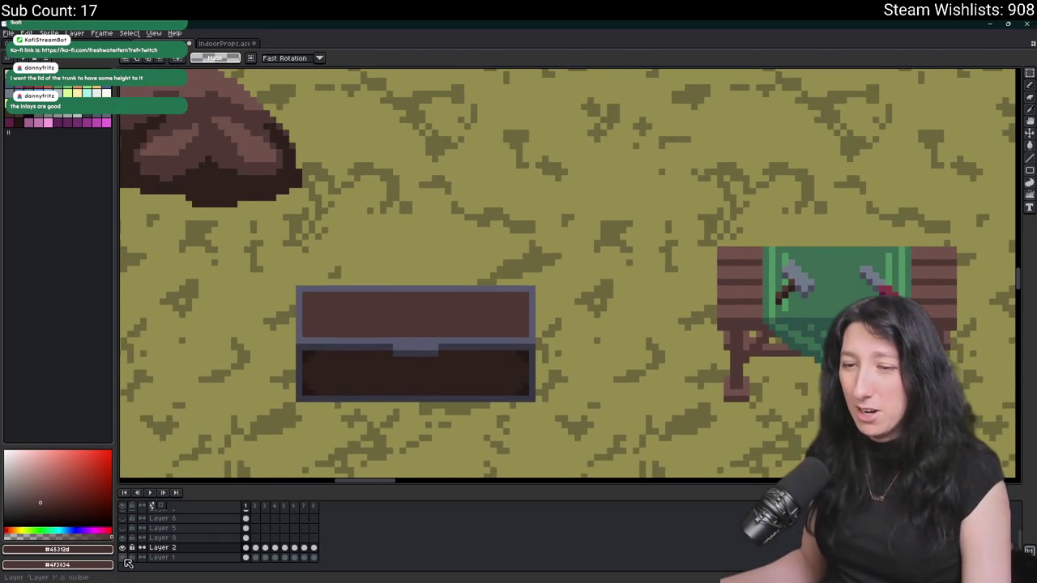
click(123, 557)
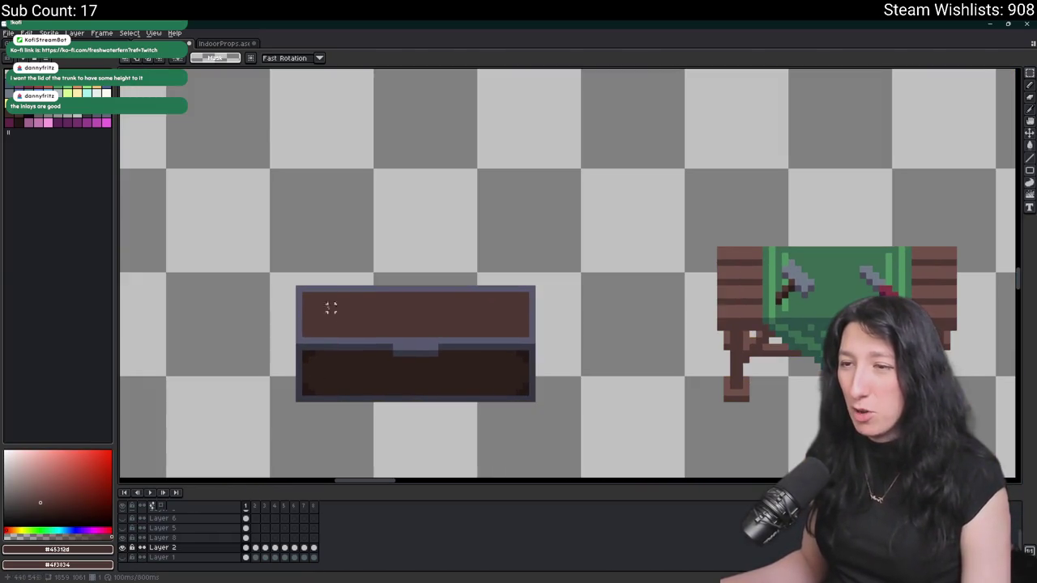
- Marquee the wood chest and export the selection as WoodChest.png instead of CraftingTable
drag(299, 289, 537, 403)
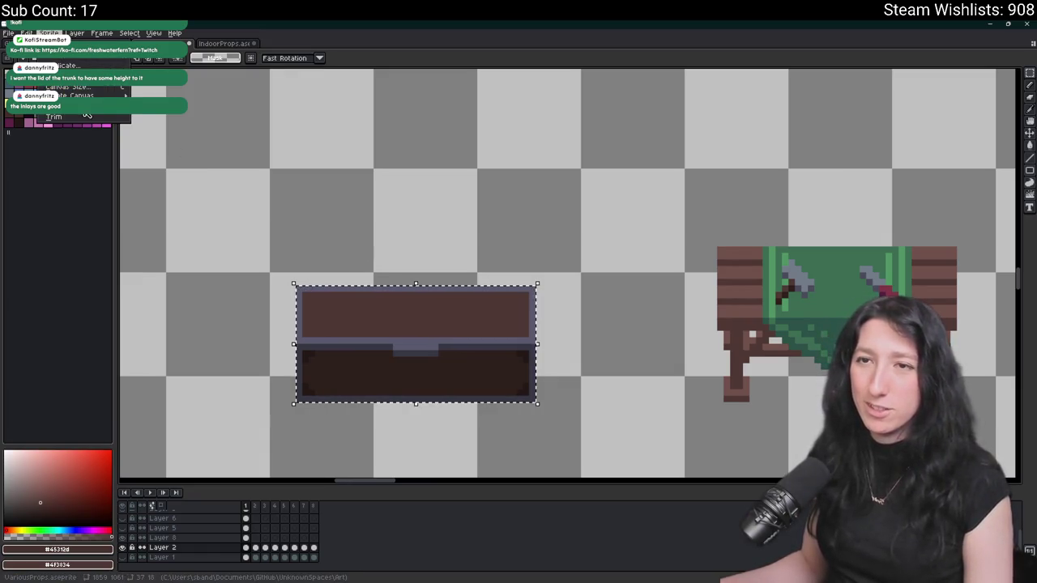
key(ctrl+alt+n)
key(ctrl+alt+shift+s)
drag(714, 207, 610, 213)
key(BackSpace)
text(WoodChest)
key(Return)
key(Return)
scroll(615, 280, down, 4)
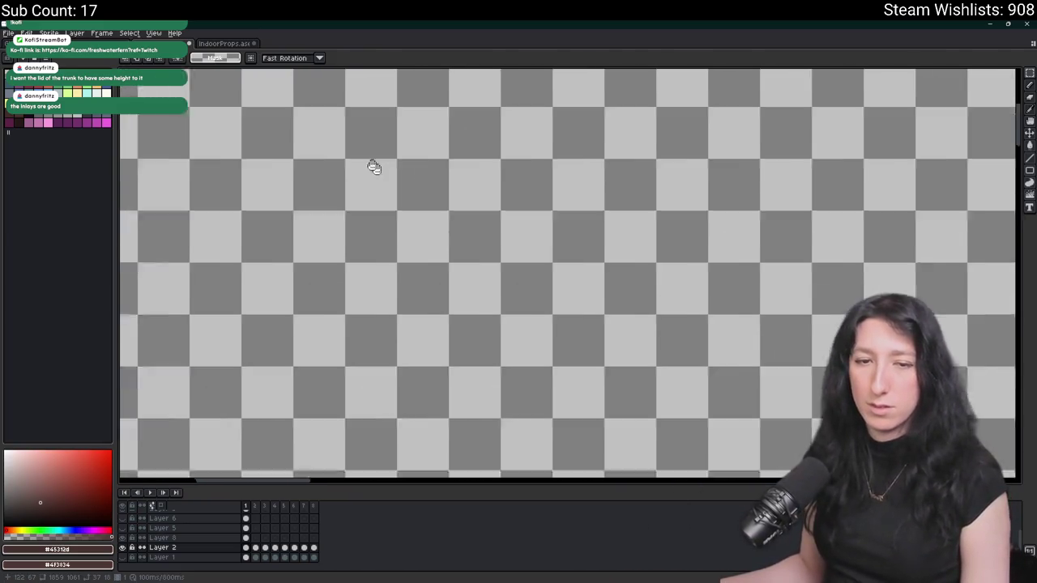
scroll(486, 389, right, 2)
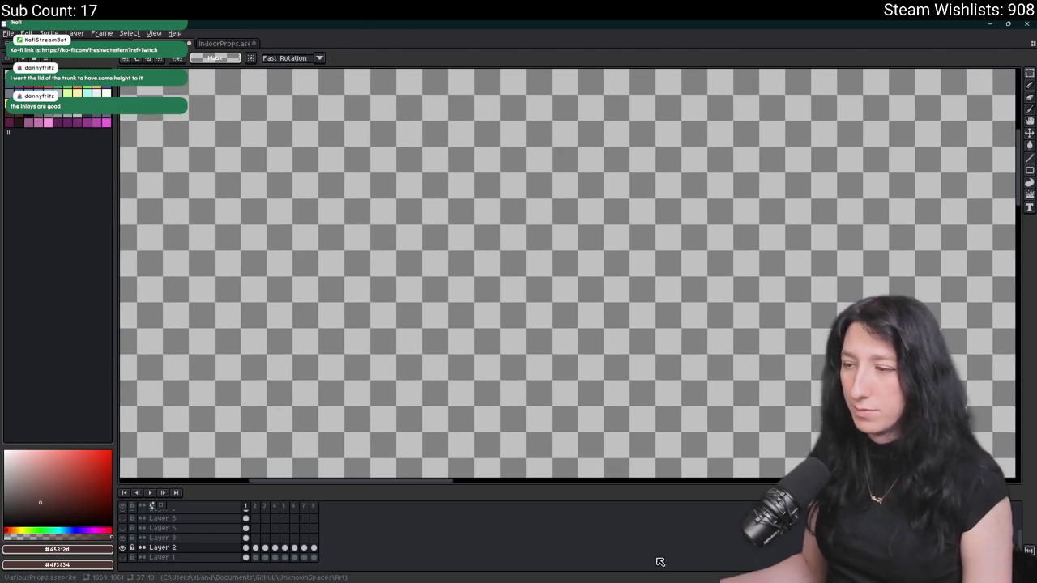
key(alt+Tab)
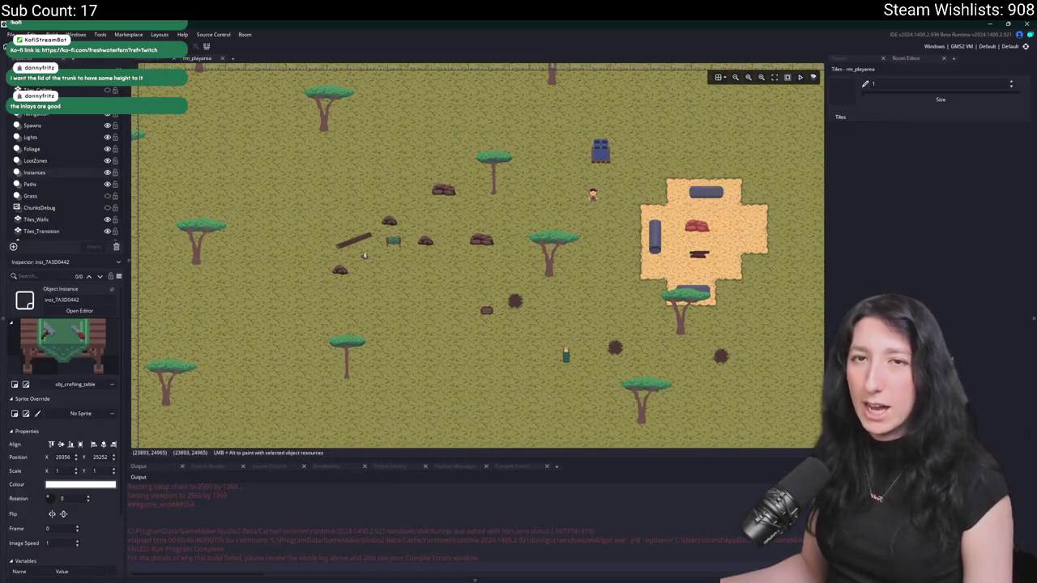
- Find spr_woodchest0 in the Asset Browser and open it in the sprite editor
click(840, 57)
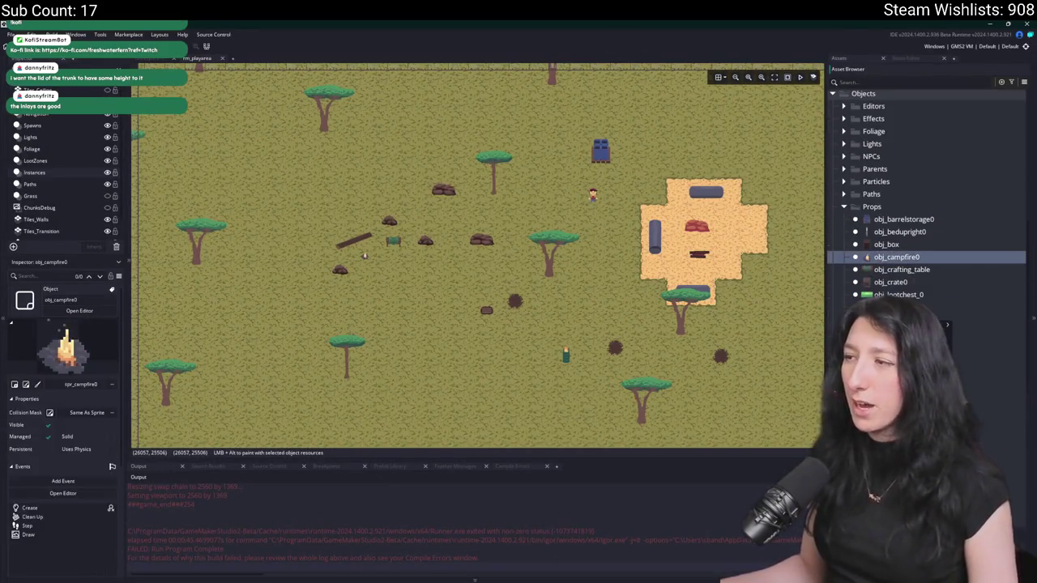
scroll(883, 269, down, 10)
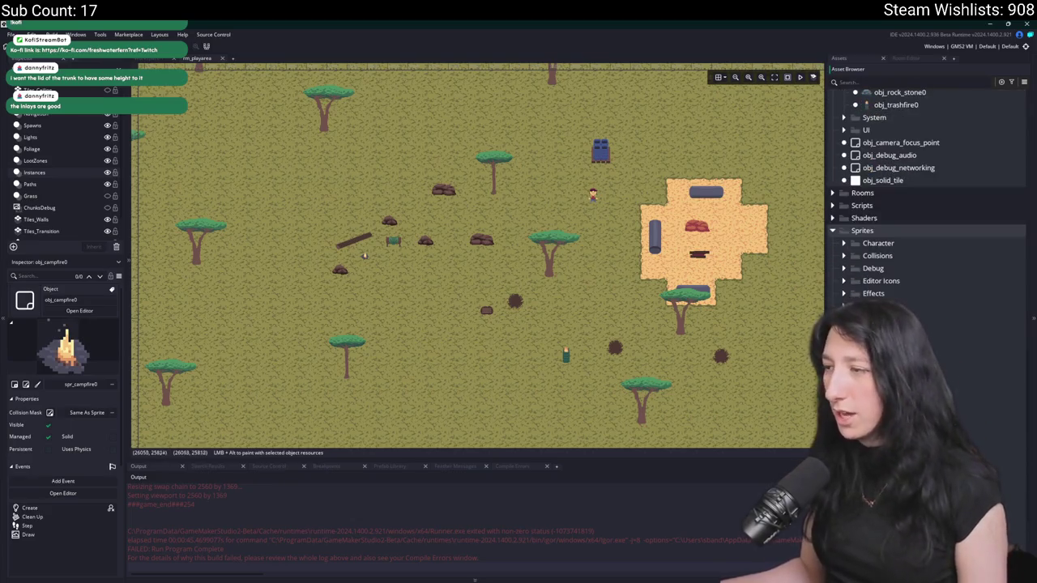
mouse_move(899, 495)
mouse_down()
mouse_move(625, 188)
mouse_move(568, 195)
mouse_move(463, 268)
mouse_move(365, 408)
mouse_move(327, 502)
mouse_up()
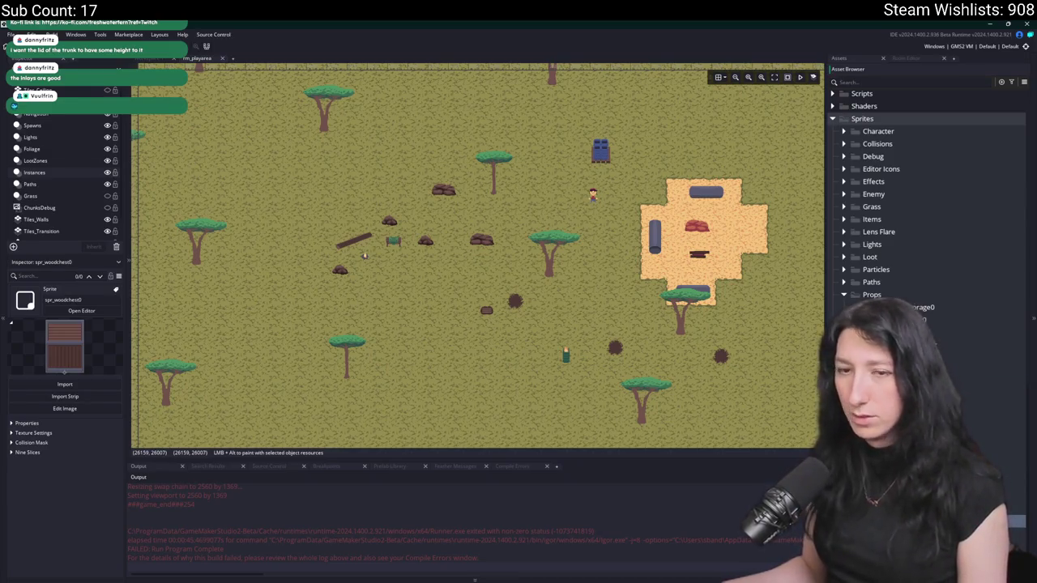
double_click(364, 256)
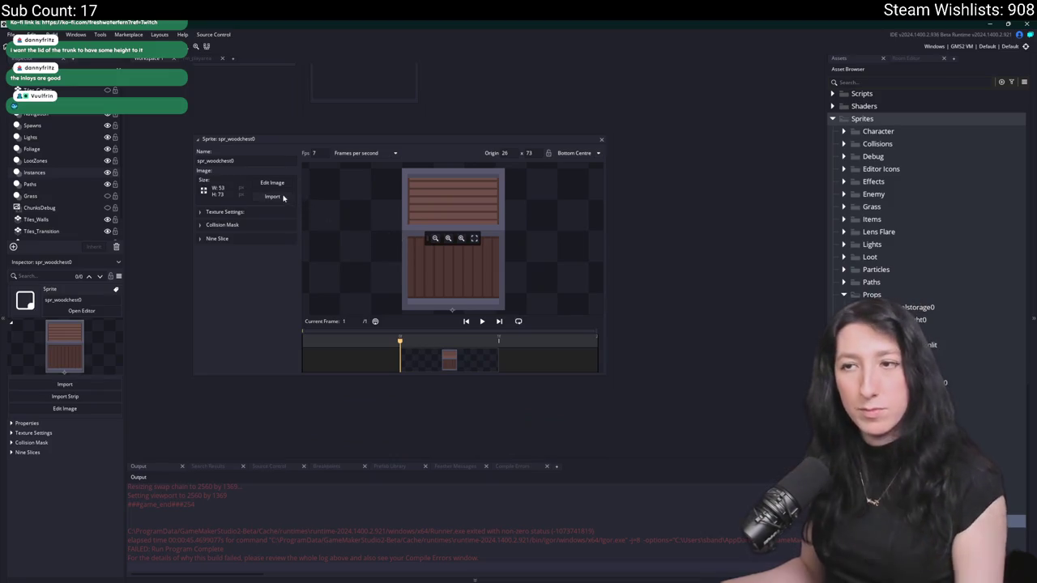
- Import WoodChest.png to replace the sprite's crate image
click(283, 197)
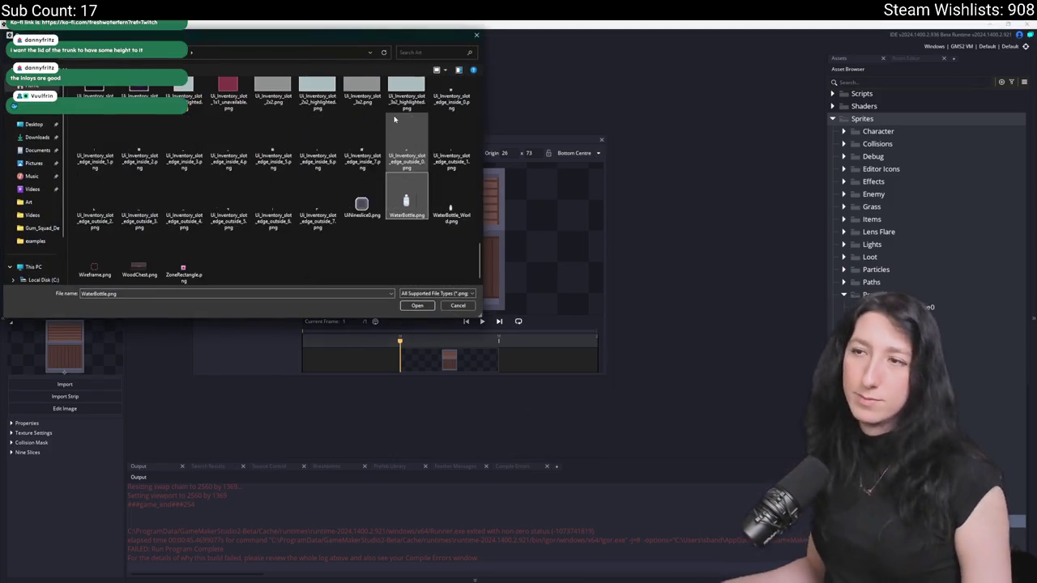
double_click(134, 271)
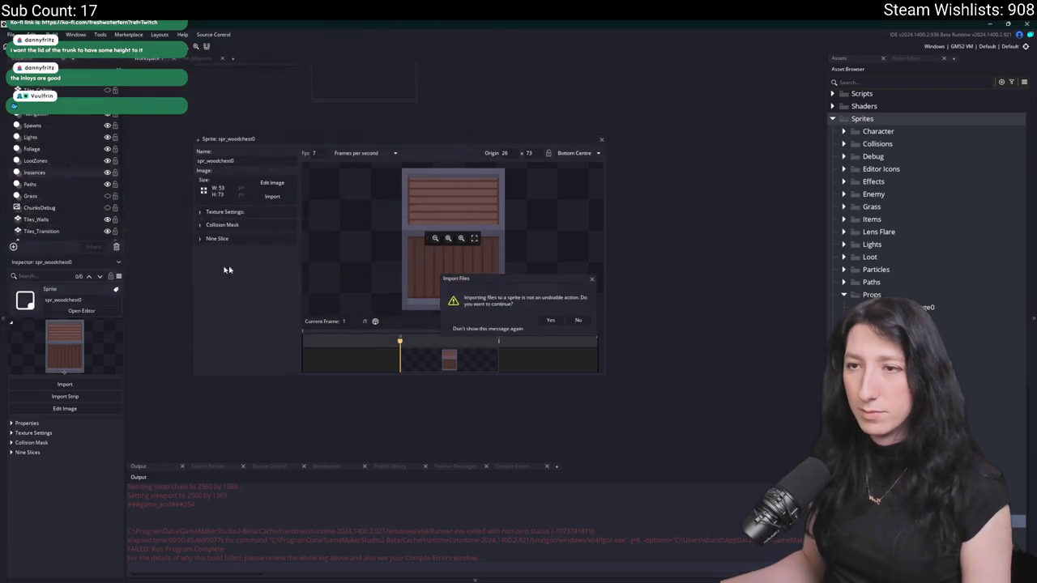
click(548, 320)
- Fit the collision mask's edges around the chest and close the sprite editor
click(235, 211)
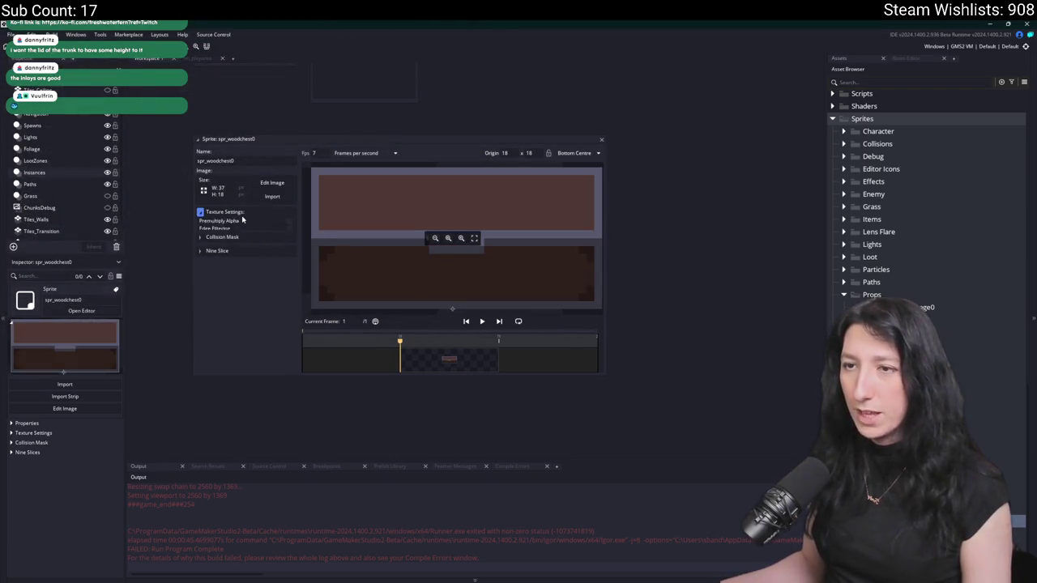
click(220, 224)
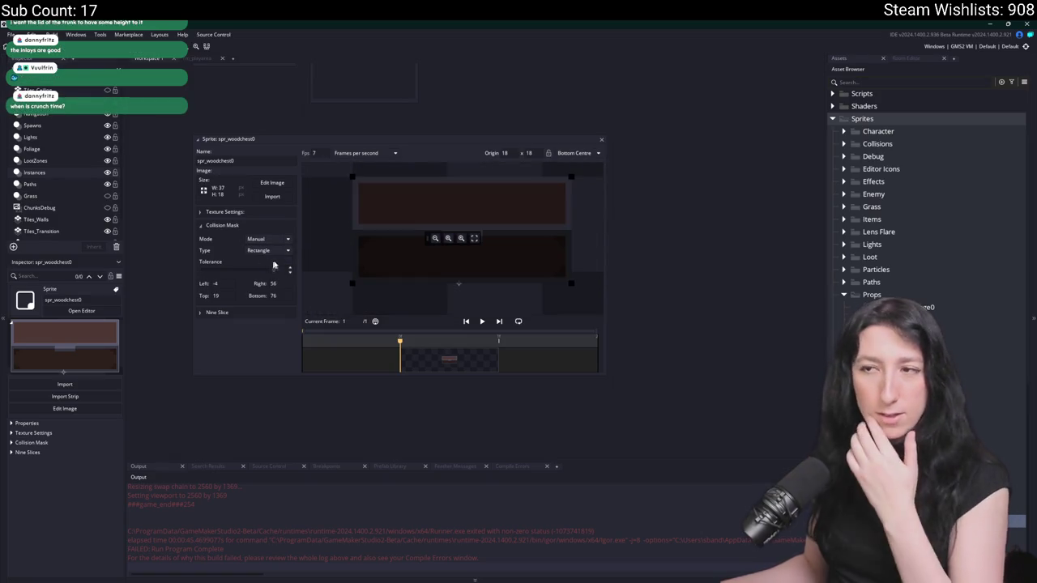
drag(352, 177, 357, 226)
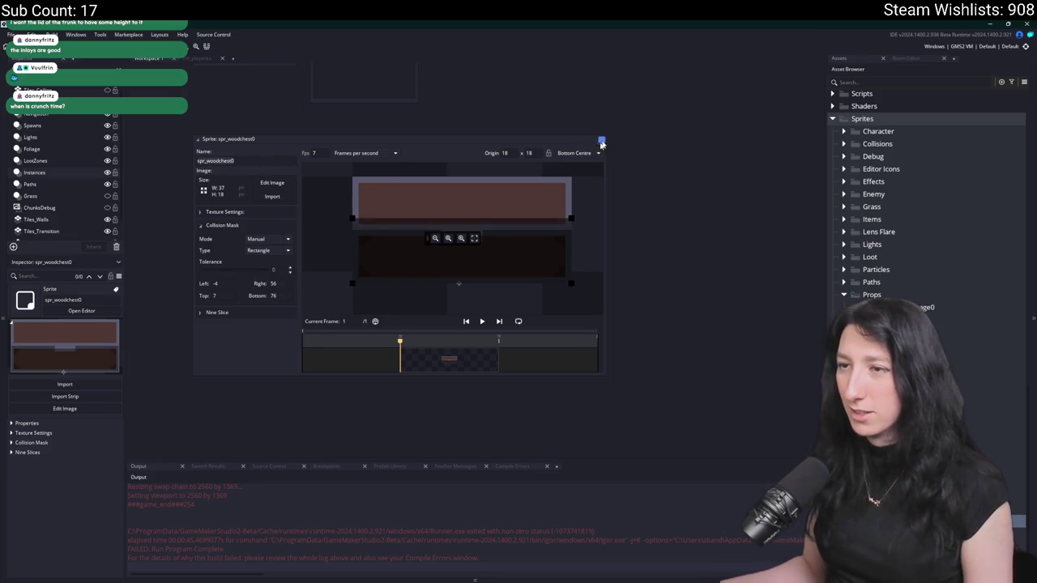
drag(353, 219, 369, 212)
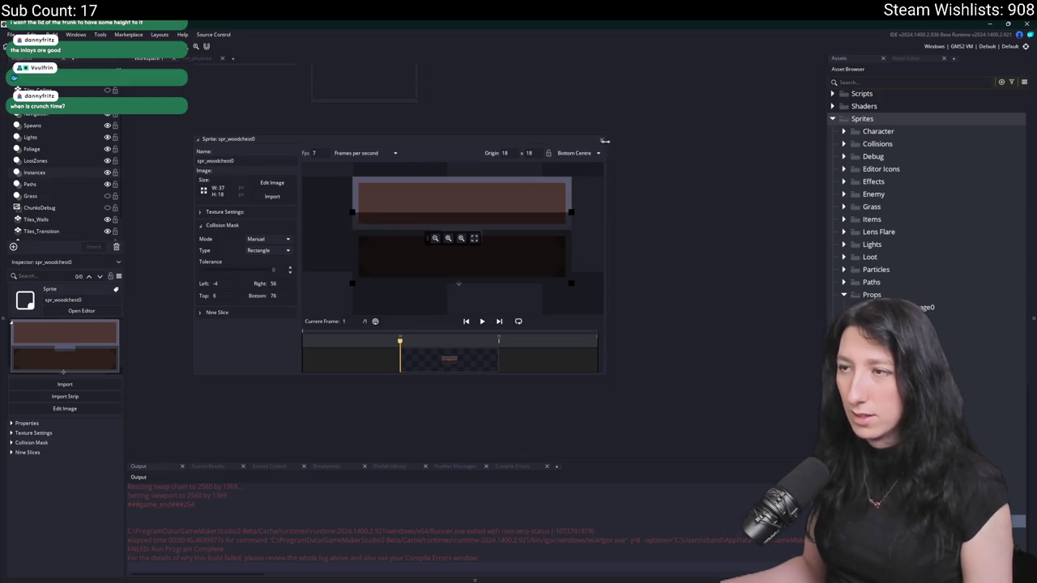
drag(351, 284, 340, 284)
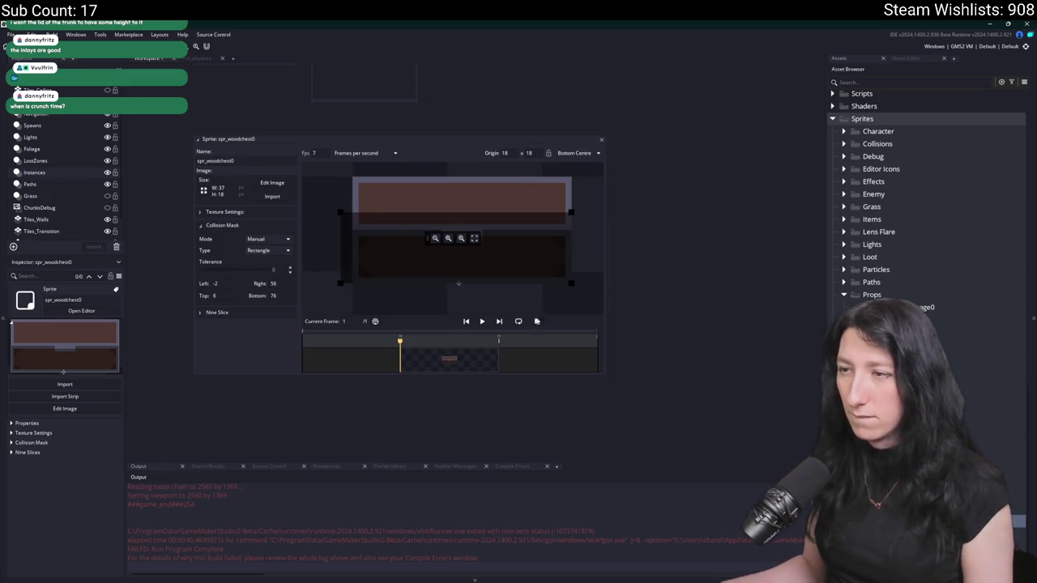
drag(572, 284, 582, 295)
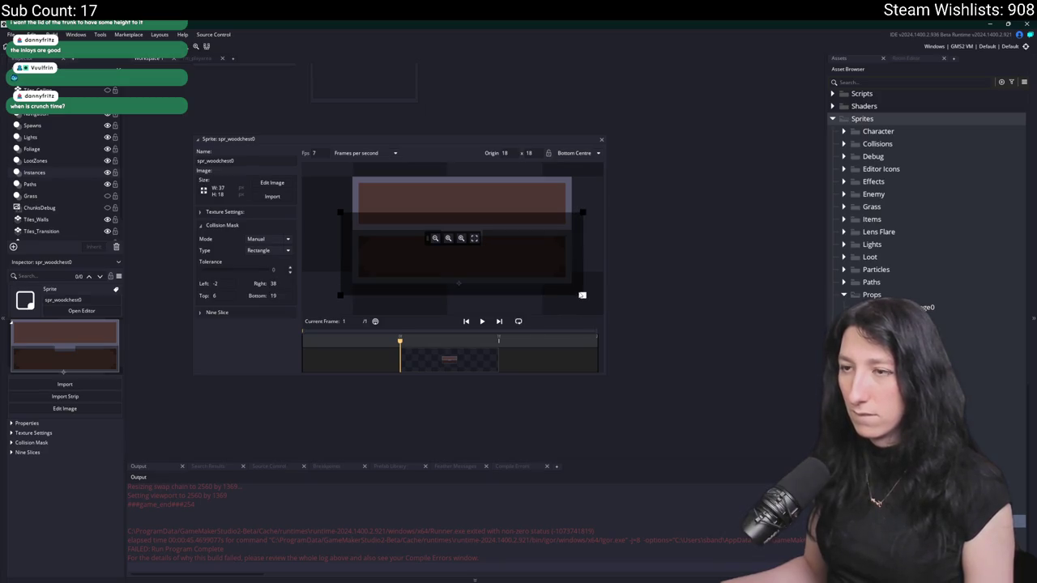
click(601, 139)
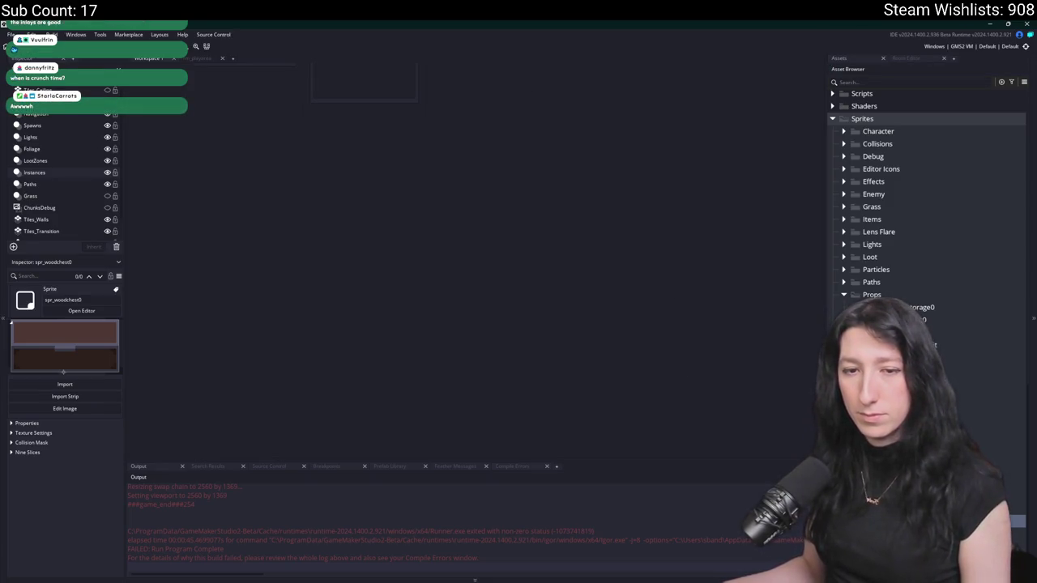
- Rename the obj_lootchest_4 object to obj_woodchest0
scroll(923, 243, up, 10)
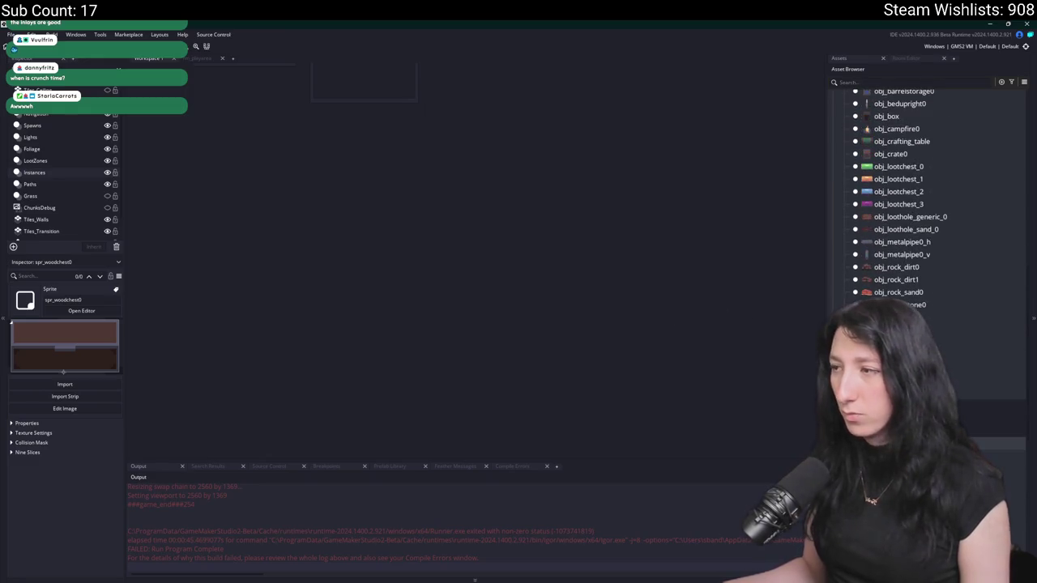
click(899, 329)
scroll(929, 297, up, 3)
click(907, 214)
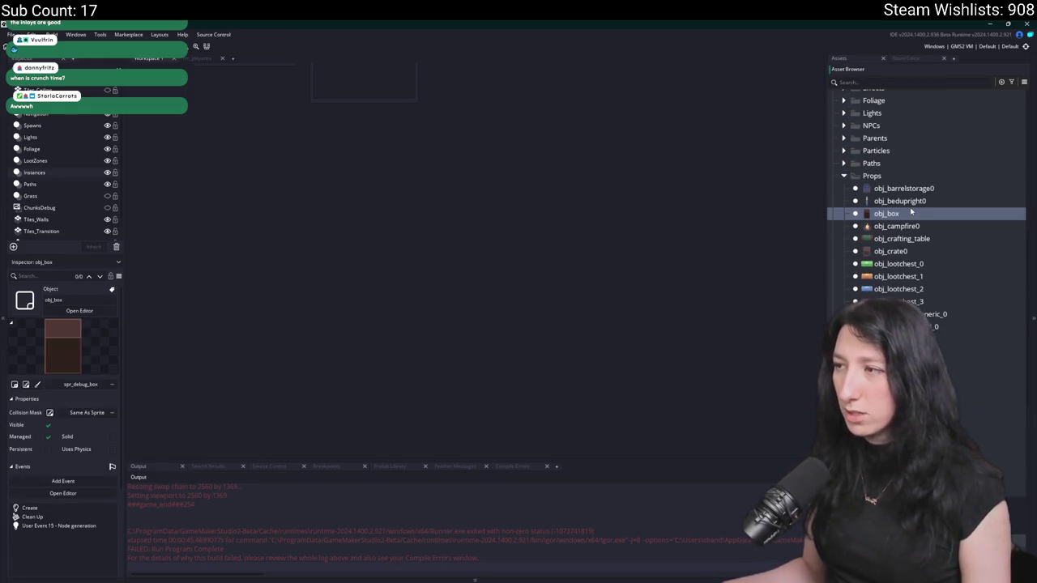
click(971, 313)
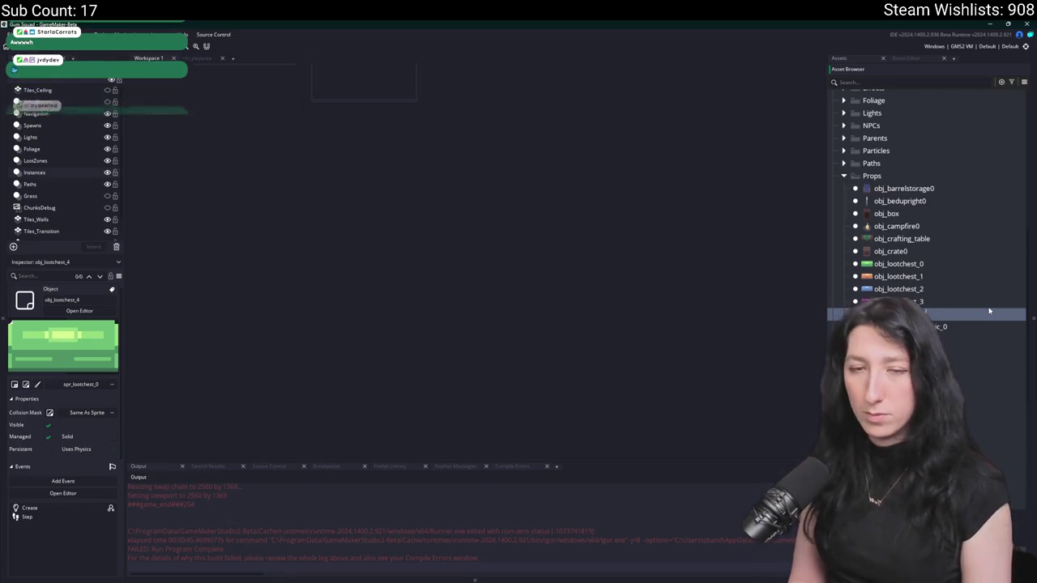
key(Return)
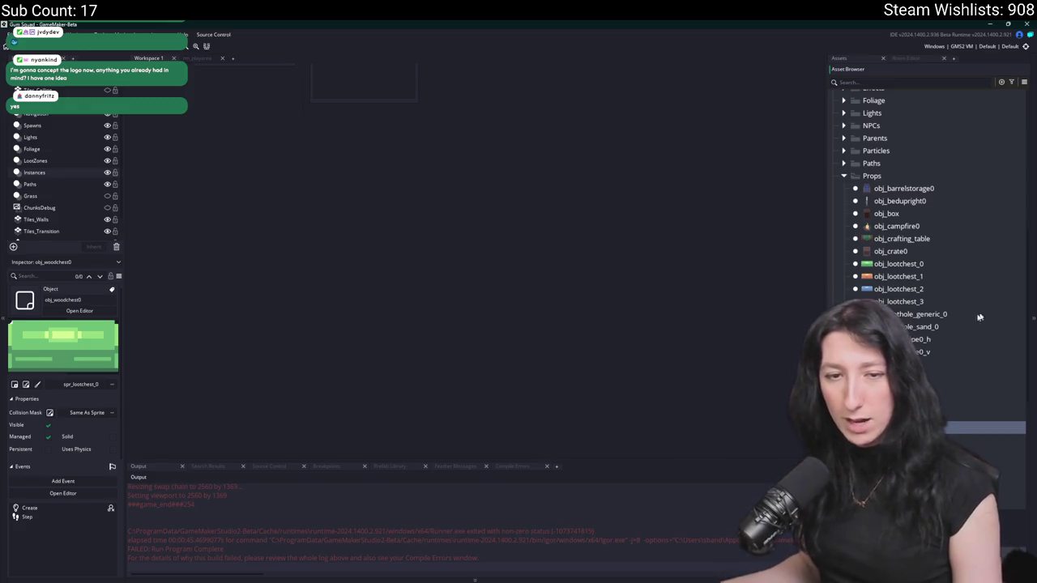
- Assign spr_woodchest0 as obj_woodchest0's sprite and open its Create event
double_click(891, 427)
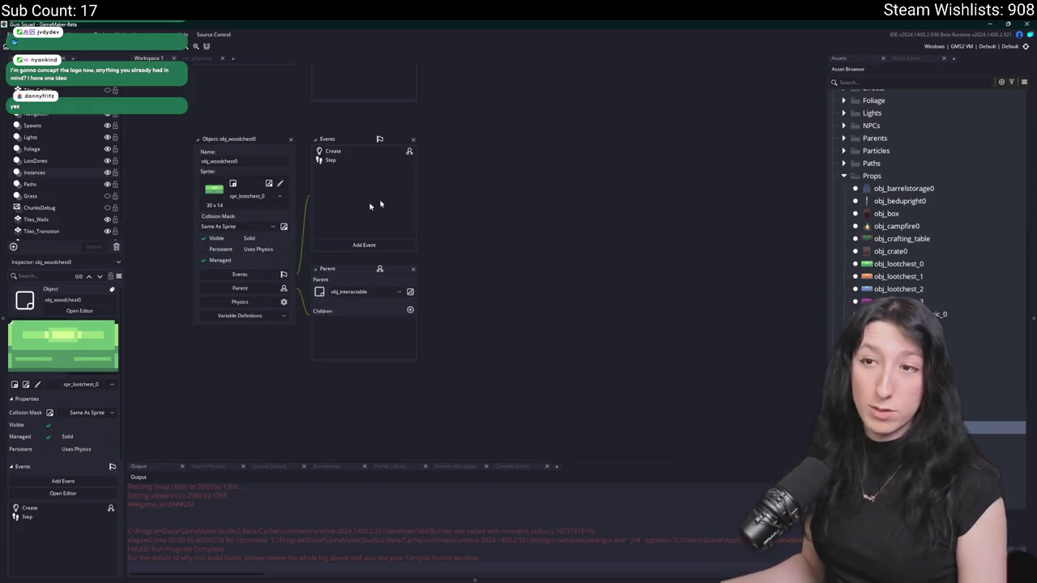
click(246, 205)
text(_woodchest0)
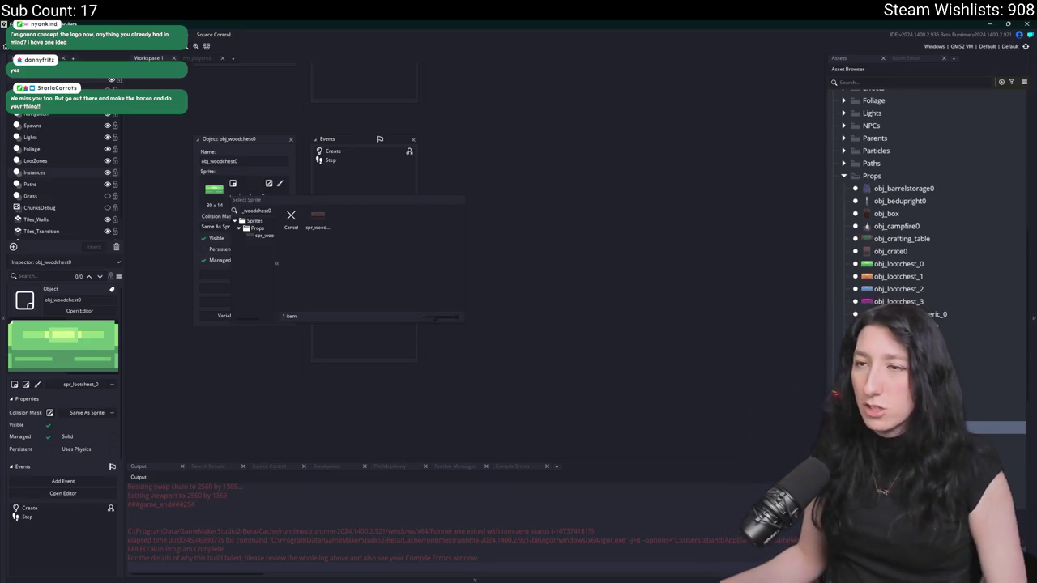
click(318, 217)
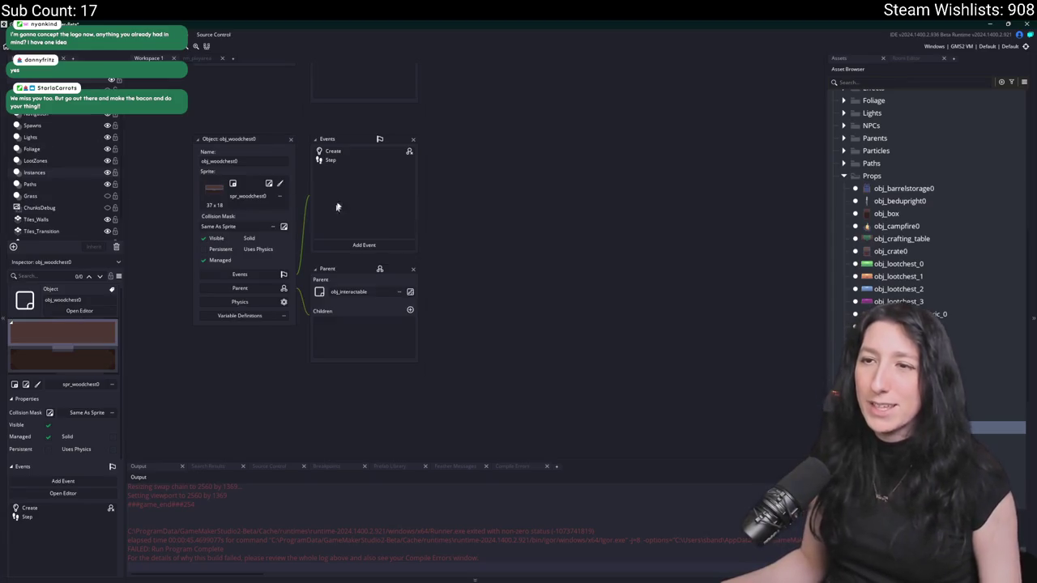
double_click(358, 157)
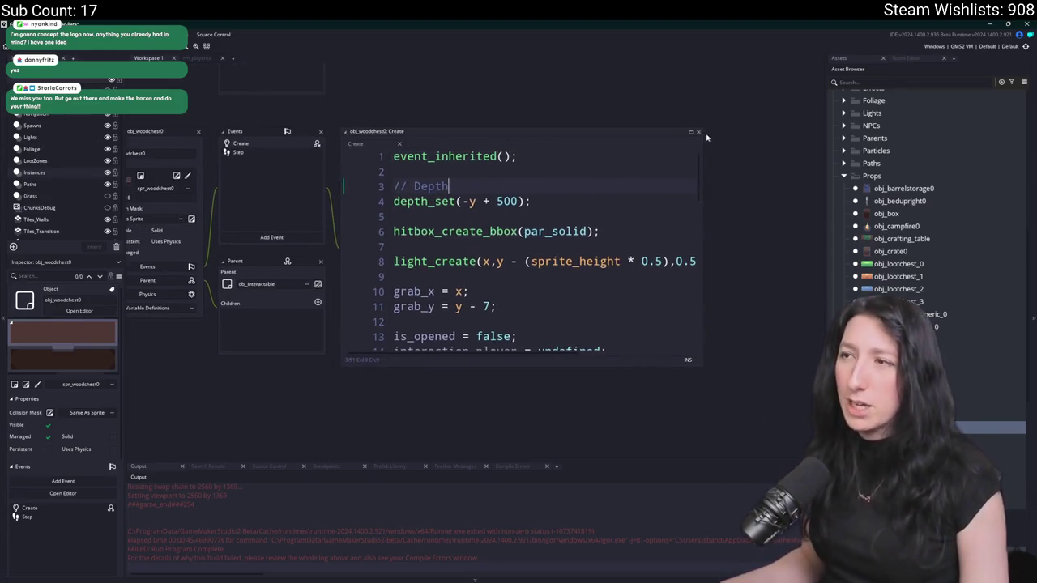
- Delete the light_create line and the loot_reset function from obj_woodchest0's Create event
double_click(692, 138)
drag(625, 185, 639, 163)
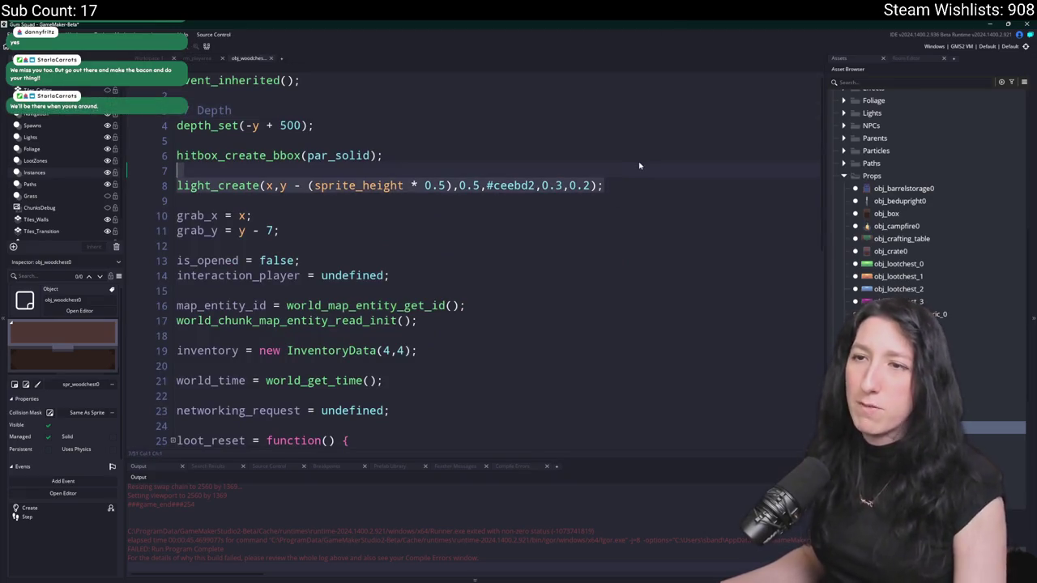
key(BackSpace)
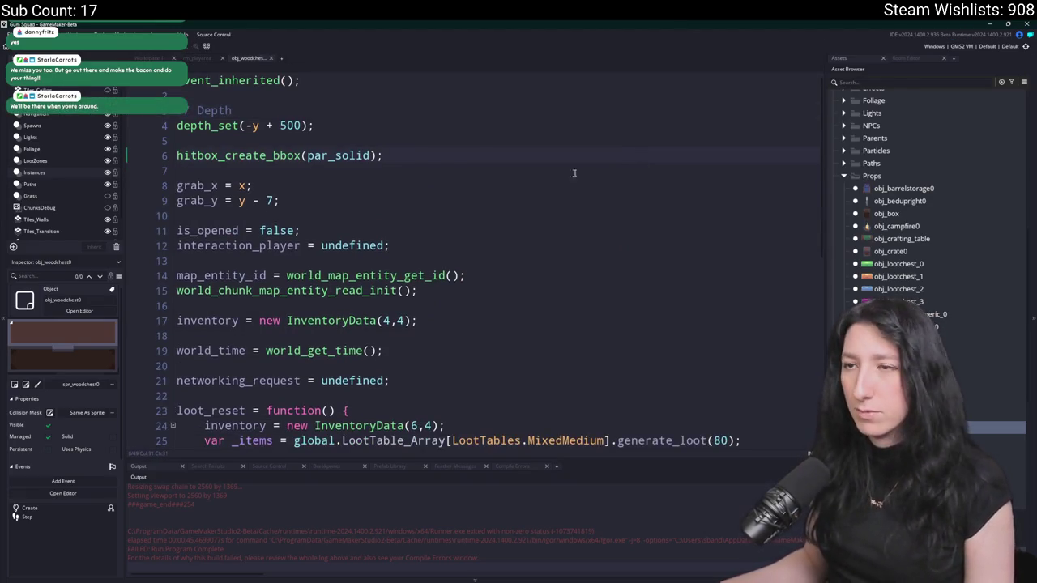
scroll(503, 253, down, 3)
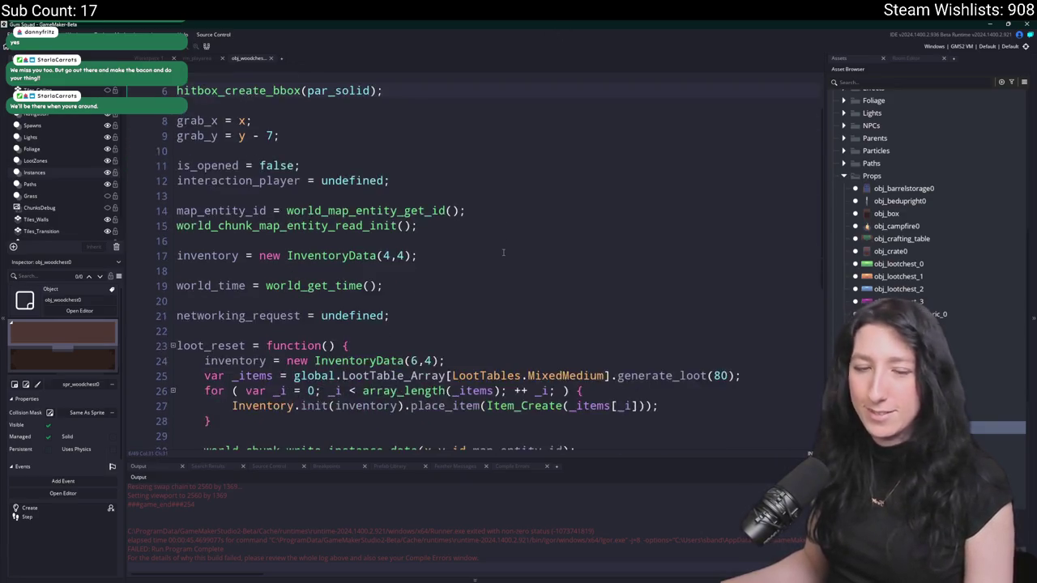
scroll(502, 250, down, 3)
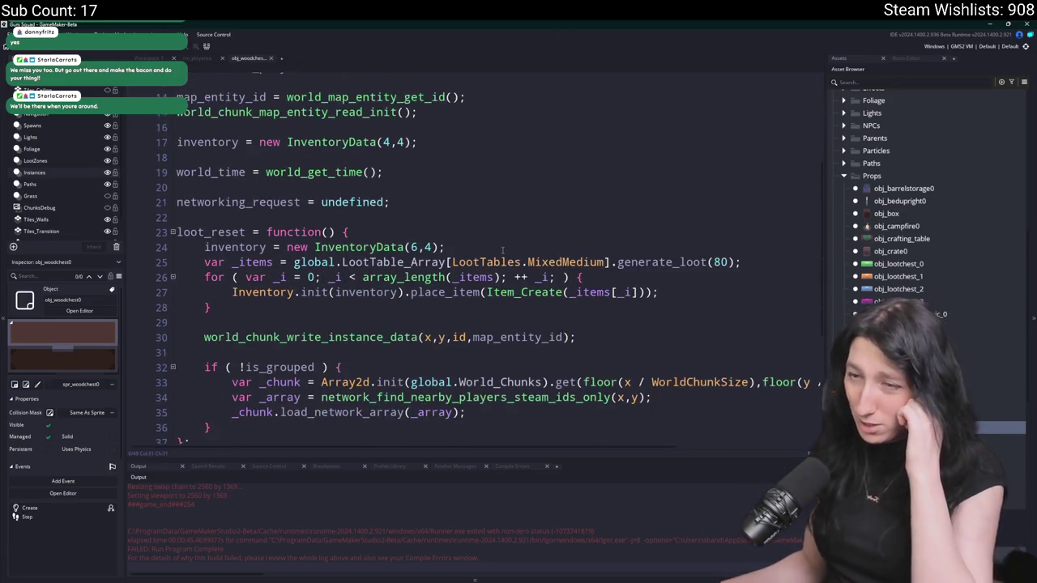
mouse_move(219, 395)
mouse_down()
mouse_move(212, 185)
mouse_move(390, 153)
mouse_up()
key(BackSpace)
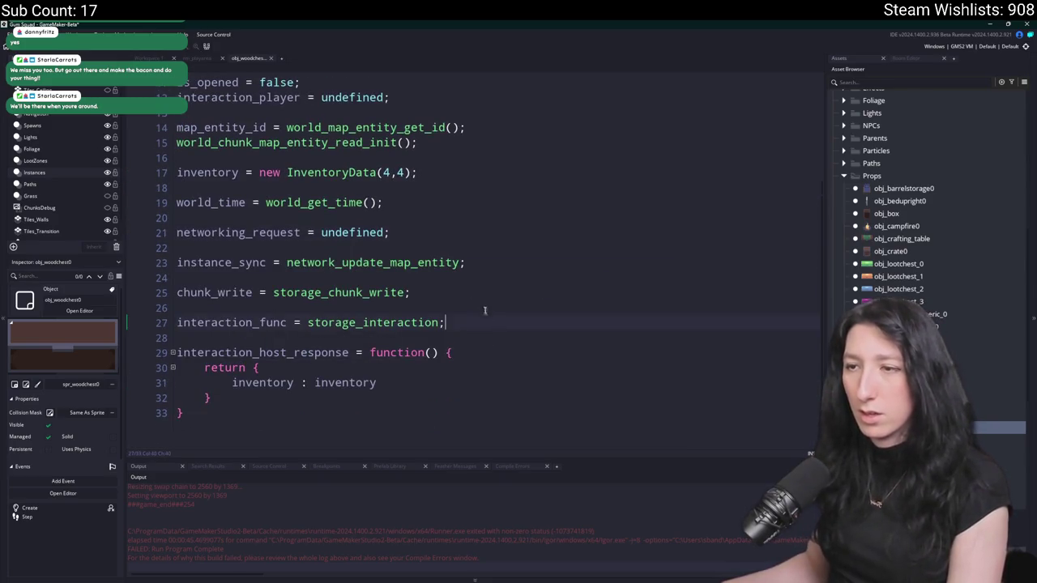
- Set the chest inventory to InventoryData(8,5), then open the rm_playarea room
scroll(536, 276, up, 1)
click(383, 221)
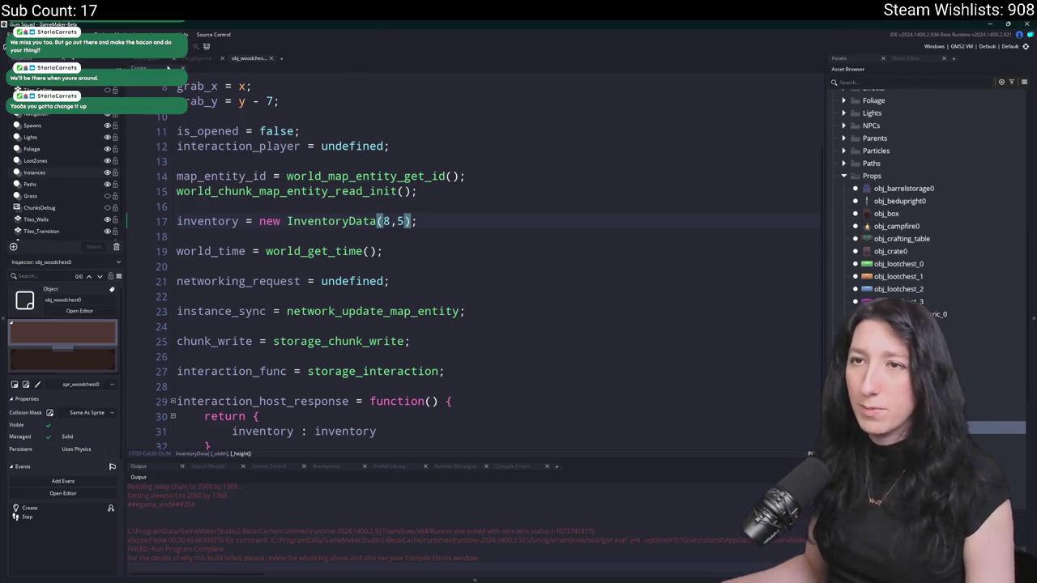
key(ctrl+Tab)
double_click(234, 152)
key(ctrl+Tab)
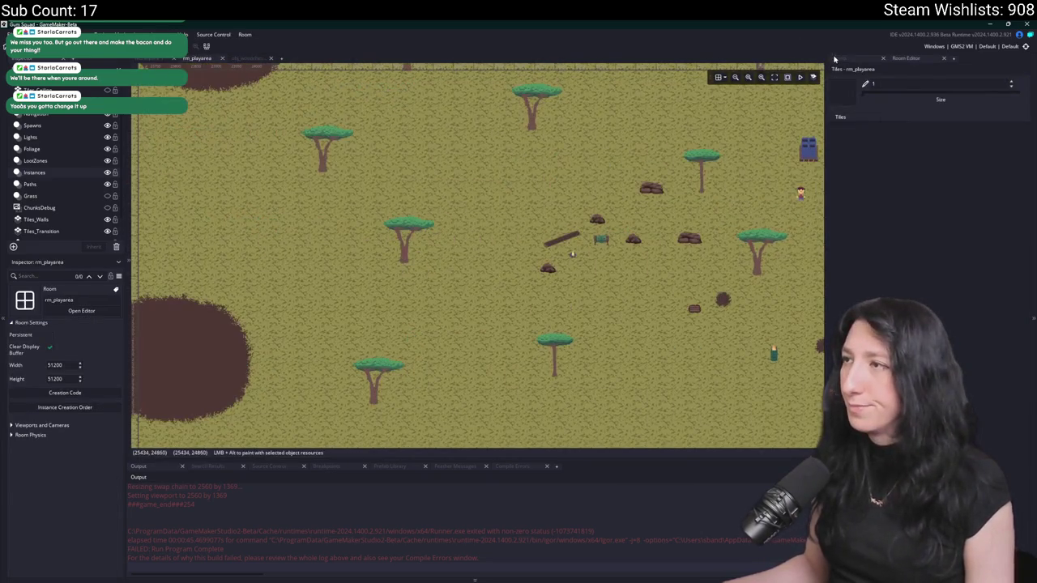
- Place an obj_woodchest0 instance below the rock near the bench in rm_playarea
click(839, 58)
scroll(729, 235, up, 3)
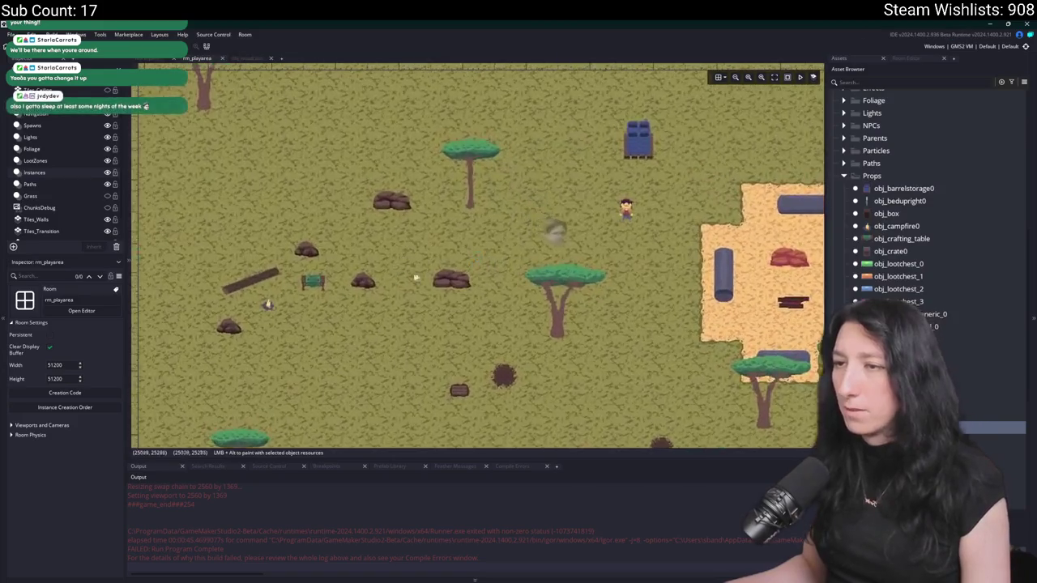
scroll(487, 263, right, 3)
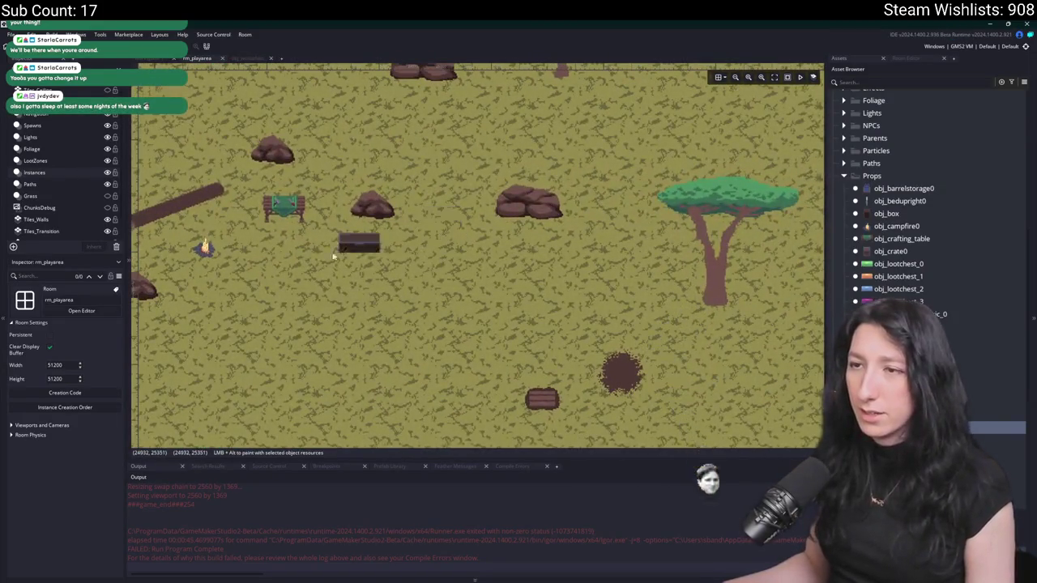
scroll(487, 263, left, 3)
scroll(488, 264, up, 3)
scroll(488, 263, right, 3)
scroll(478, 243, down, 2)
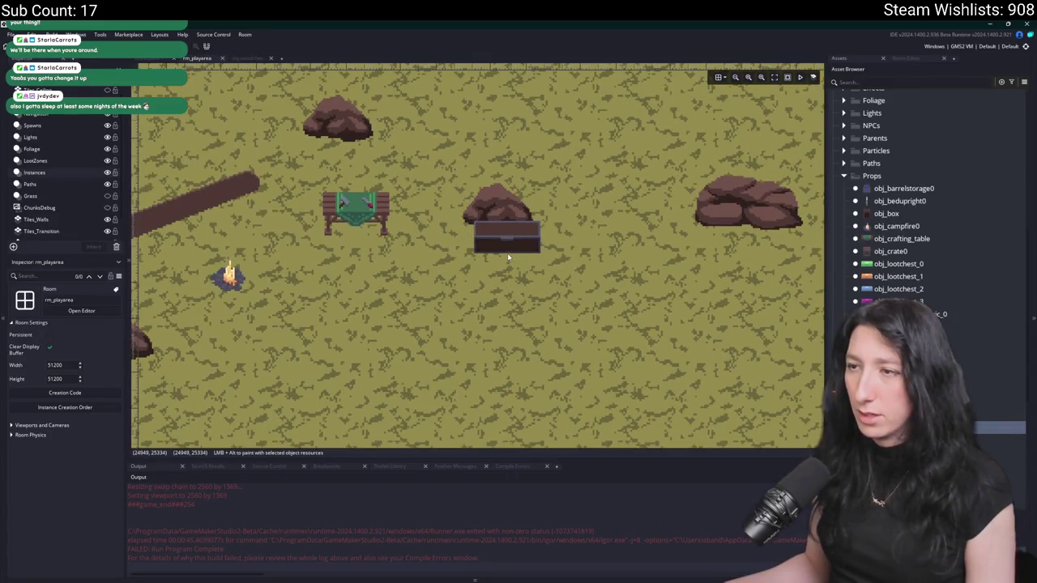
click(501, 250)
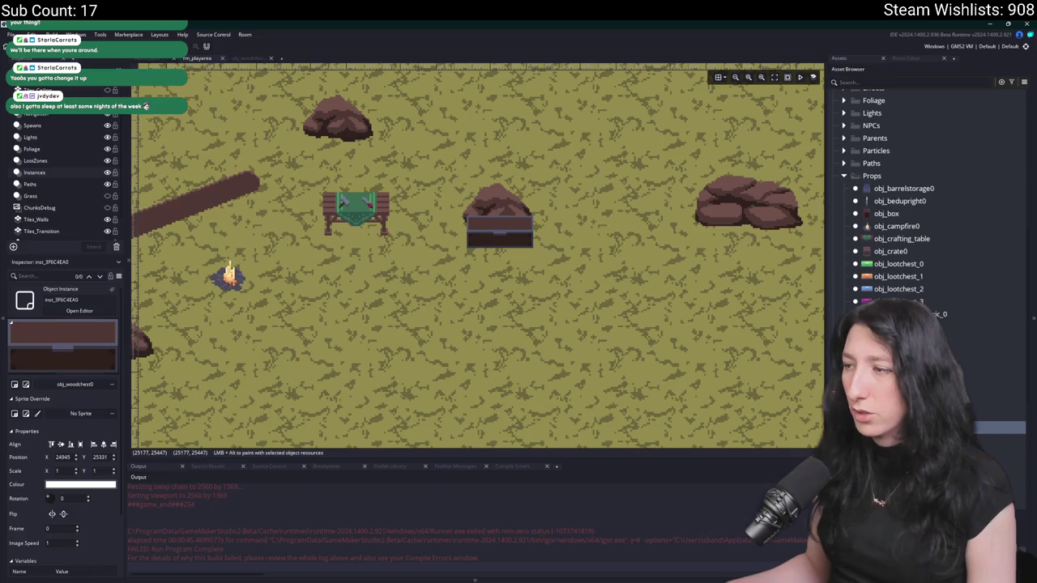
- Change the chest's grab_y offset to y - 8 in its Create event and run the game
double_click(494, 227)
click(340, 145)
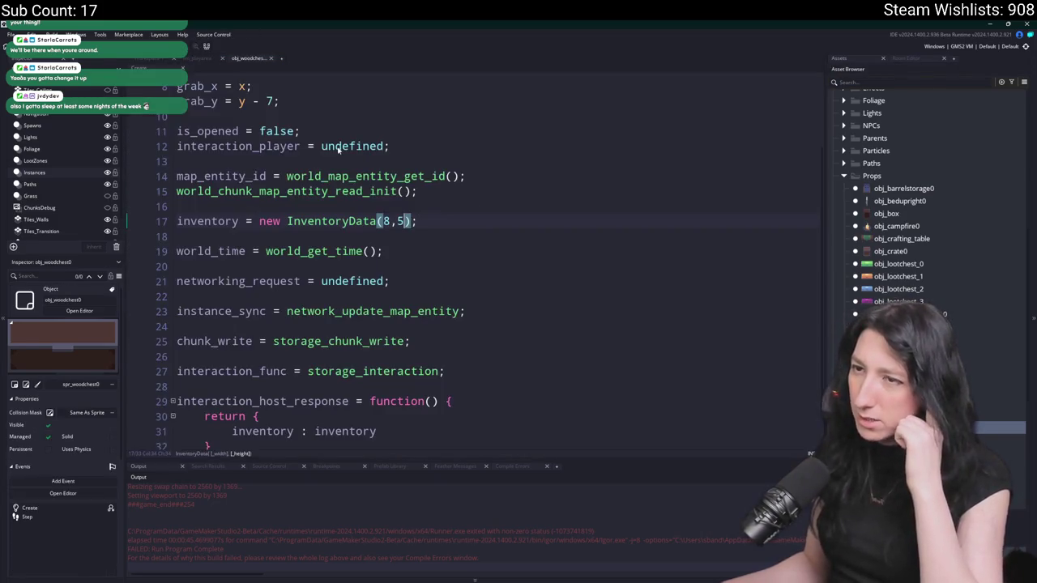
scroll(353, 183, up, 2)
click(287, 164)
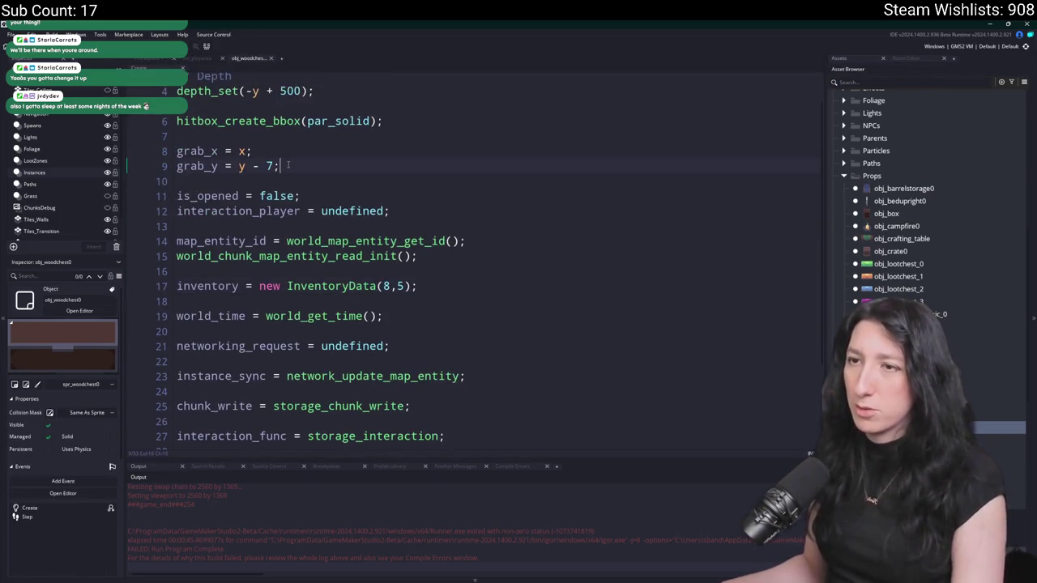
key(BackSpace)
text(8)
key(F5)
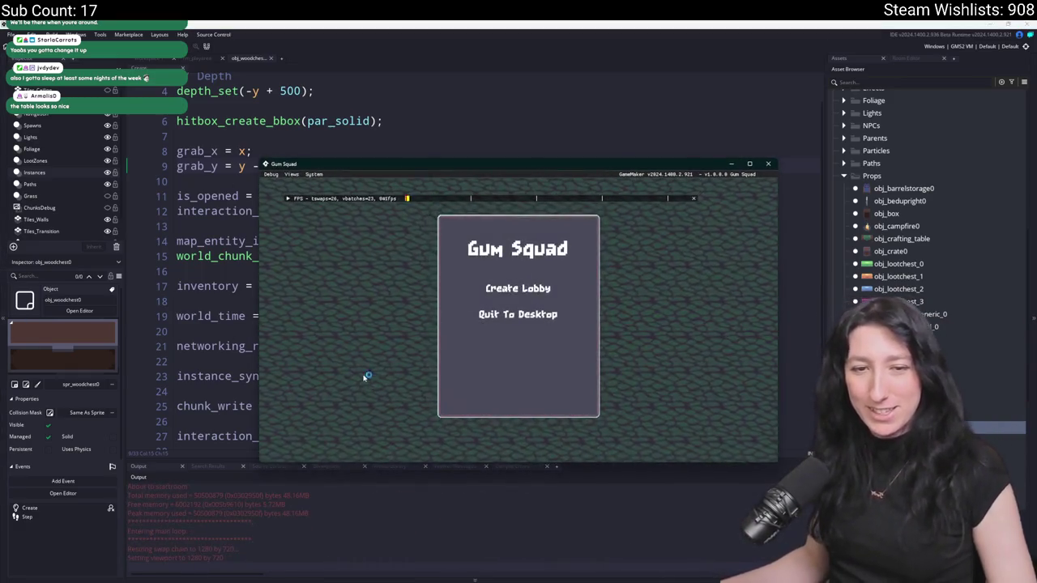
- Abort the missing-object-key error and open the object_reference_get_key script
click(518, 288)
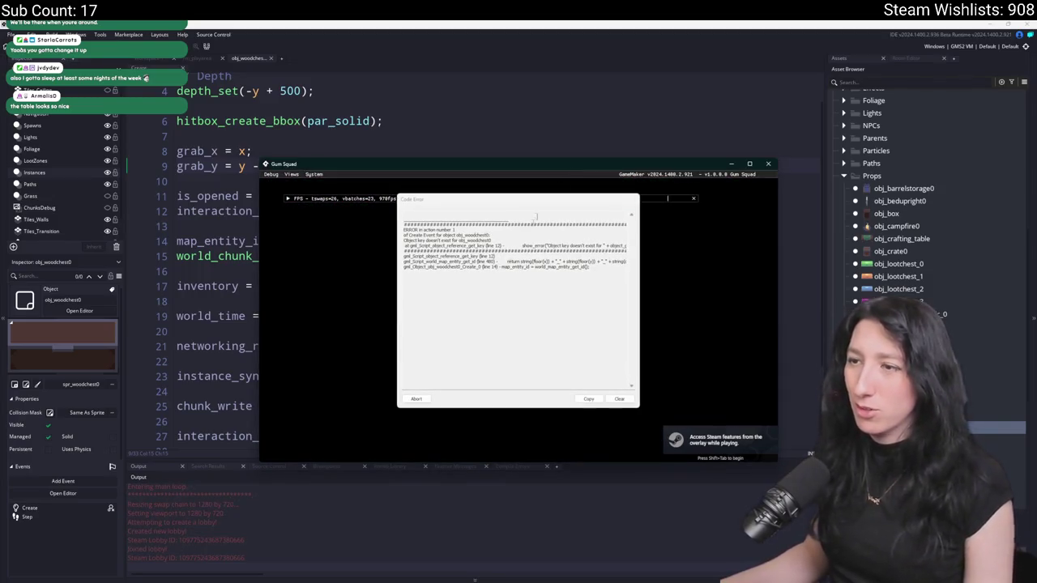
click(411, 400)
key(ctrl+t)
text(refere)
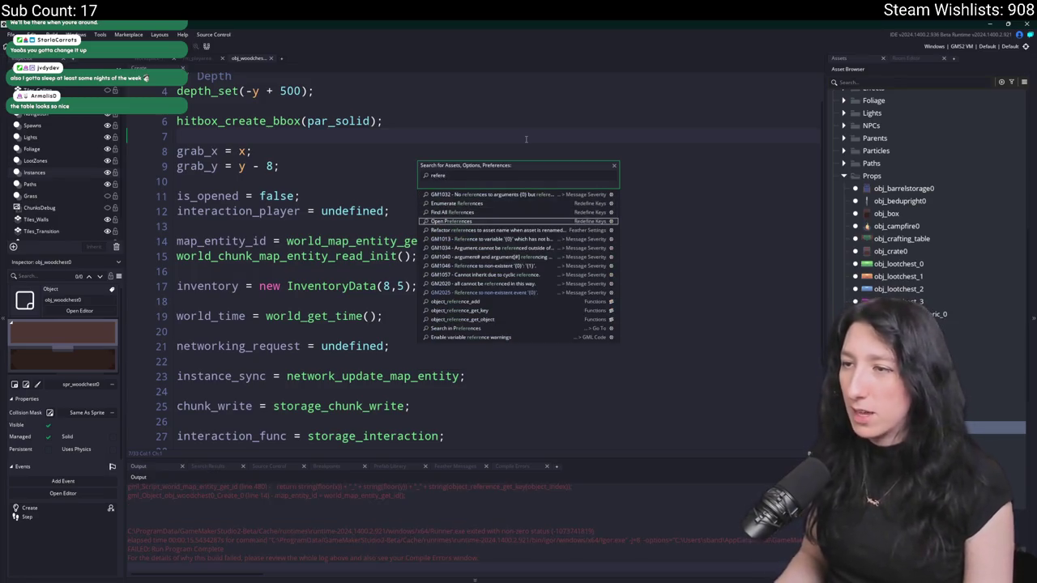
key(Down)
key(Down)
key(Down)
key(Return)
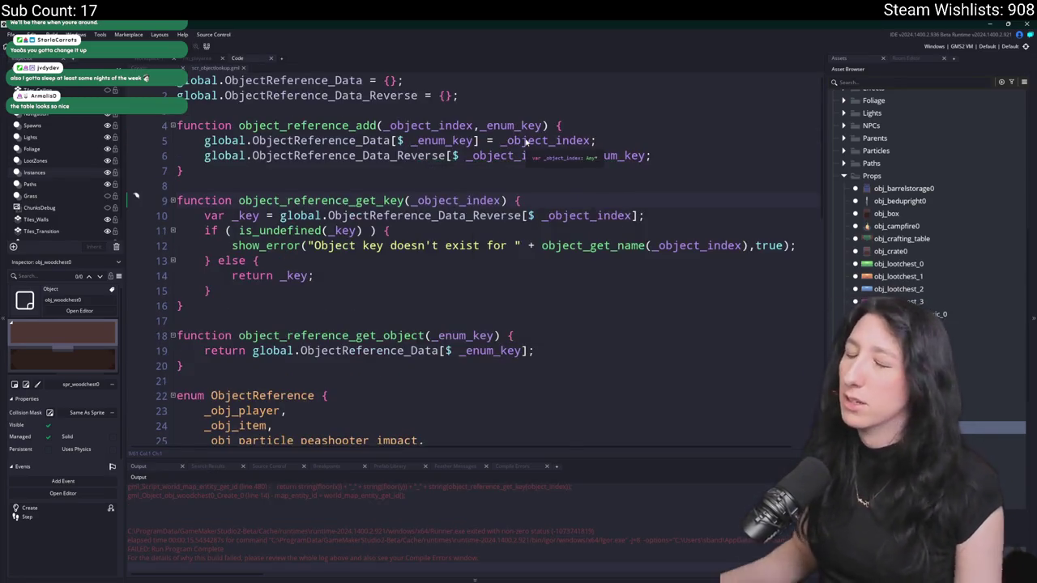
- Add a _obj_woodchest0 entry to the ObjectReference enum
scroll(524, 142, down, 8)
click(390, 340)
drag(389, 340, 240, 340)
text(w)
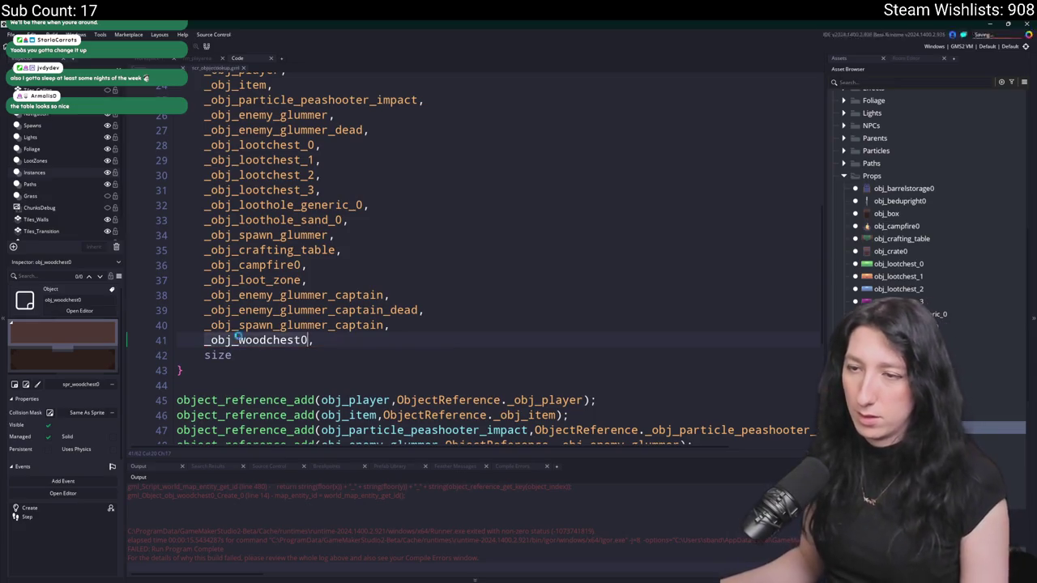
- Add an object_reference_add line pairing _obj_woodchest0 with obj_woodchest0
scroll(486, 284, down, 5)
click(721, 407)
key(ctrl+d)
double_click(723, 422)
text(_obj_woodchest0)
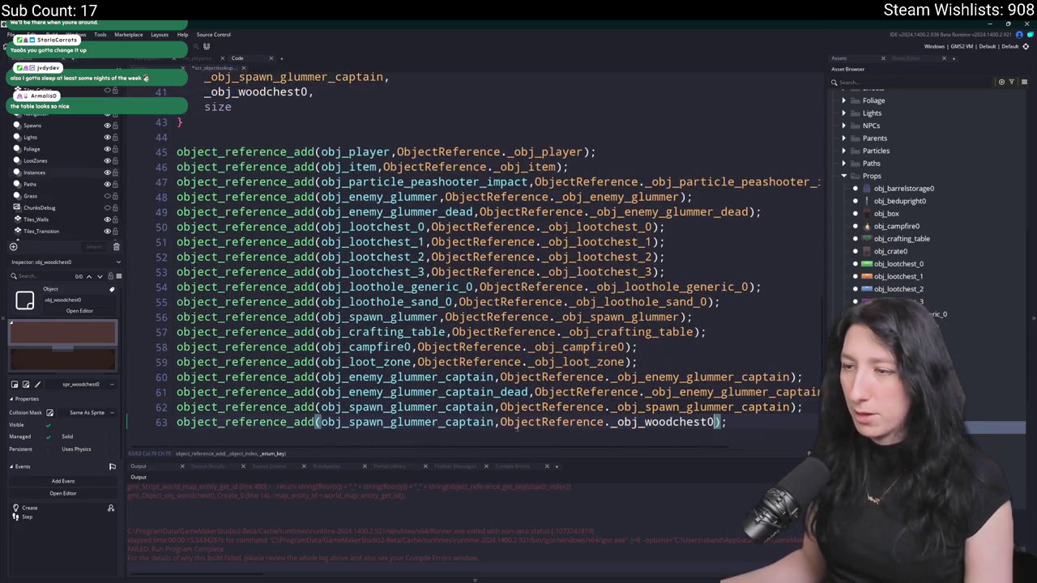
double_click(350, 422)
text(obj_woodchest0)
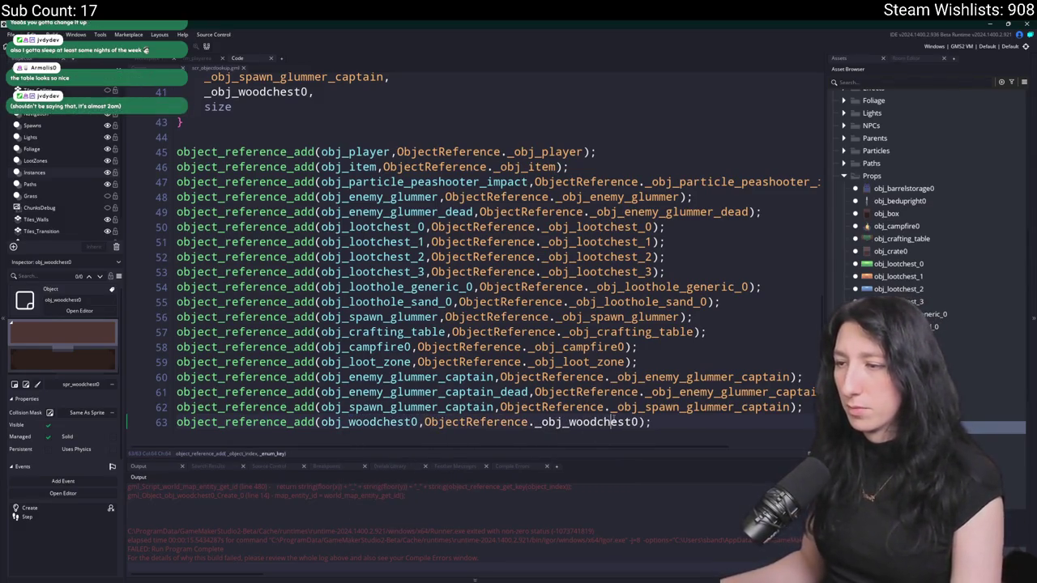
scroll(486, 243, up, 2)
click(340, 154)
- Rerun the game, create a lobby, and walk the character up to the placed wood chest
key(F5)
scroll(340, 154, down, 2)
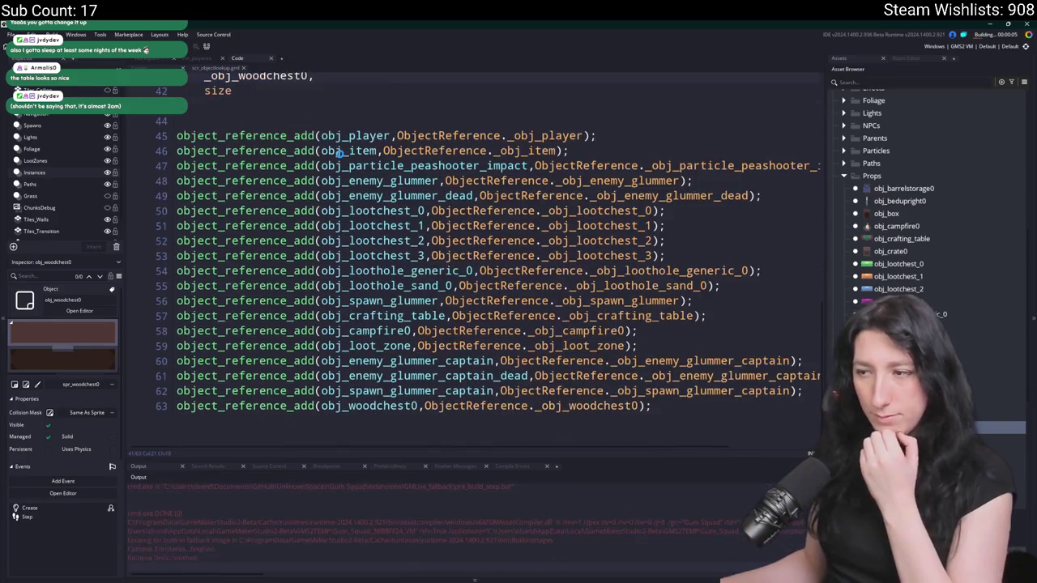
scroll(340, 154, up, 4)
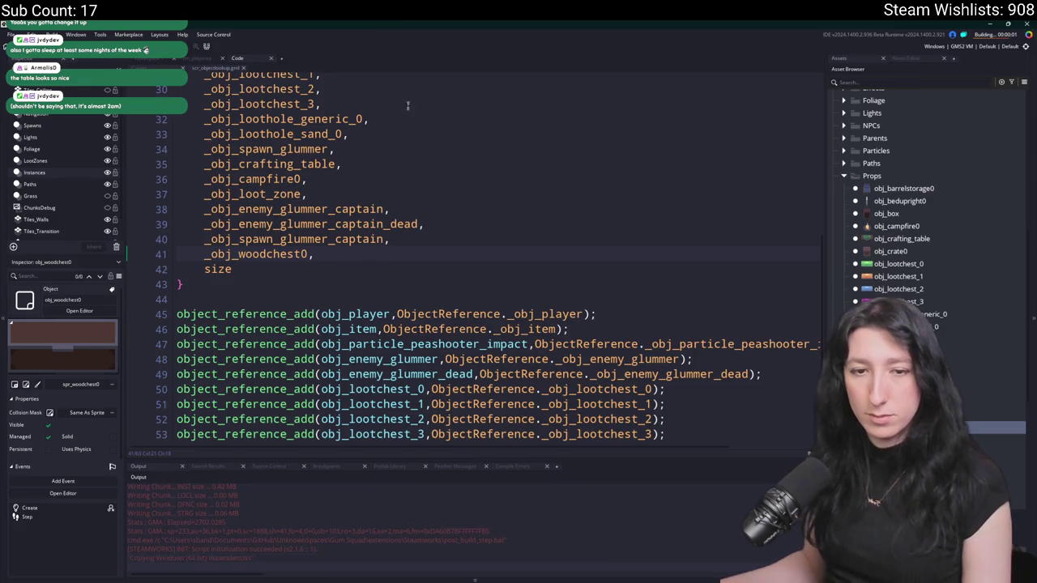
click(517, 288)
drag(516, 98, 517, 26)
key(a)
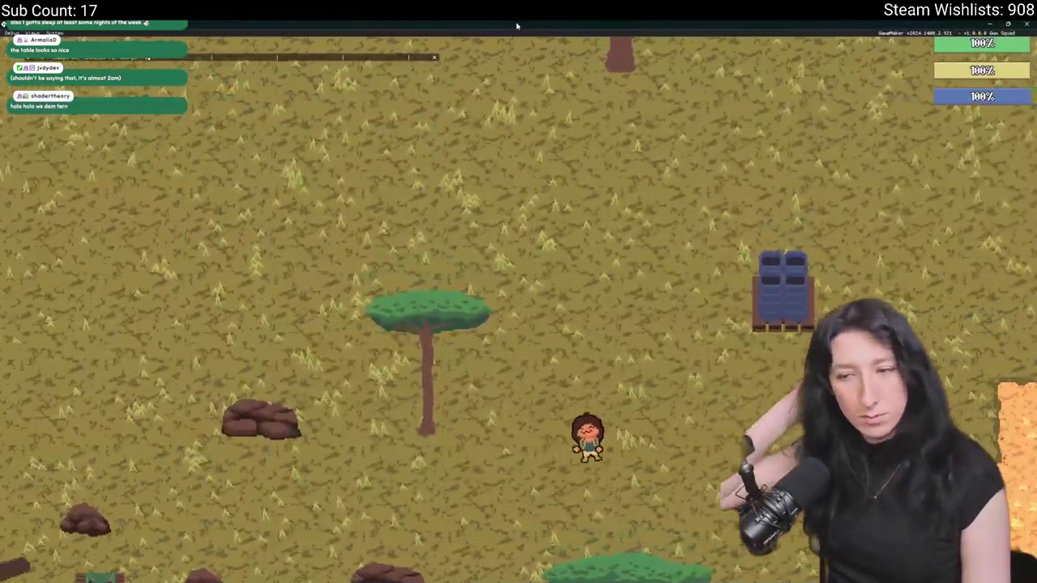
key(s)
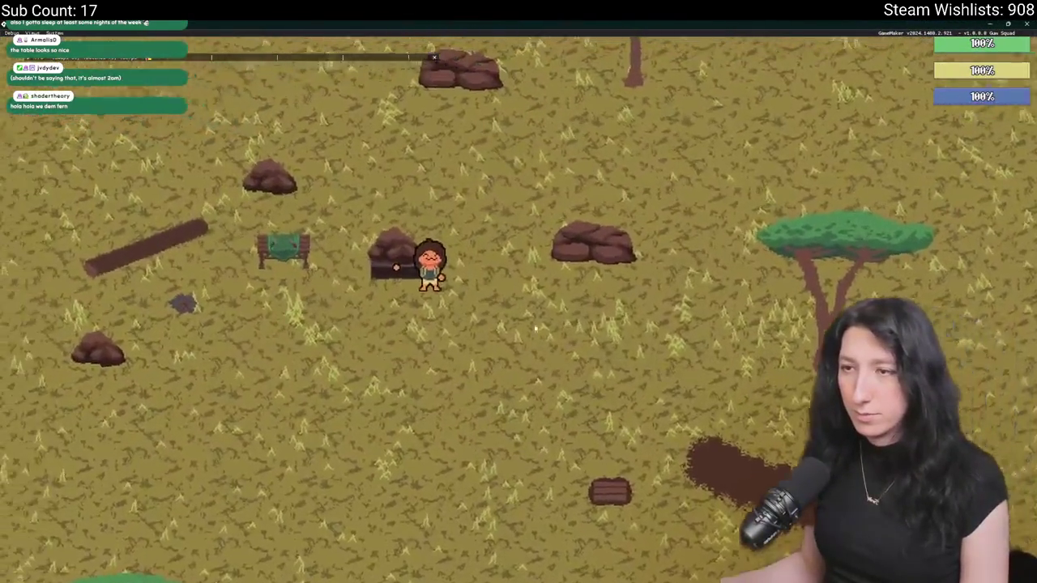
key(Escape)
click(142, 60)
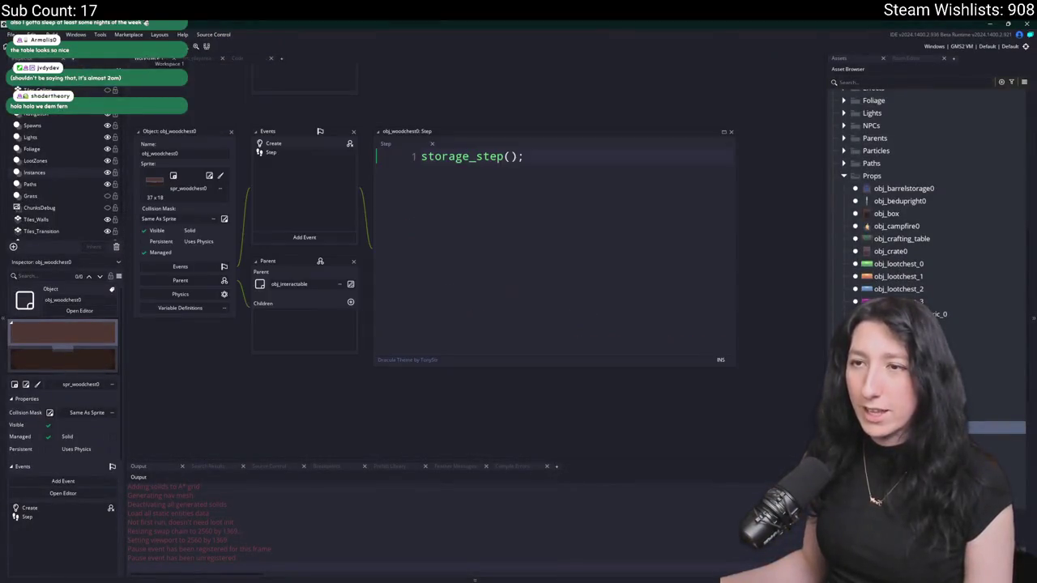
- Remove ' + 500' so the chest uses depth_set(-y), then rerun the game and create a lobby
double_click(271, 143)
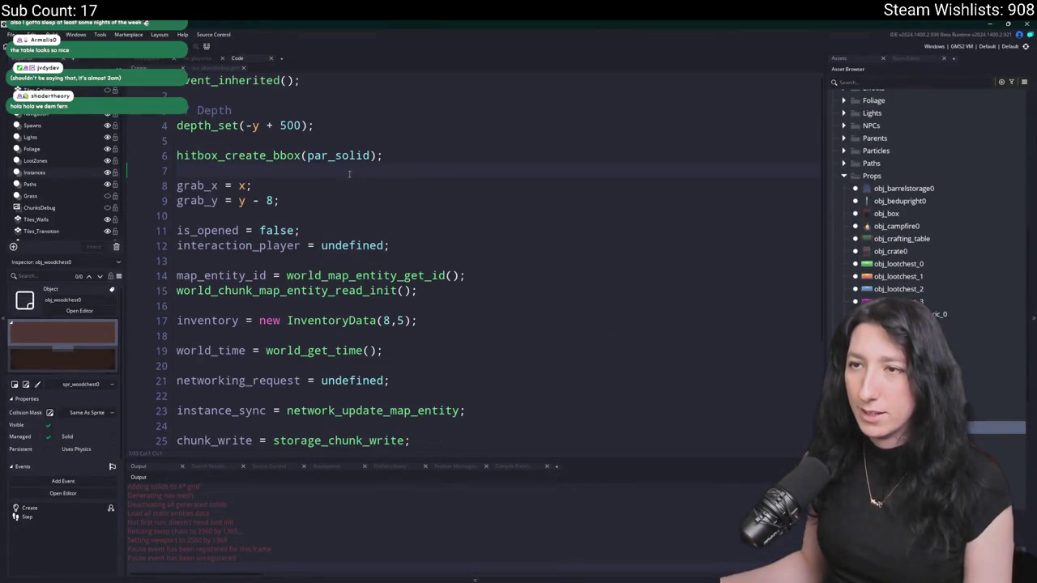
drag(304, 125, 262, 126)
key(BackSpace)
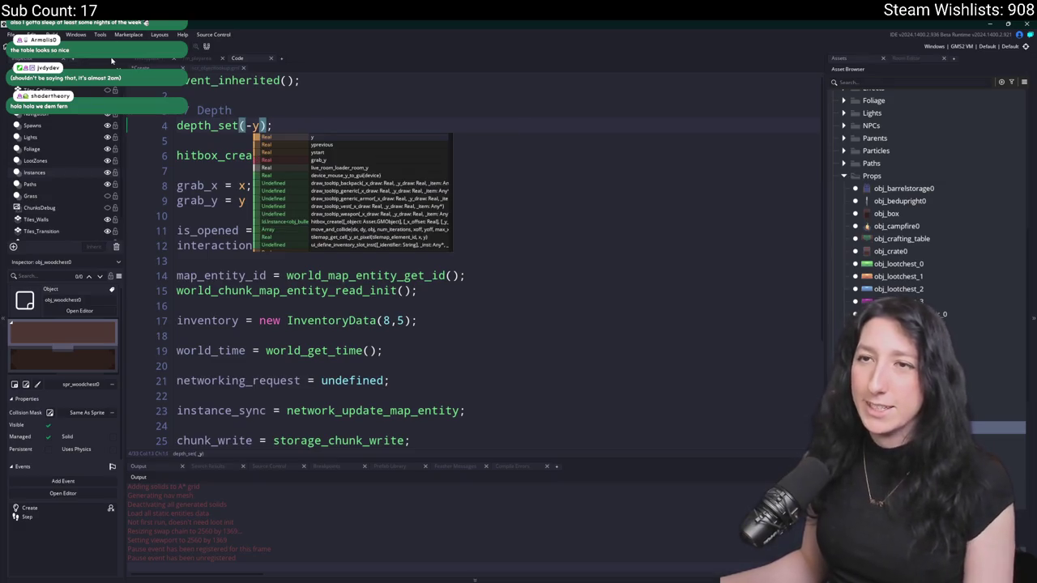
key(F5)
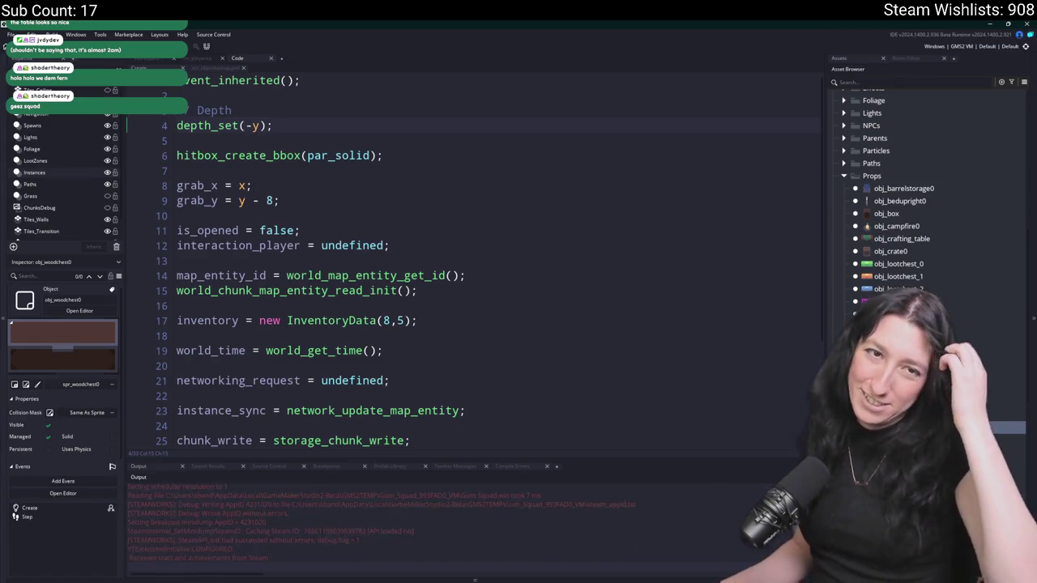
click(517, 288)
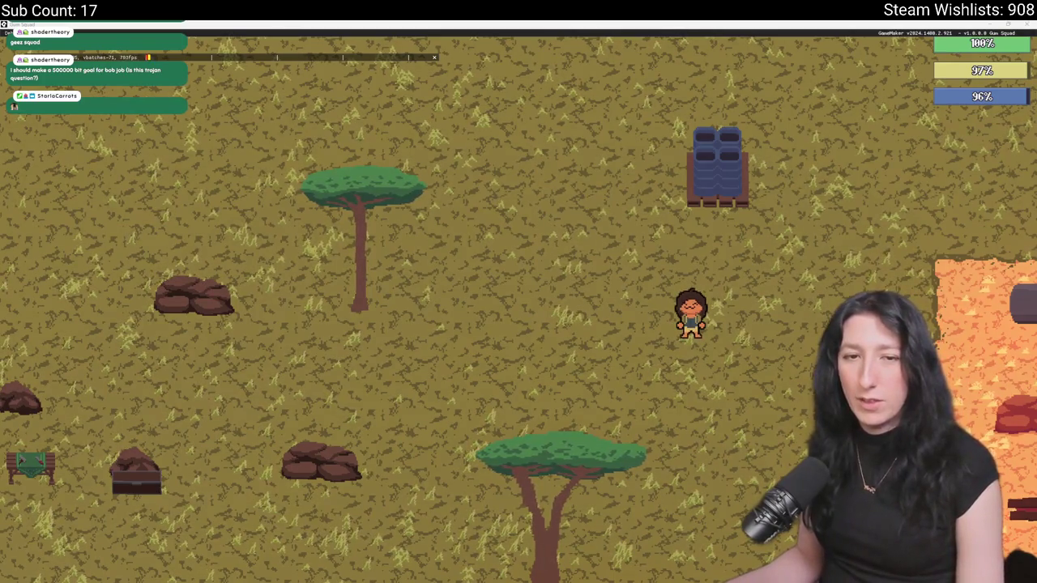
- Walk the character around the wood chest to check its depth sorting
key(s)
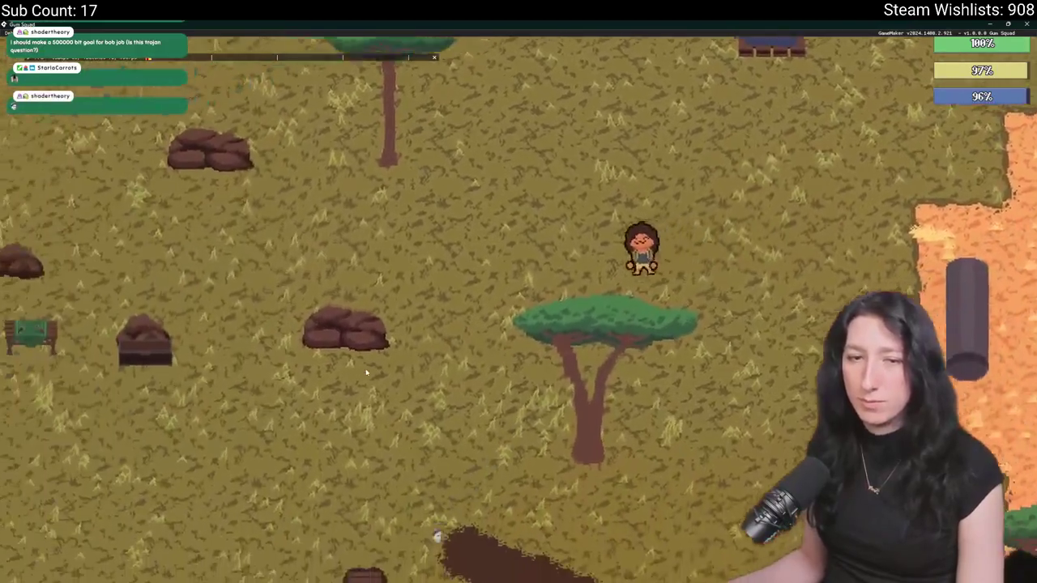
key(a)
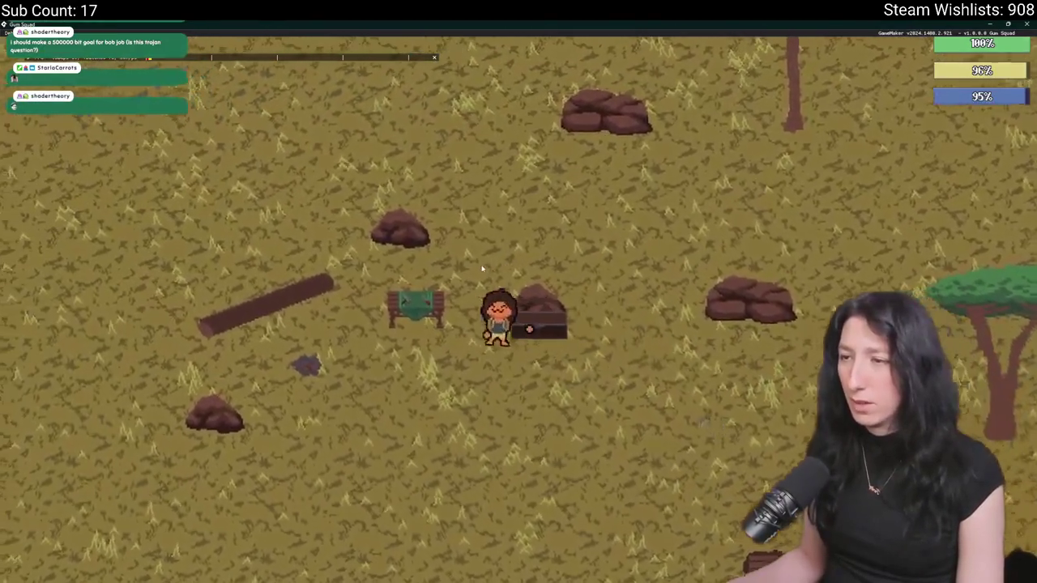
key(w)
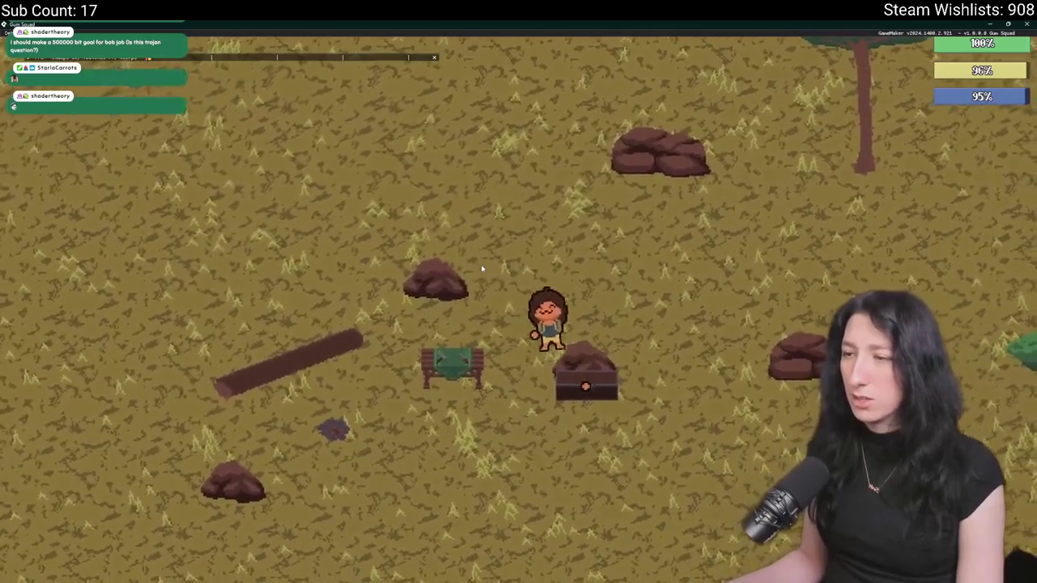
key(s)
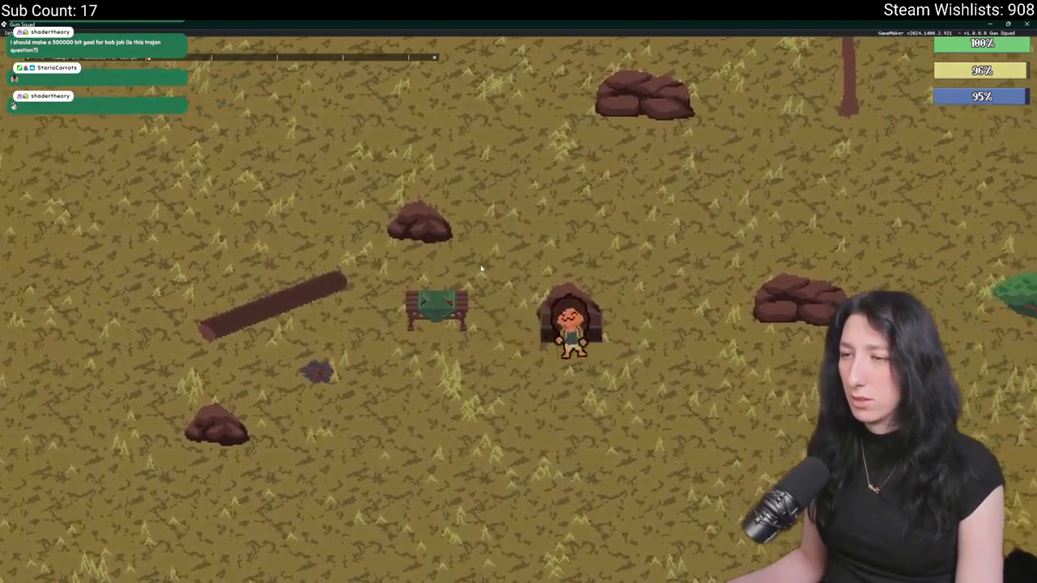
key(a)
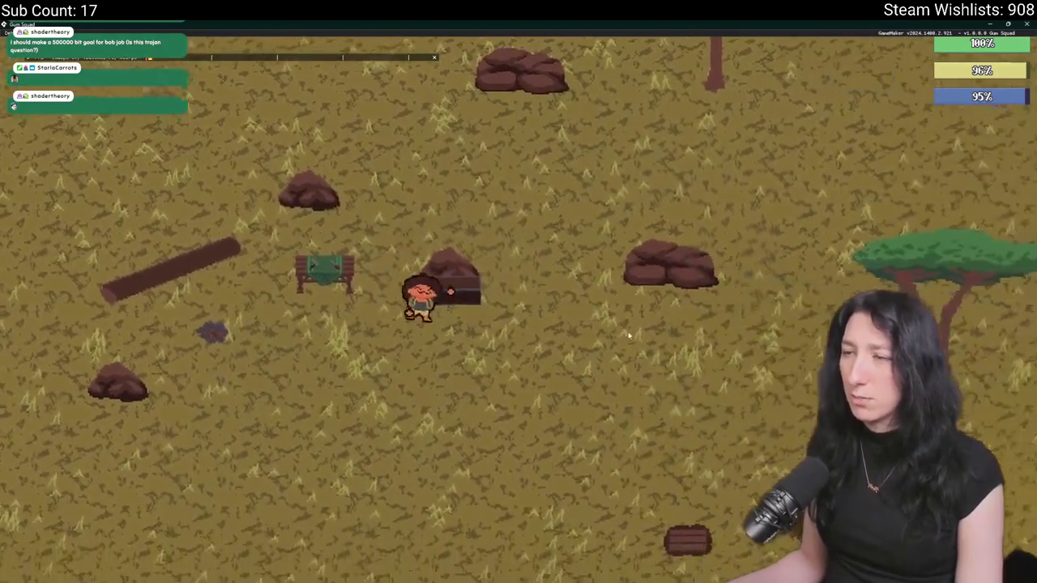
key(d)
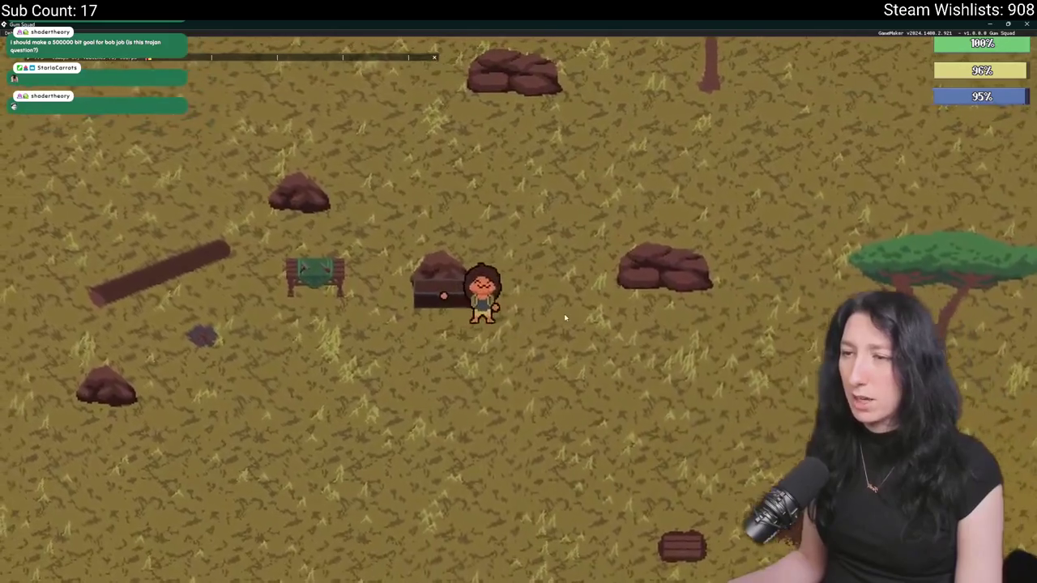
key(w)
key(d)
key(a)
key(s)
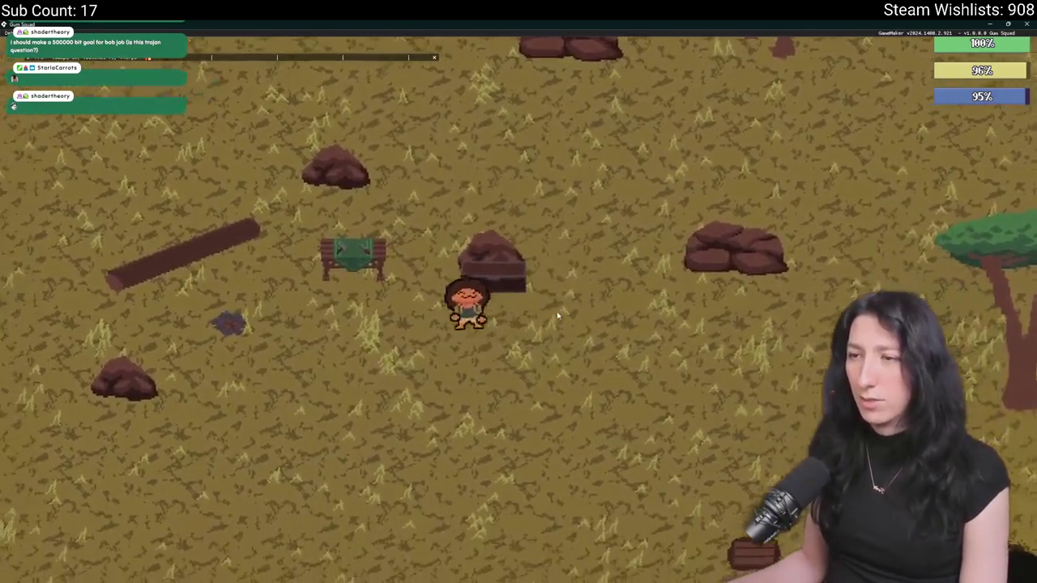
- Open and close the chest's 8×5 storage grid, then return to the code editor
key(e)
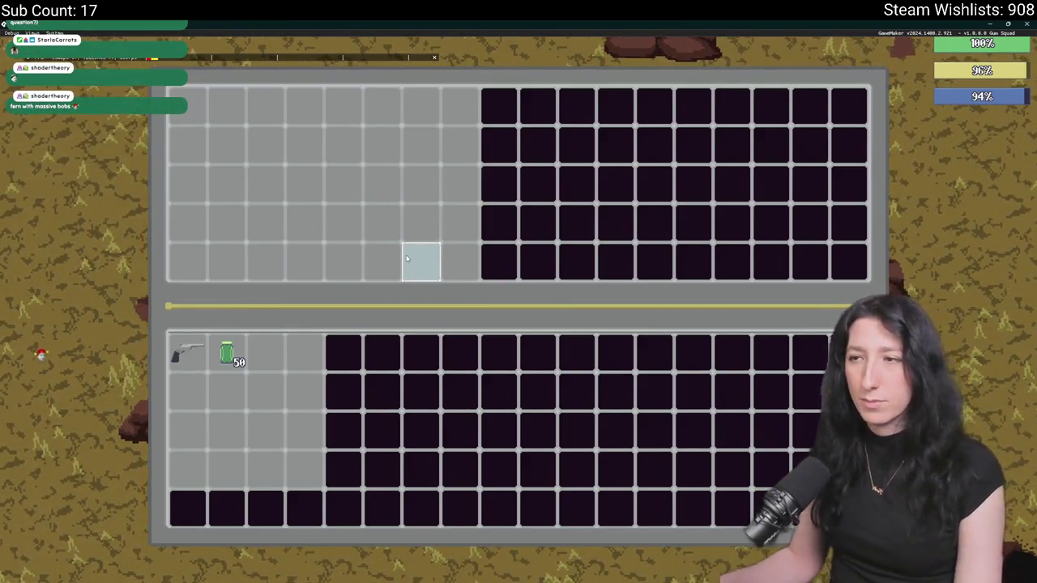
key(e)
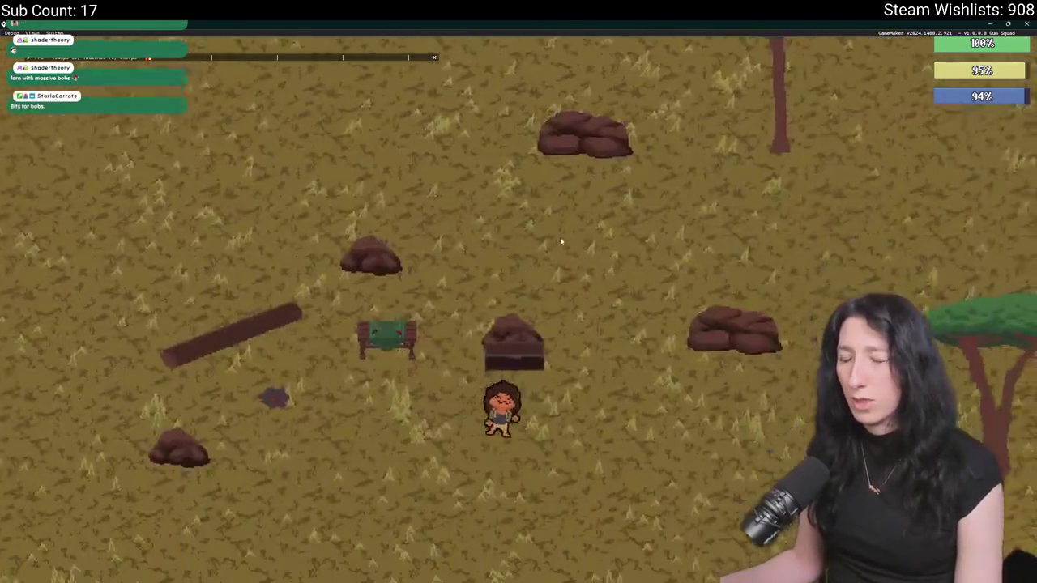
key(alt+Tab)
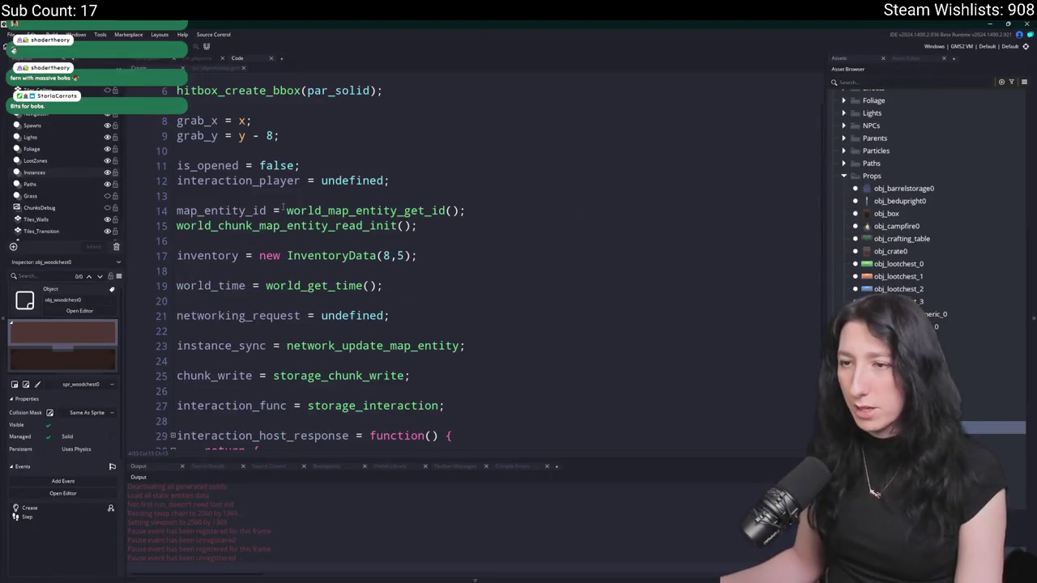
- Change line 17 to InventoryData(5,5) and go back to the rm_playarea room editor
scroll(324, 284, down, 1)
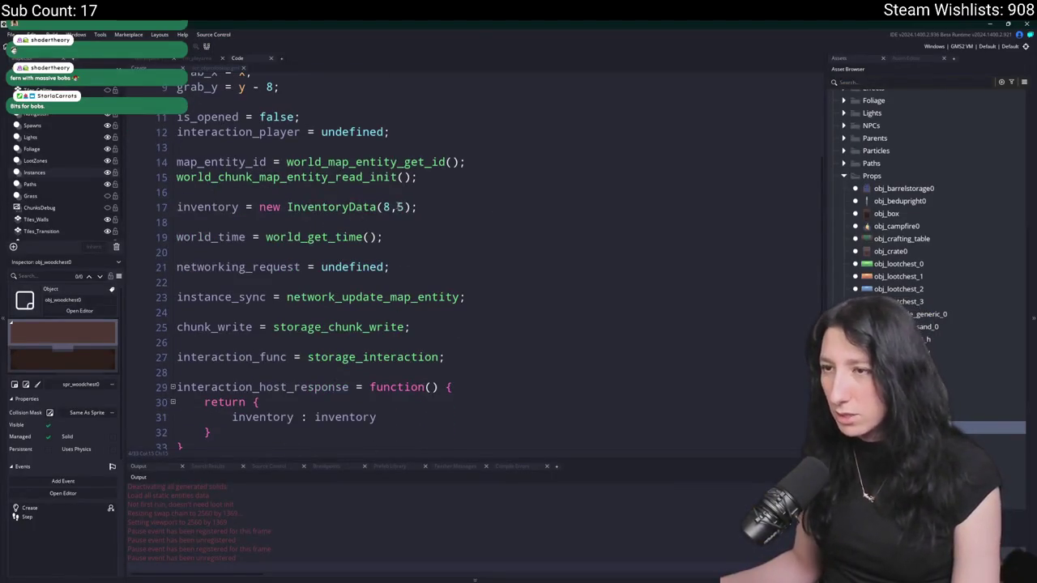
text(4)
click(399, 207)
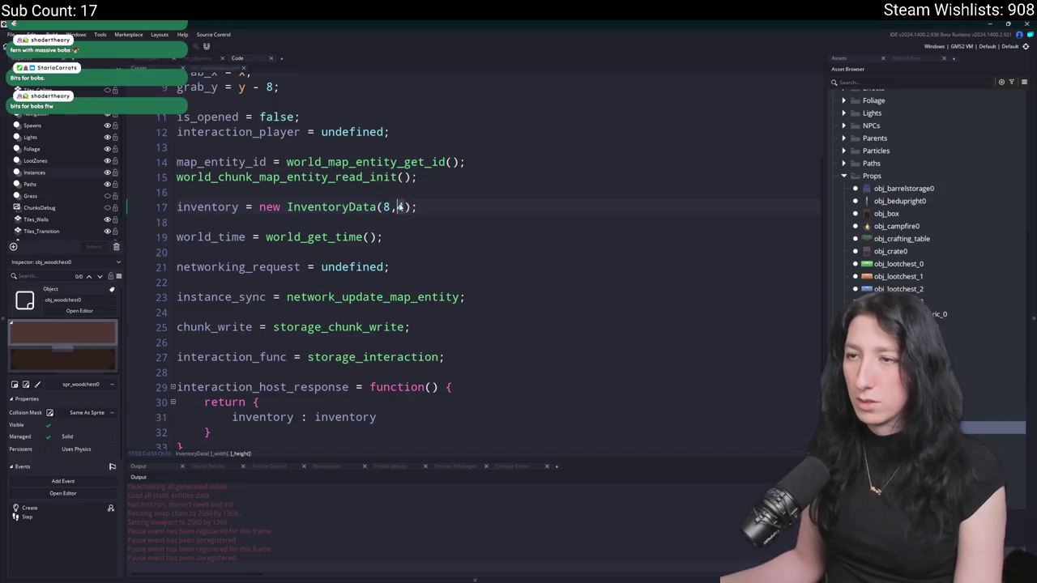
text(2)
key(alt+Tab)
key(e)
key(alt+Tab)
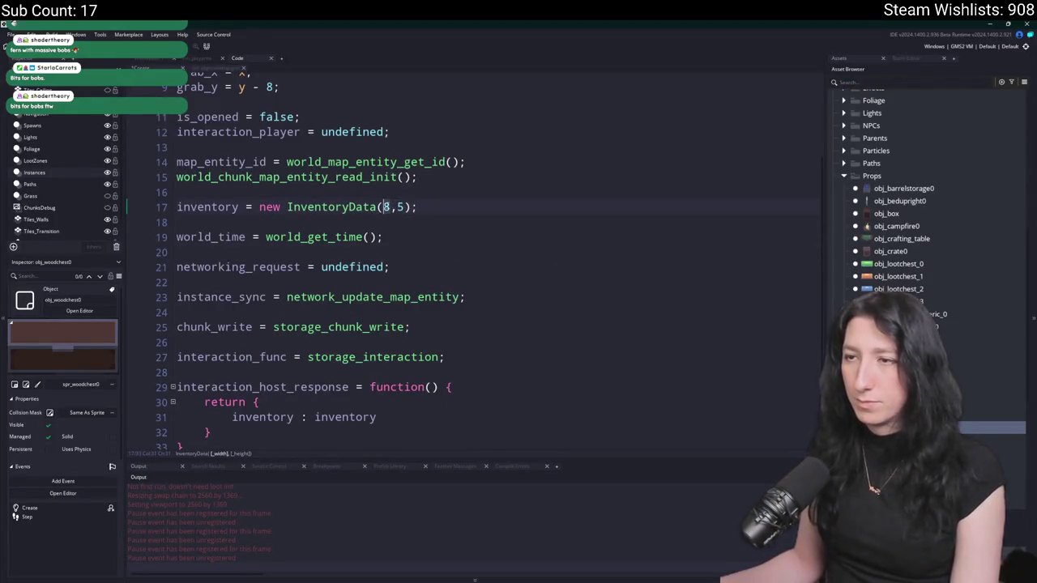
text(5)
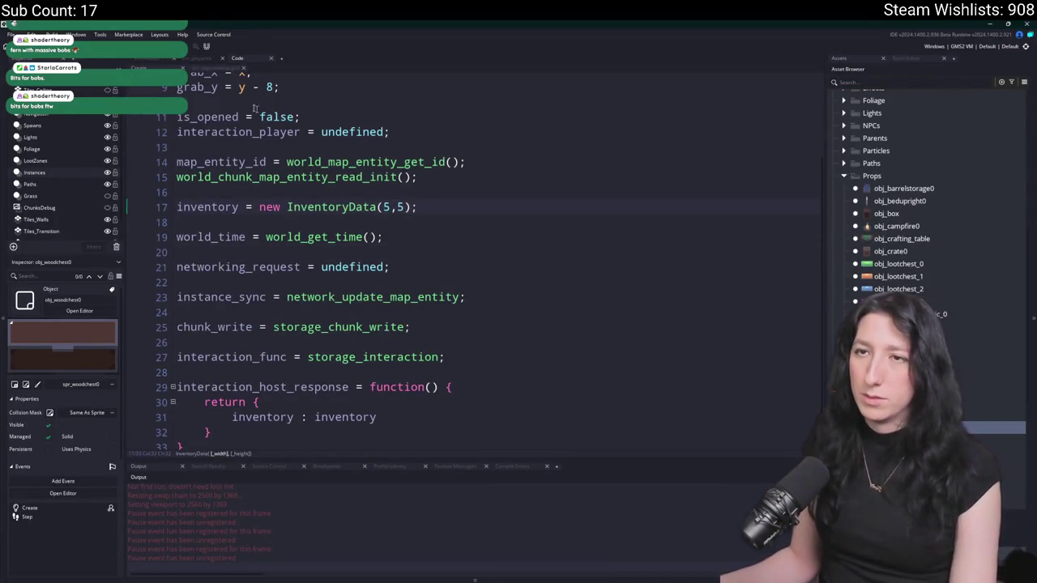
click(213, 61)
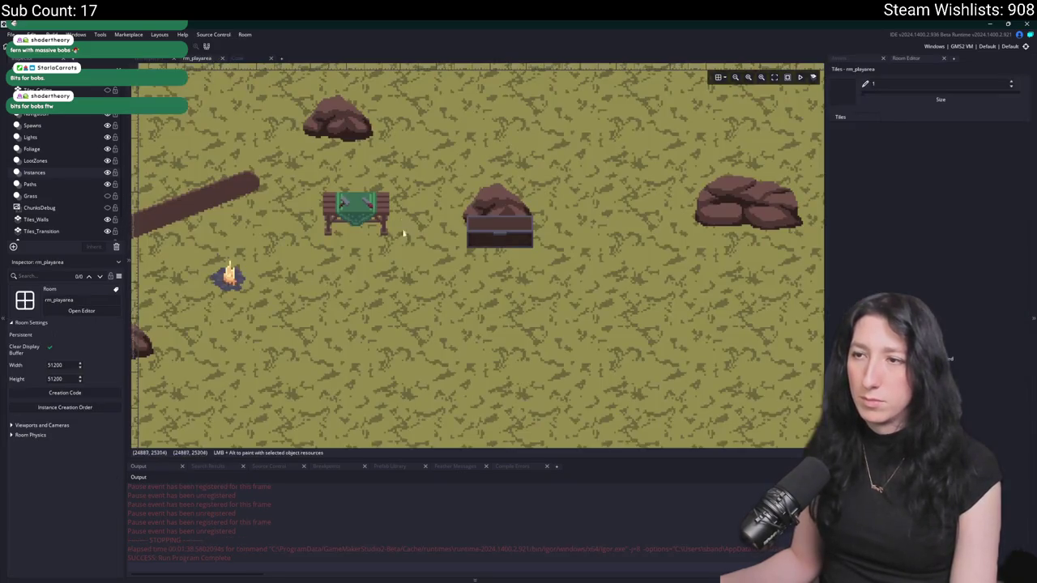
- Move the wood chest instance onto the upper grass patch beside the tree and bench
click(500, 230)
scroll(490, 268, down, 4)
scroll(487, 277, down, 2)
scroll(609, 275, right, 10)
scroll(608, 276, right, 10)
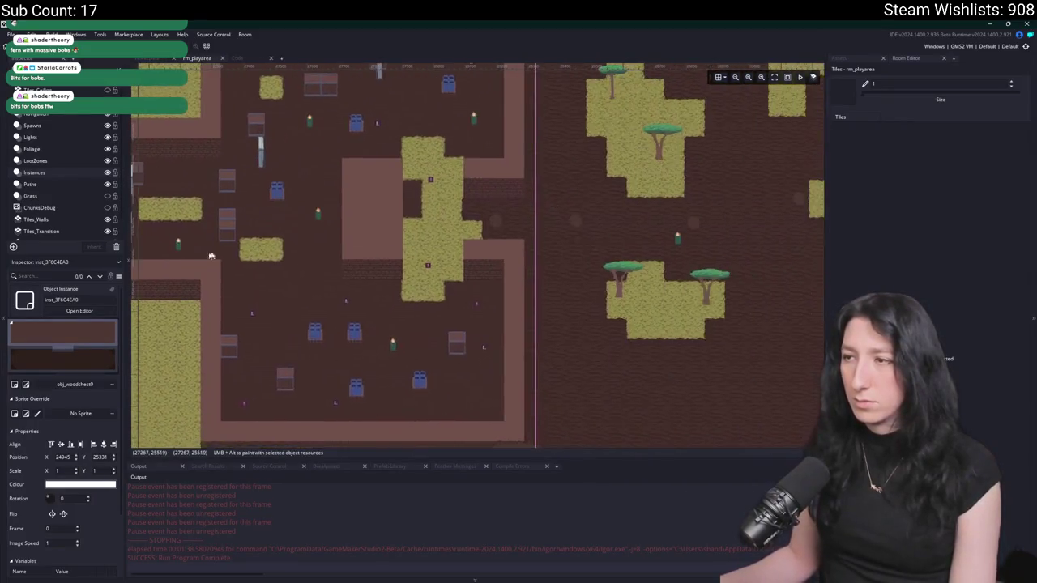
scroll(361, 200, up, 5)
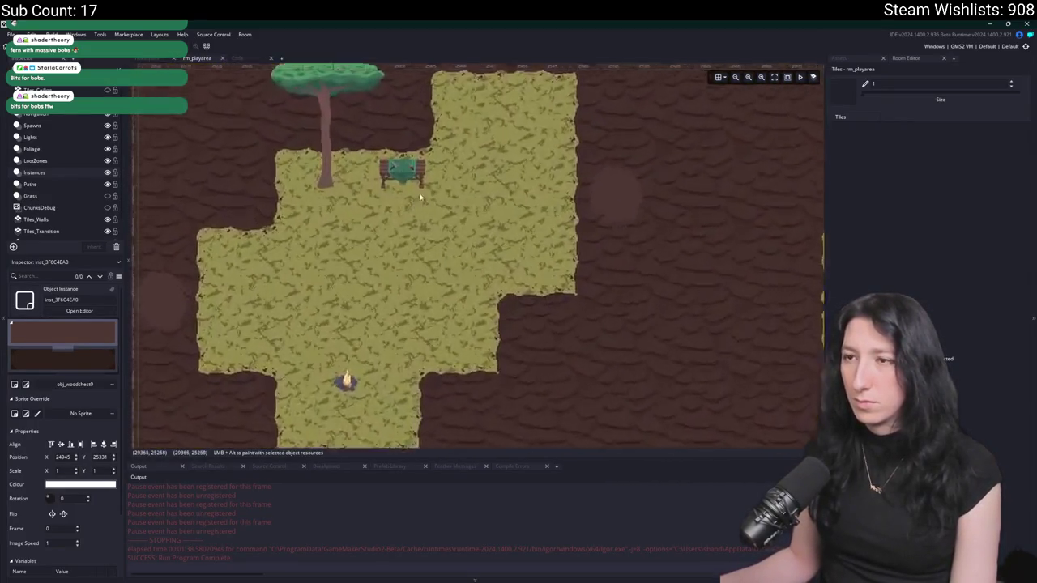
mouse_move(154, 392)
mouse_down()
mouse_move(550, 186)
mouse_move(541, 134)
mouse_move(571, 250)
mouse_move(418, 371)
mouse_move(317, 345)
mouse_move(310, 353)
mouse_up()
drag(421, 243, 427, 267)
scroll(526, 334, down, 3)
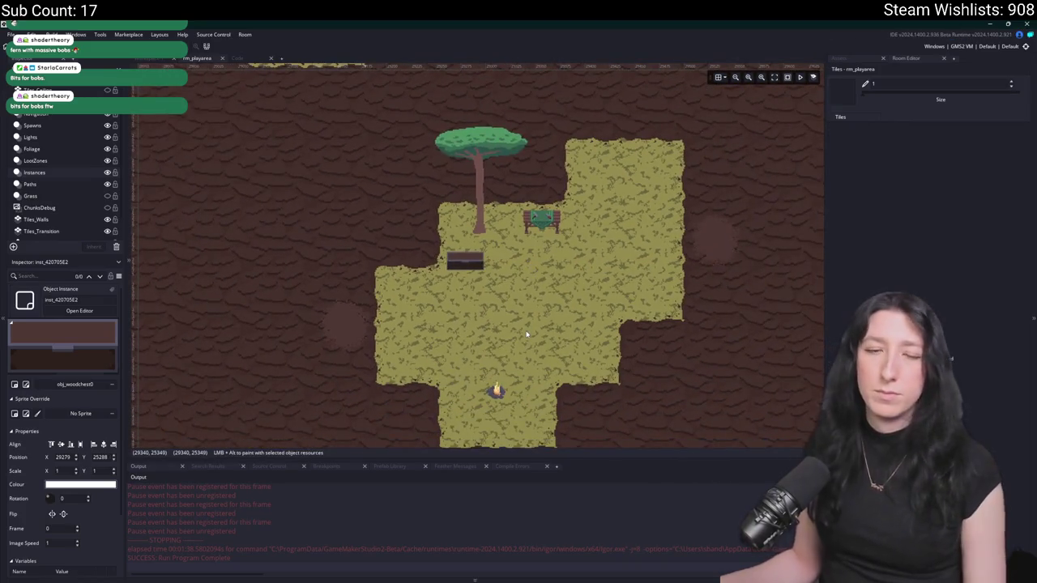
drag(477, 258, 488, 261)
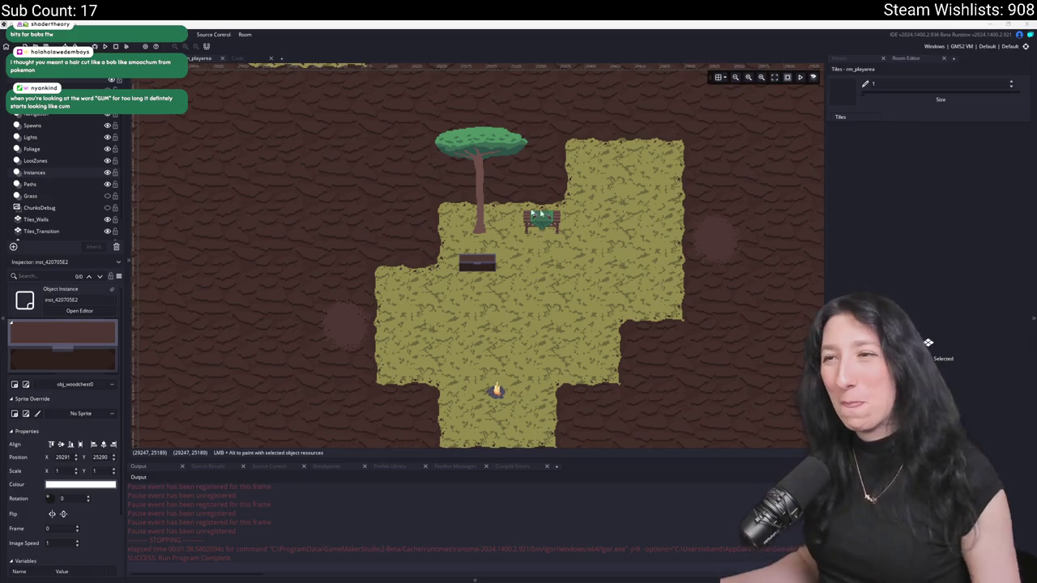
- Switch to the web browser and focus its address bar
scroll(570, 233, down, 1)
scroll(570, 232, down, 2)
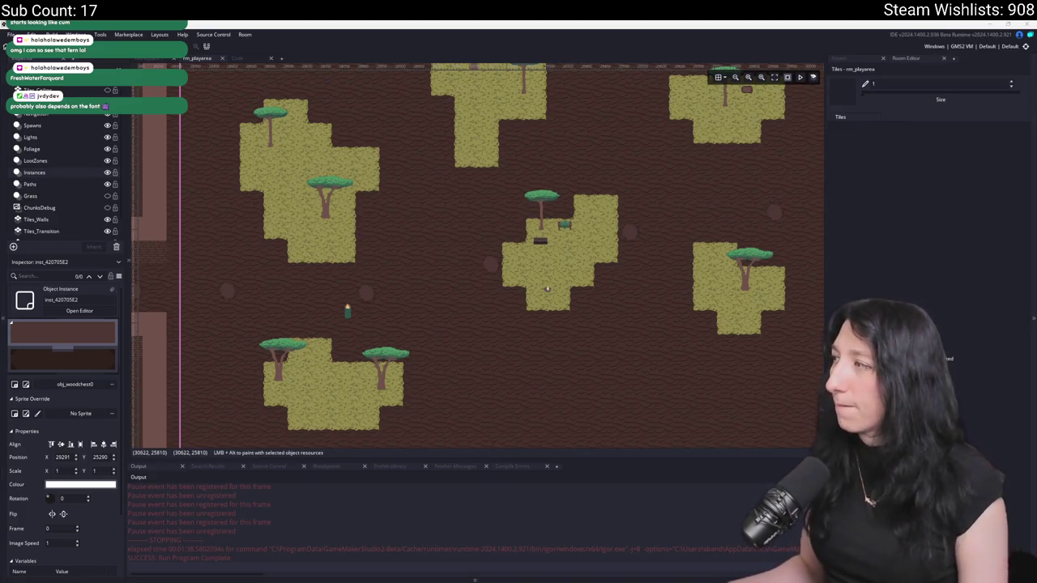
key(alt+Tab)
click(468, 52)
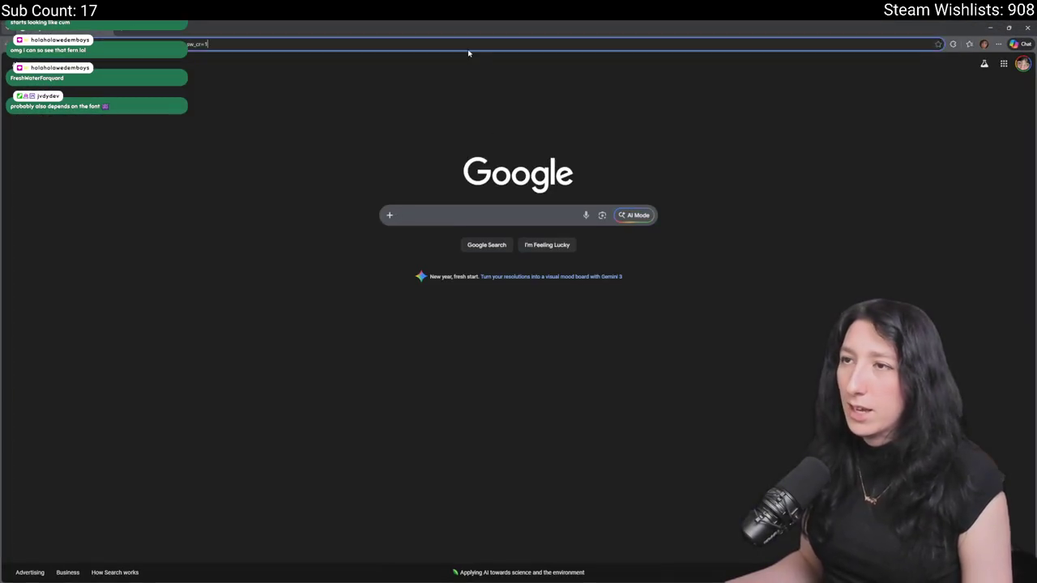
- Go to twitter and show the account profile's Media posts
text(twitter)
key(Return)
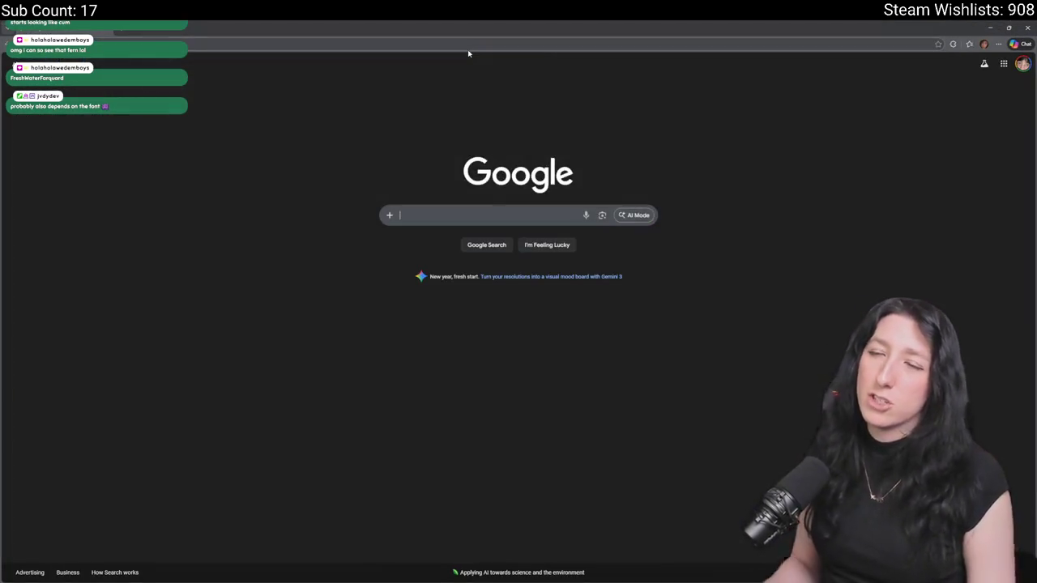
click(280, 299)
click(559, 290)
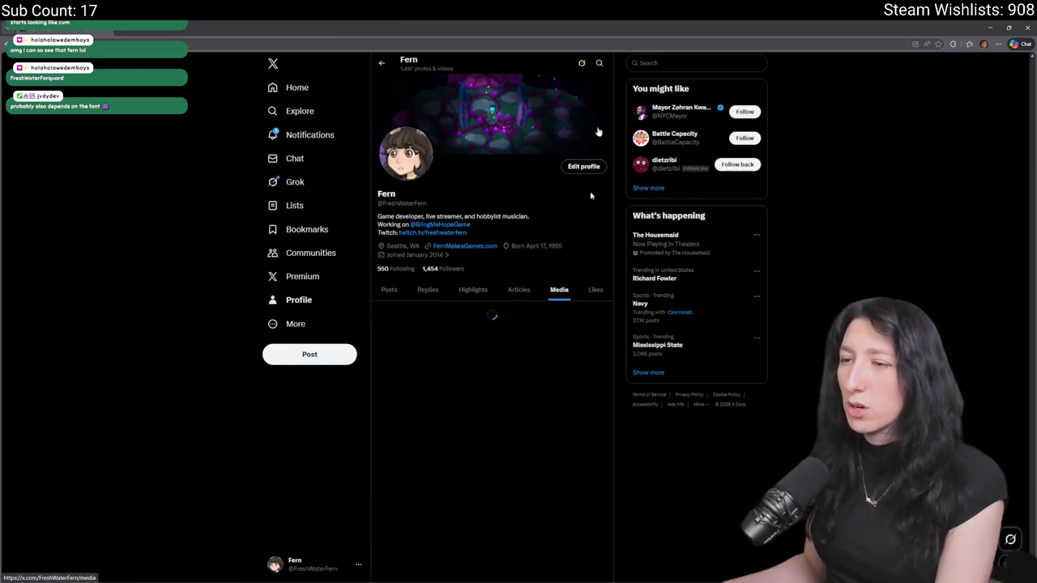
scroll(213, 429, down, 5)
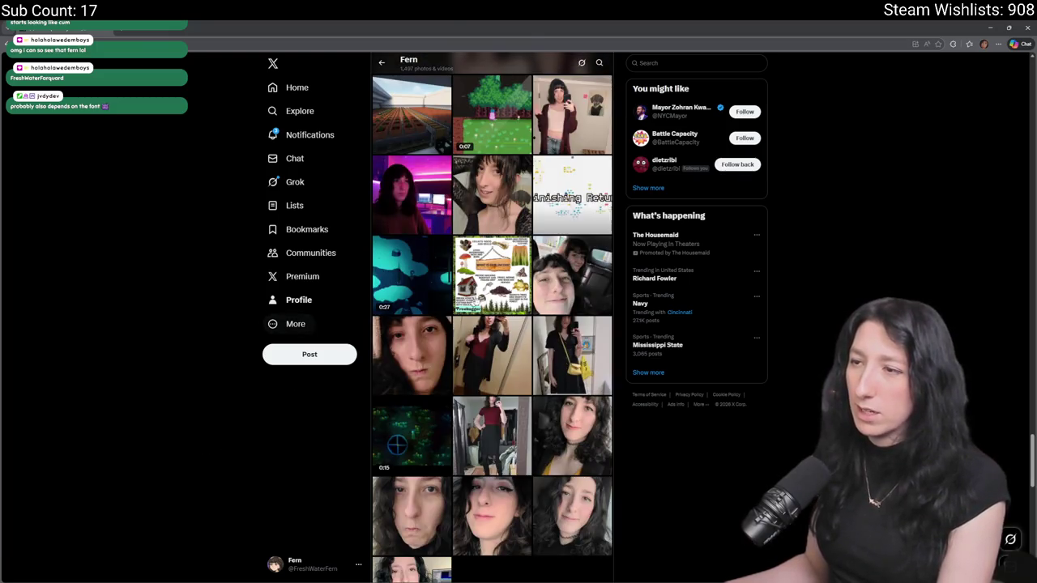
scroll(354, 397, down, 2)
scroll(284, 434, down, 3)
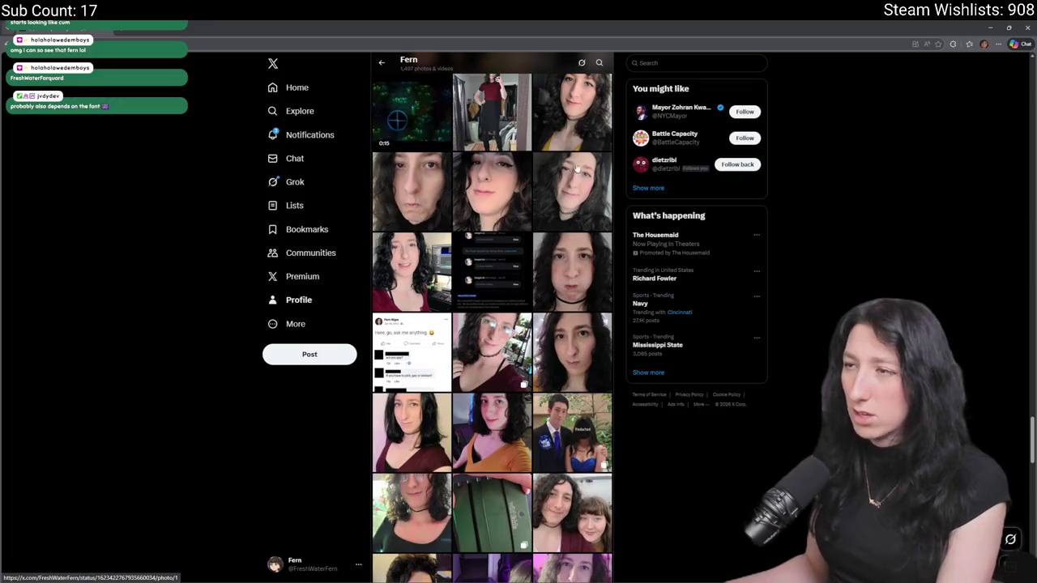
- View three photos from the media grid, closing each one afterwards
click(574, 125)
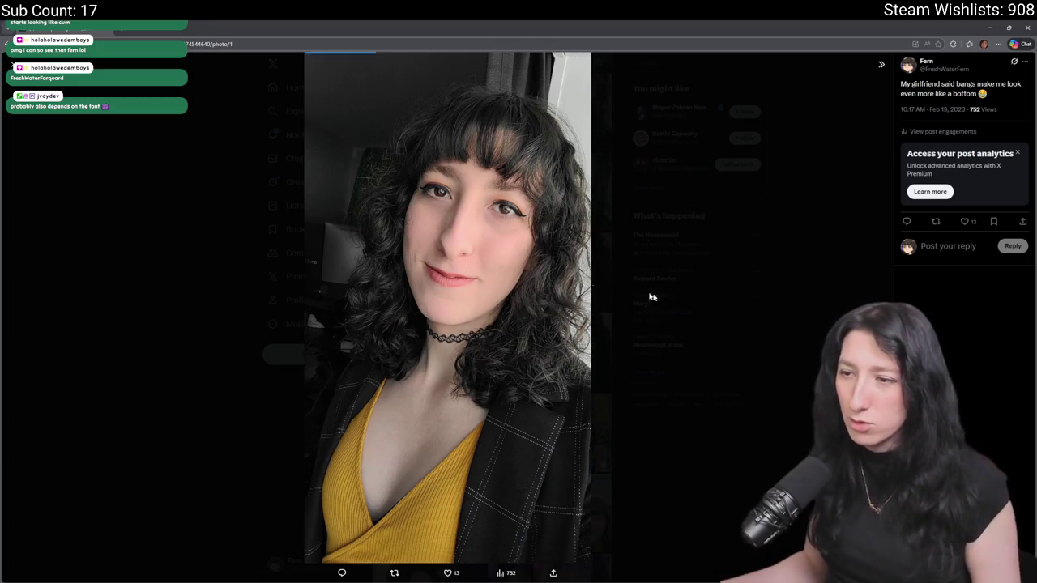
click(664, 297)
scroll(296, 412, down, 3)
scroll(298, 409, down, 10)
scroll(282, 400, down, 3)
click(397, 253)
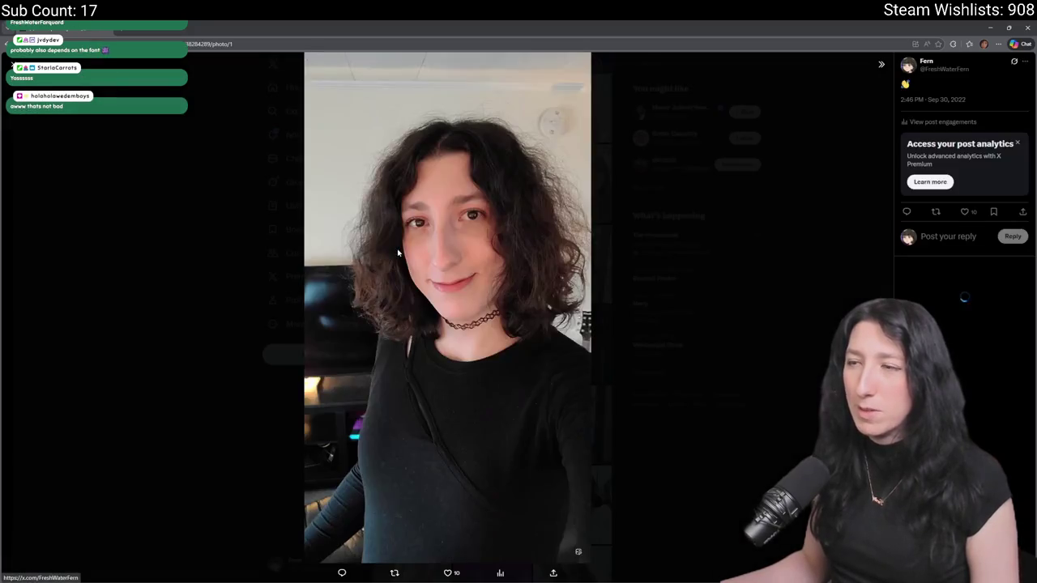
click(222, 374)
scroll(218, 417, down, 5)
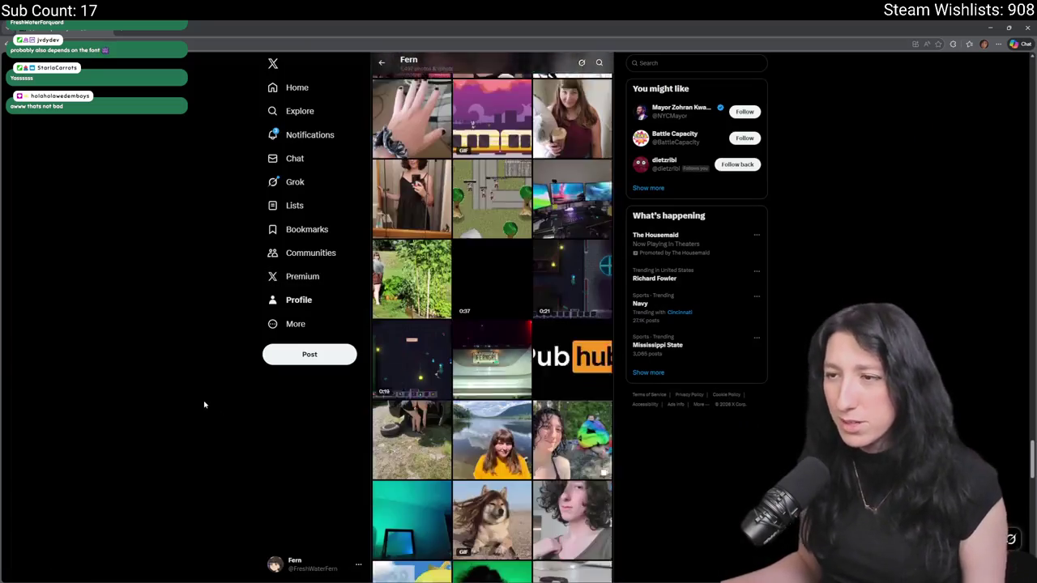
scroll(273, 409, down, 3)
click(553, 348)
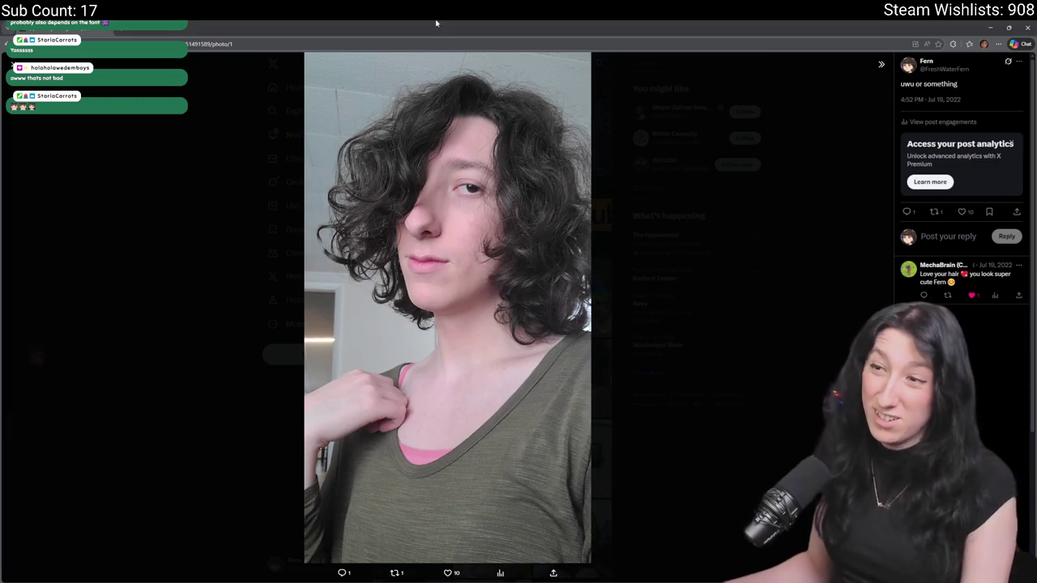
click(601, 139)
- View the photo of two people in black dresses, then the swing photo
scroll(511, 188, down, 10)
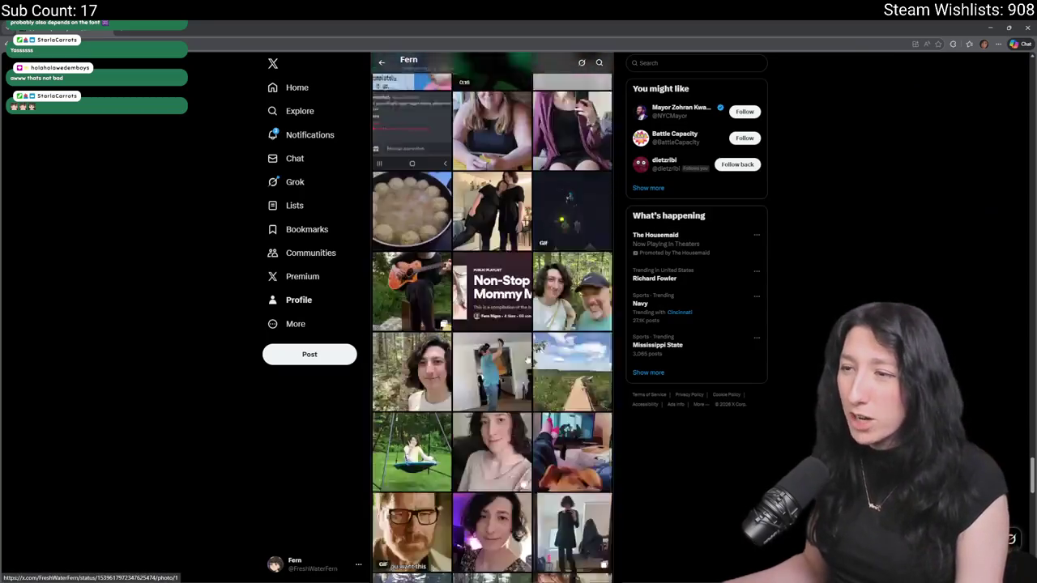
click(510, 188)
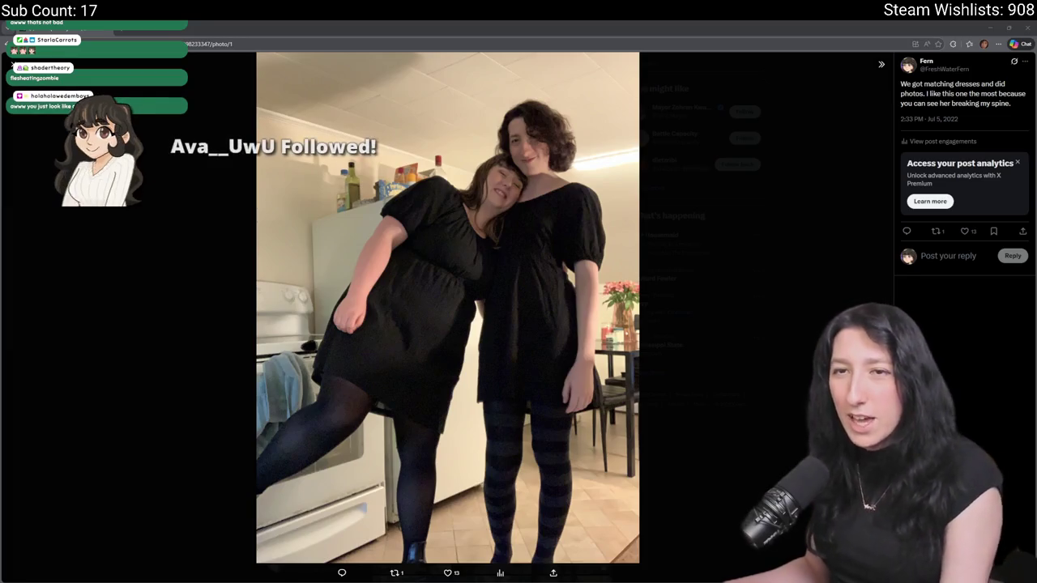
key(Escape)
scroll(173, 342, down, 3)
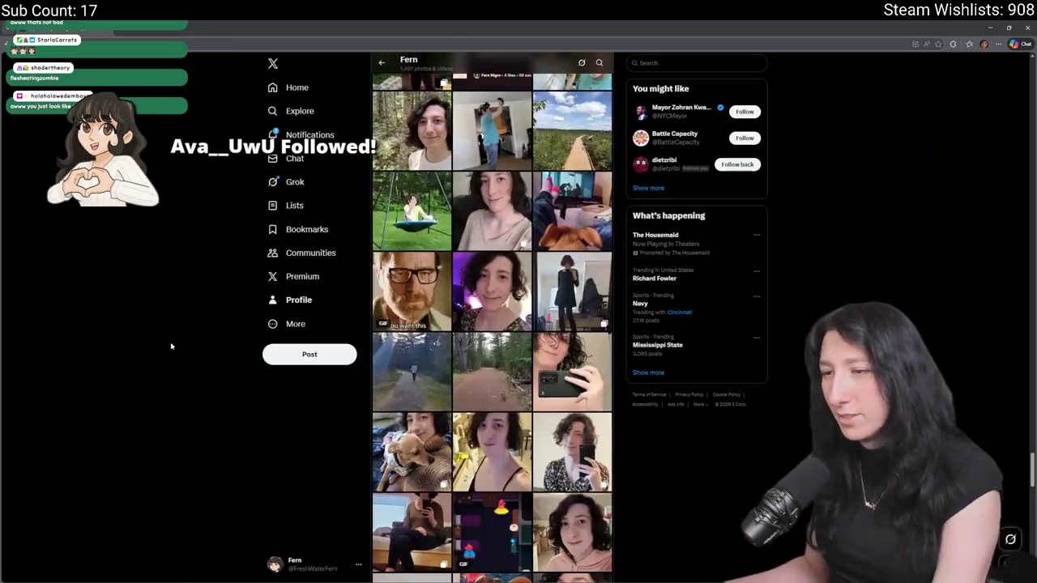
click(433, 233)
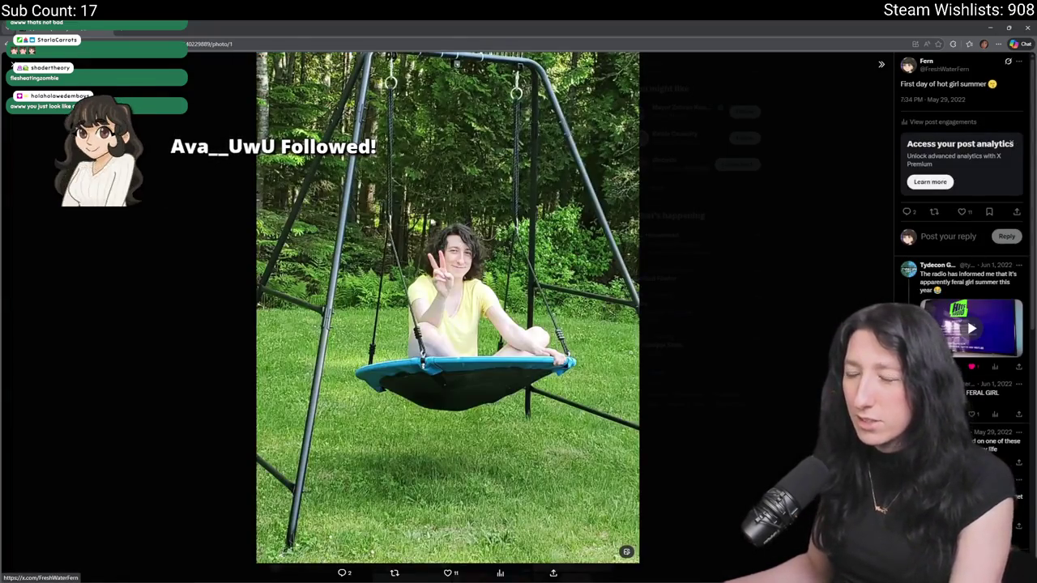
click(674, 263)
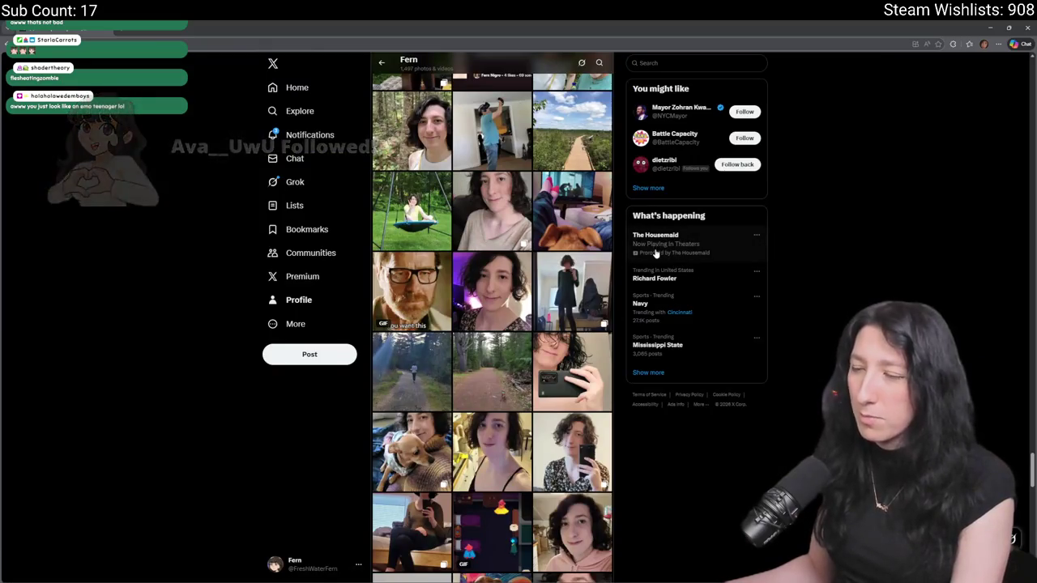
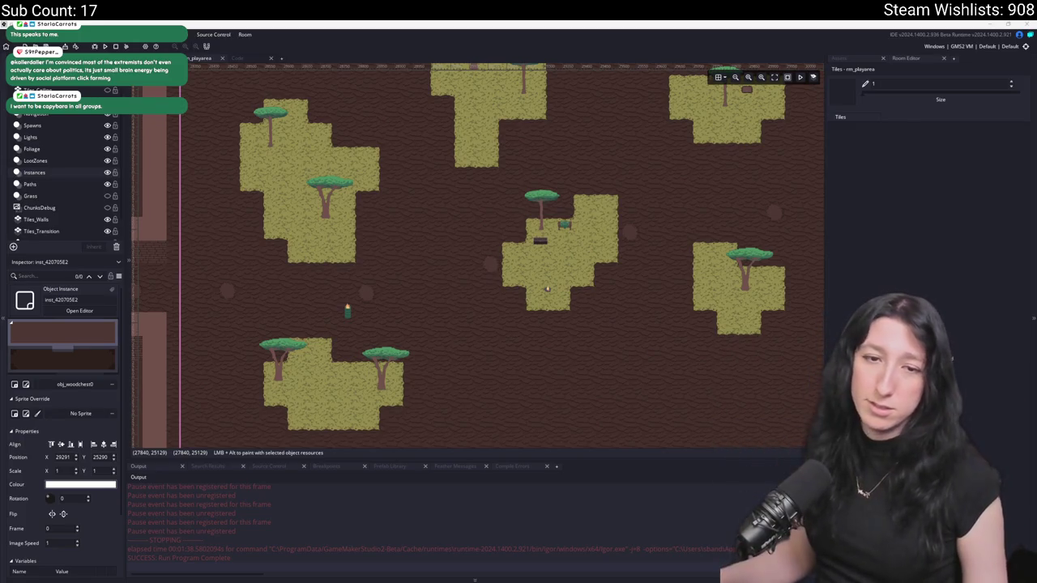
- Show the Asset Browser in the right dock and select the crafting table prop under Props
scroll(495, 204, down, 5)
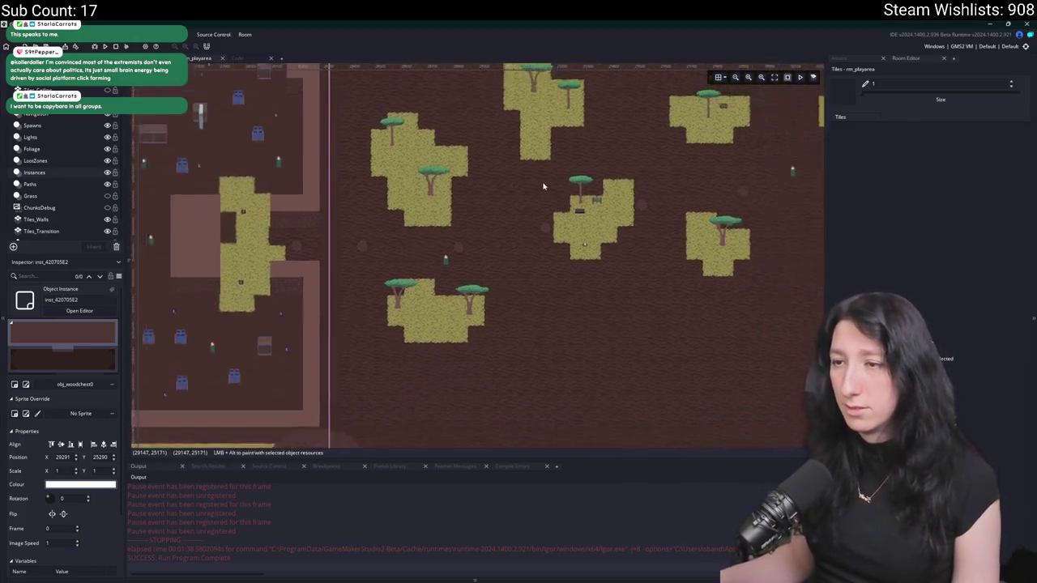
scroll(481, 264, right, 3)
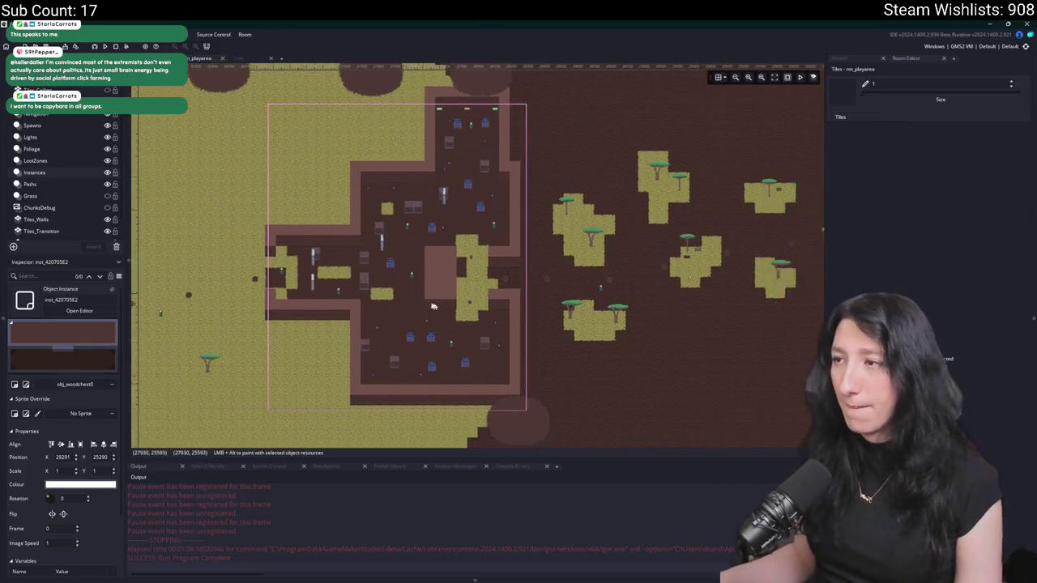
click(857, 61)
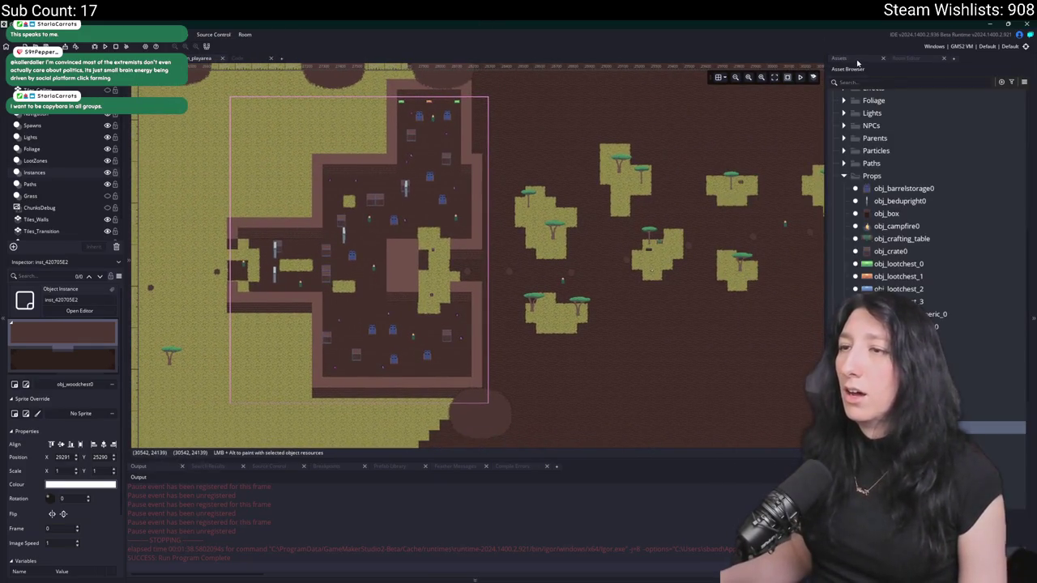
scroll(652, 310, right, 3)
scroll(528, 296, up, 2)
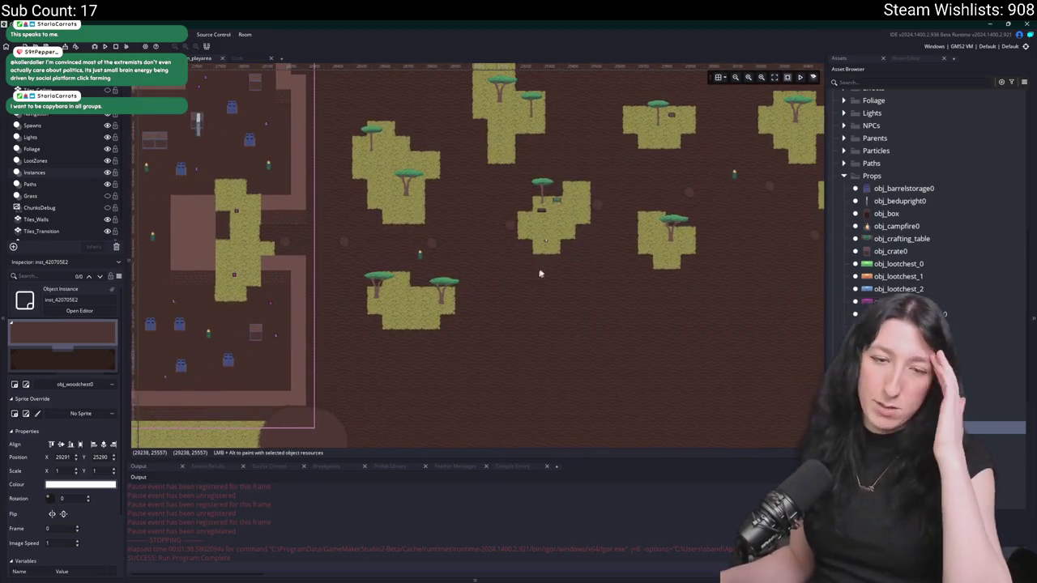
scroll(636, 256, right, 3)
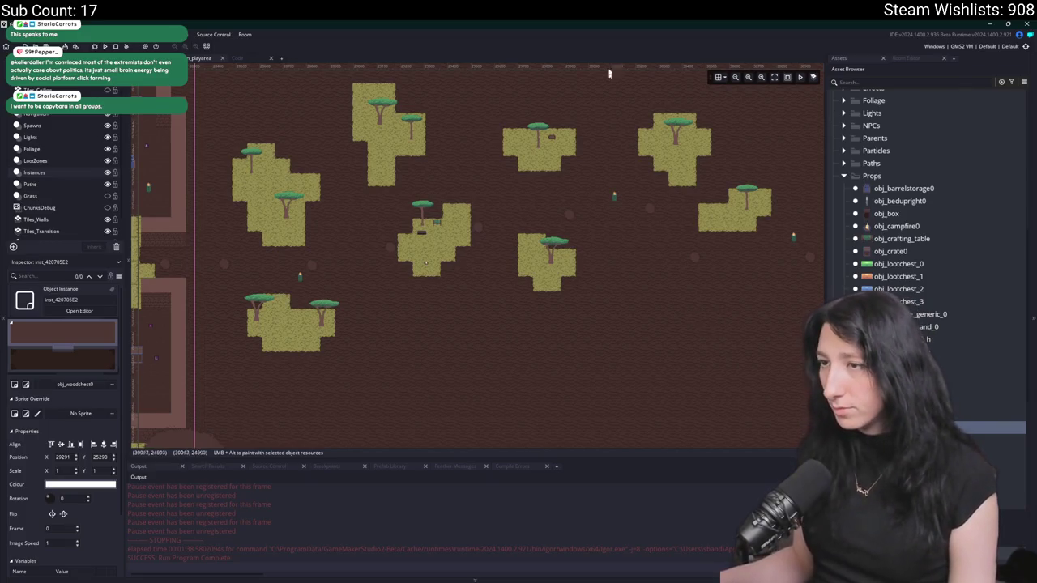
scroll(656, 211, right, 1)
click(950, 243)
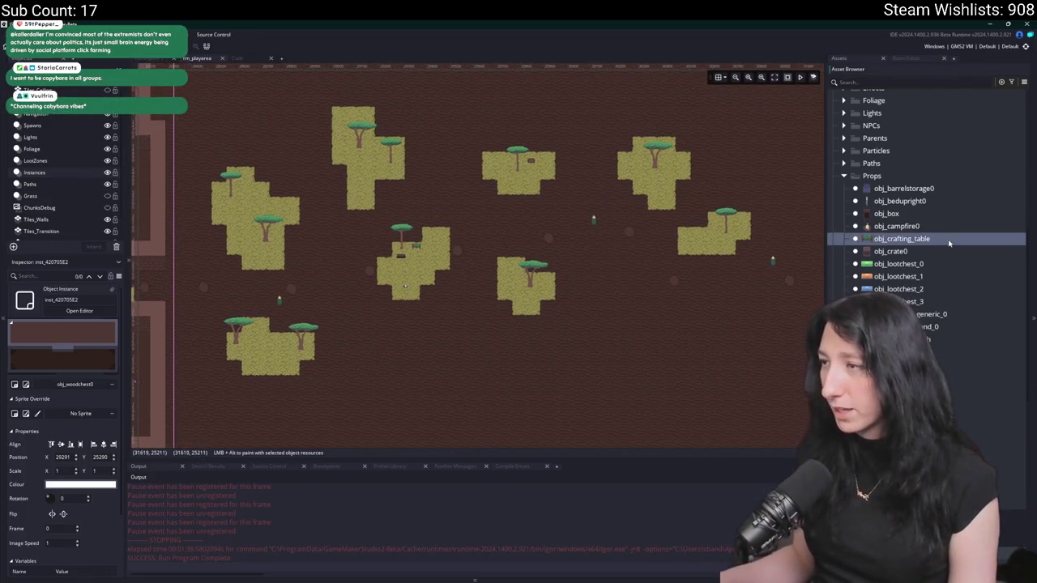
- Choose obj_trashfire0 in the Asset Browser and place a trash fire on the dirt field
key(Up)
scroll(629, 353, right, 5)
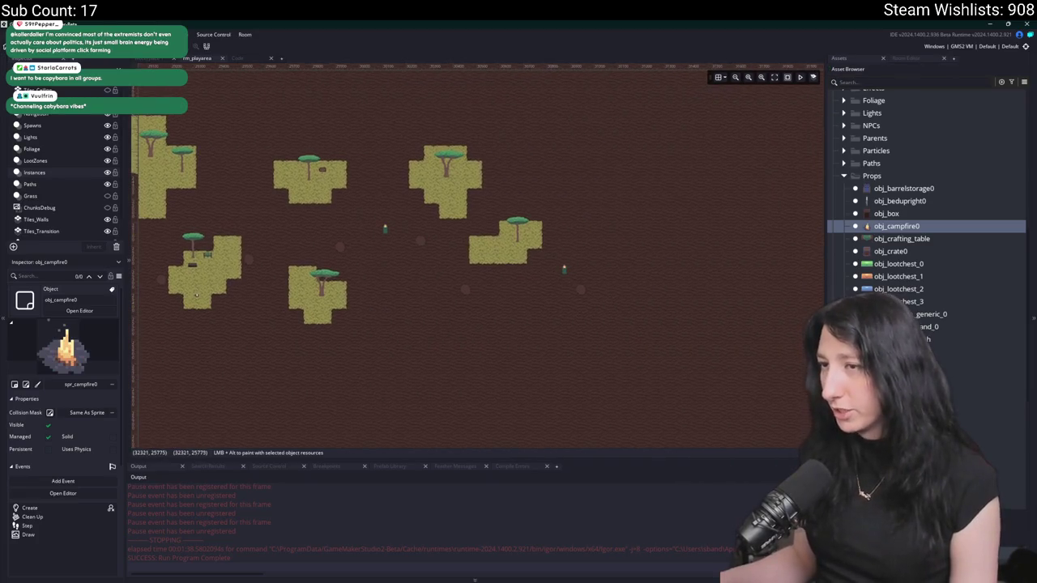
scroll(196, 294, right, 3)
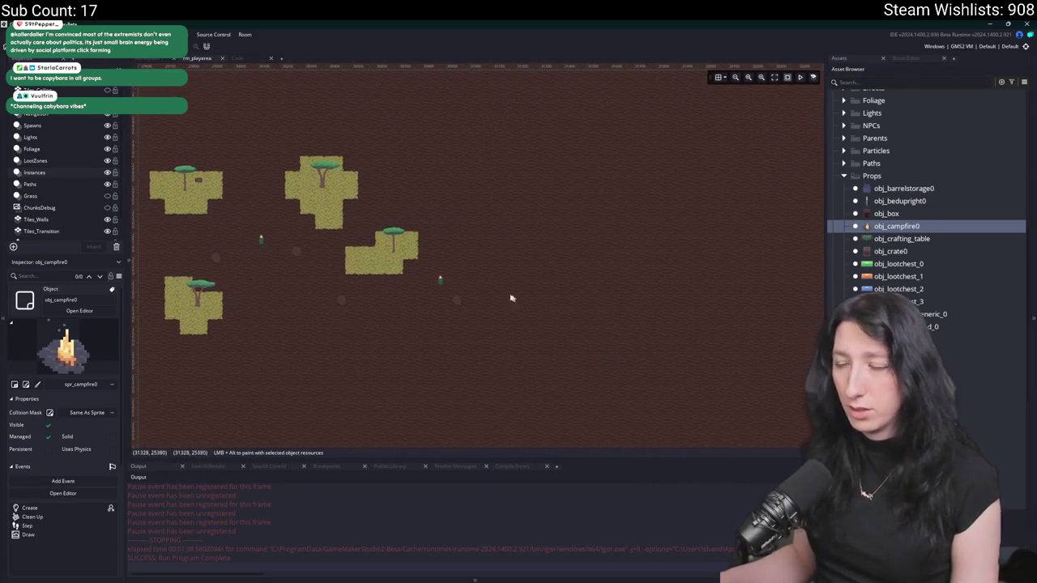
scroll(559, 275, down, 2)
scroll(565, 268, up, 4)
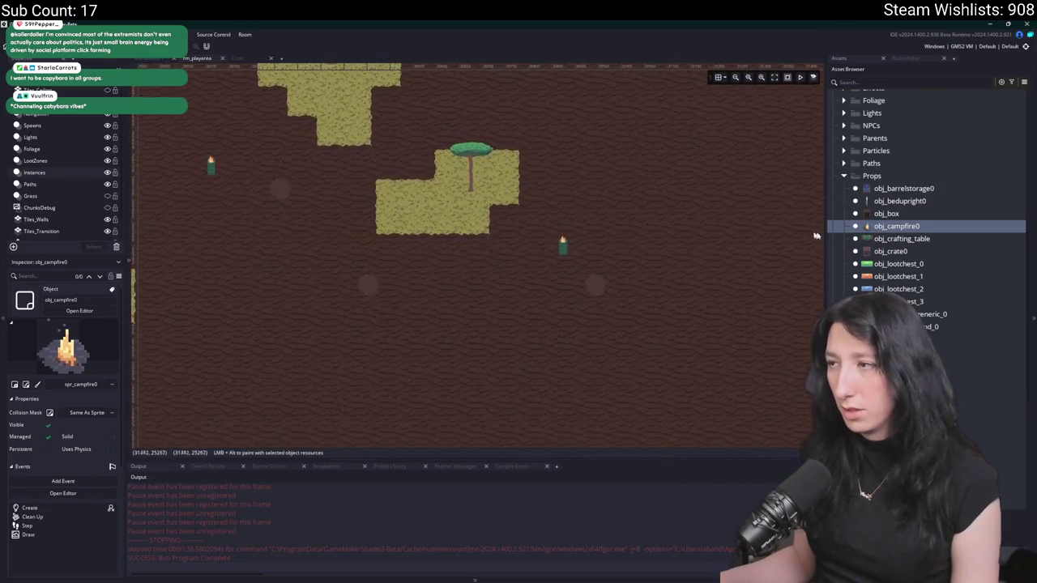
scroll(745, 347, down, 1)
click(899, 415)
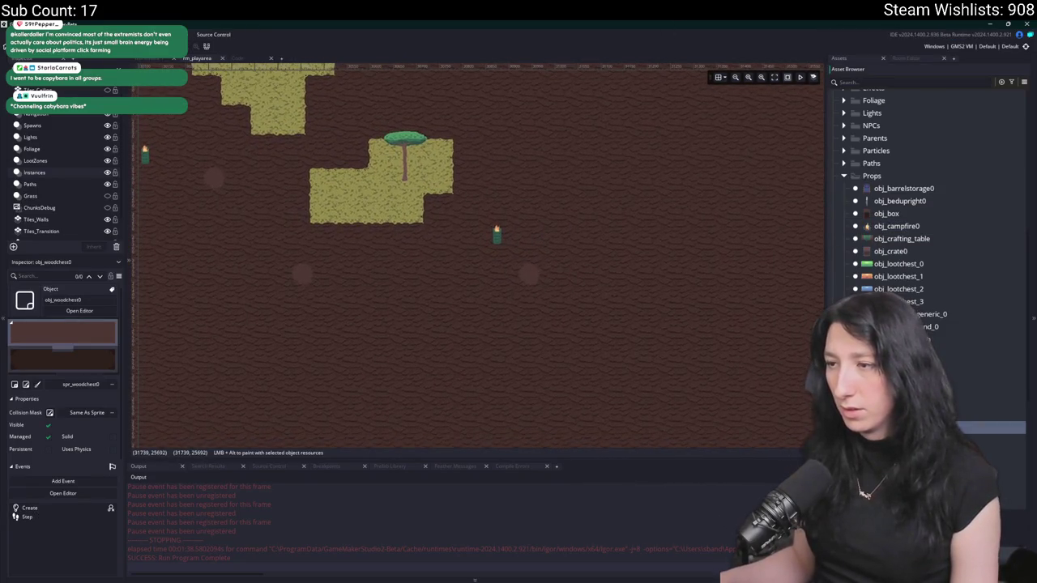
scroll(522, 283, down, 3)
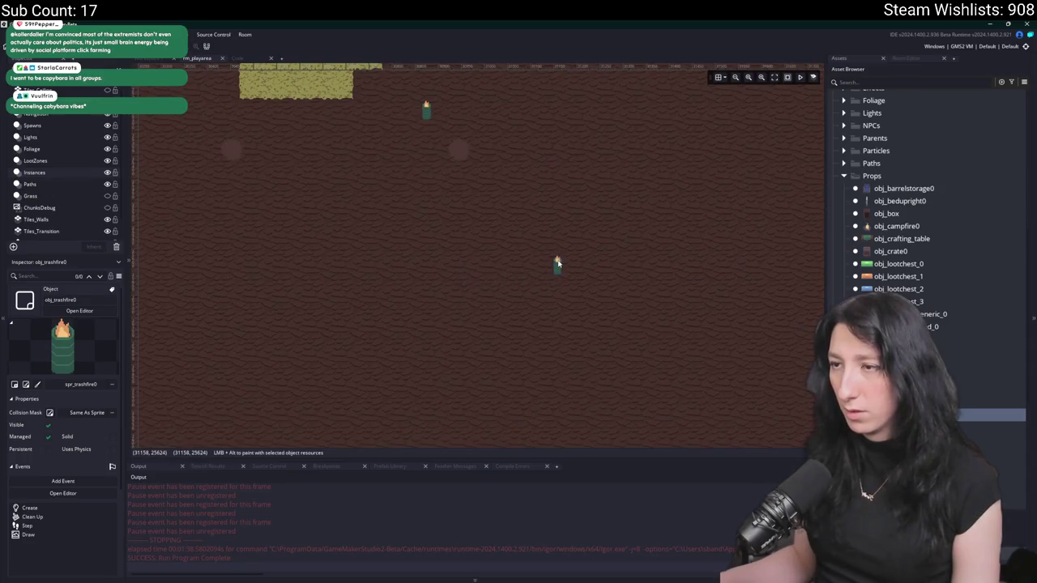
click(556, 264)
- Nudge the new trash fire slightly up and right, then select another existing trash fire
scroll(405, 276, left, 2)
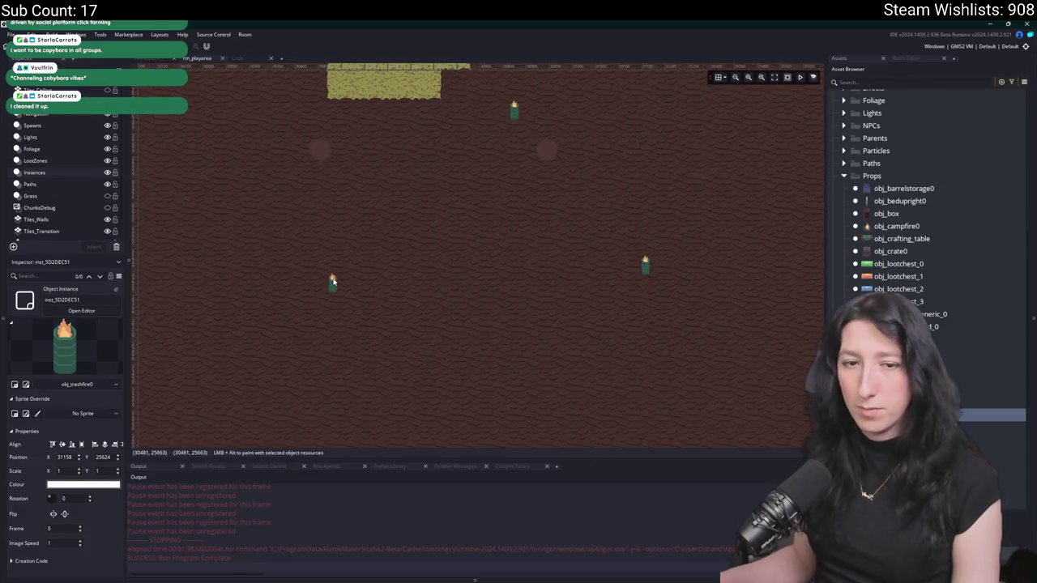
scroll(410, 289, left, 2)
scroll(608, 278, up, 2)
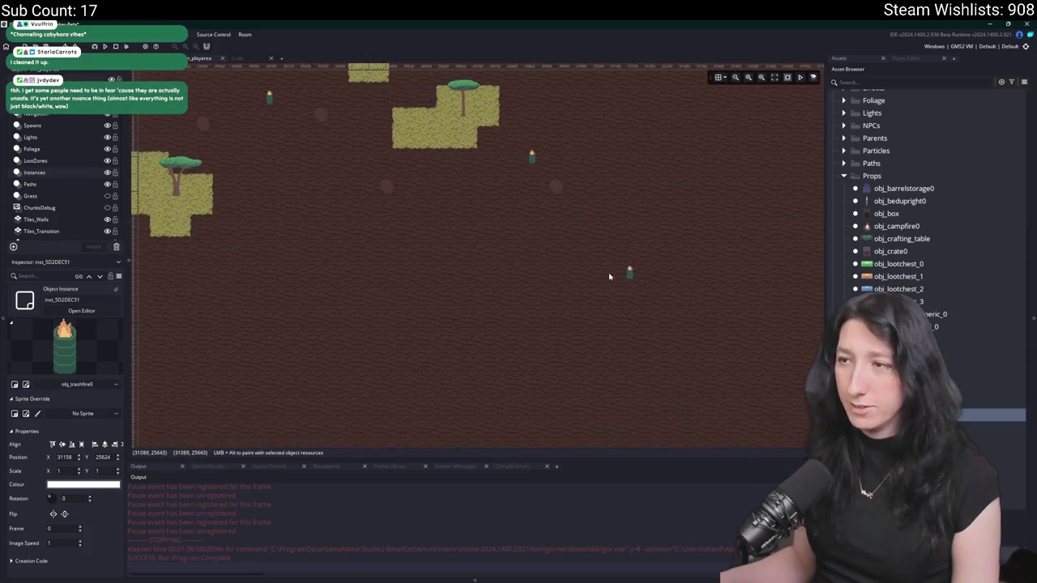
scroll(590, 272, down, 1)
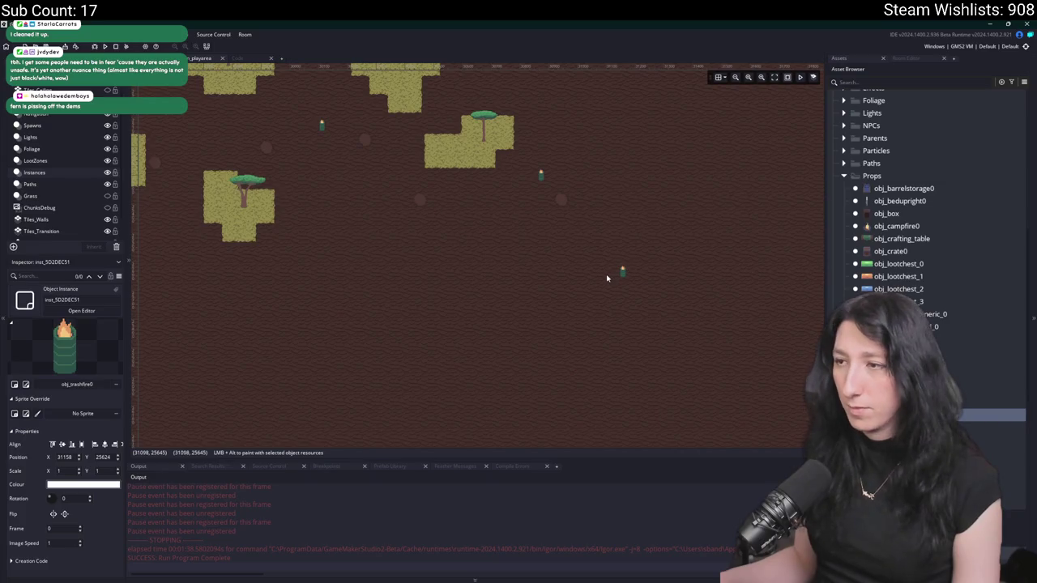
drag(627, 271, 634, 268)
click(387, 275)
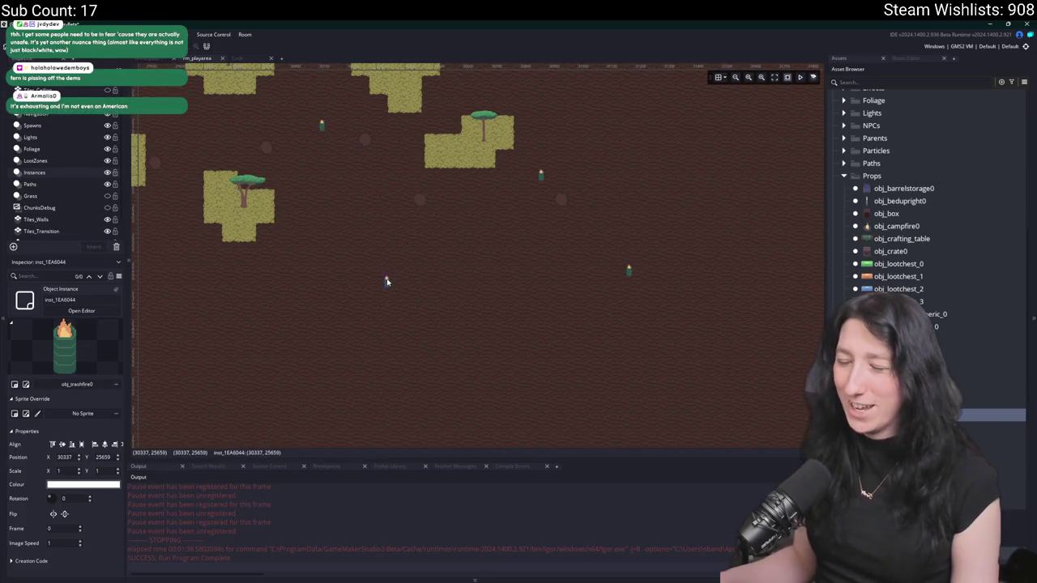
scroll(443, 340, down, 1)
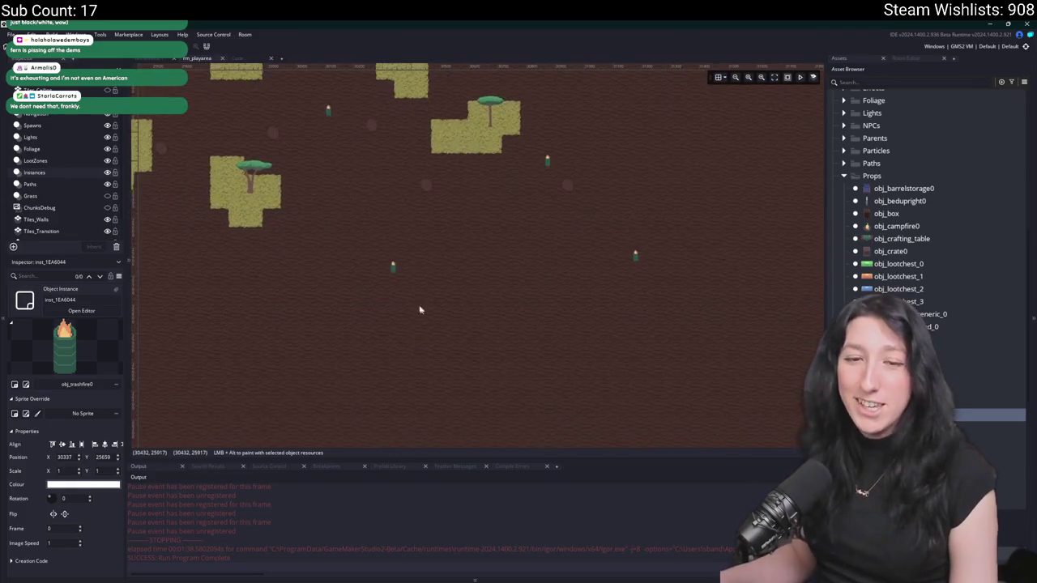
scroll(421, 322, up, 1)
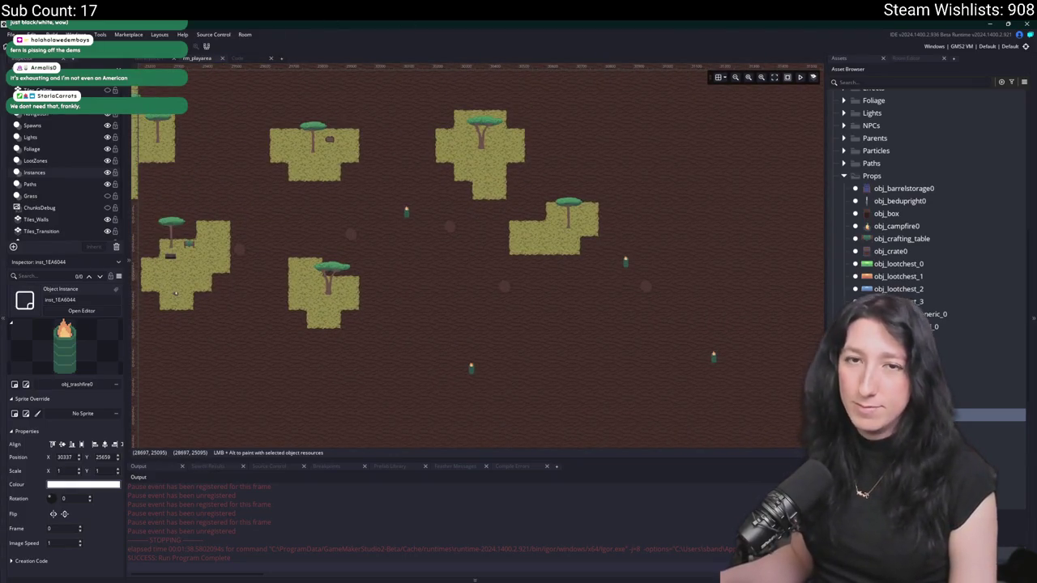
scroll(60, 190, down, 1)
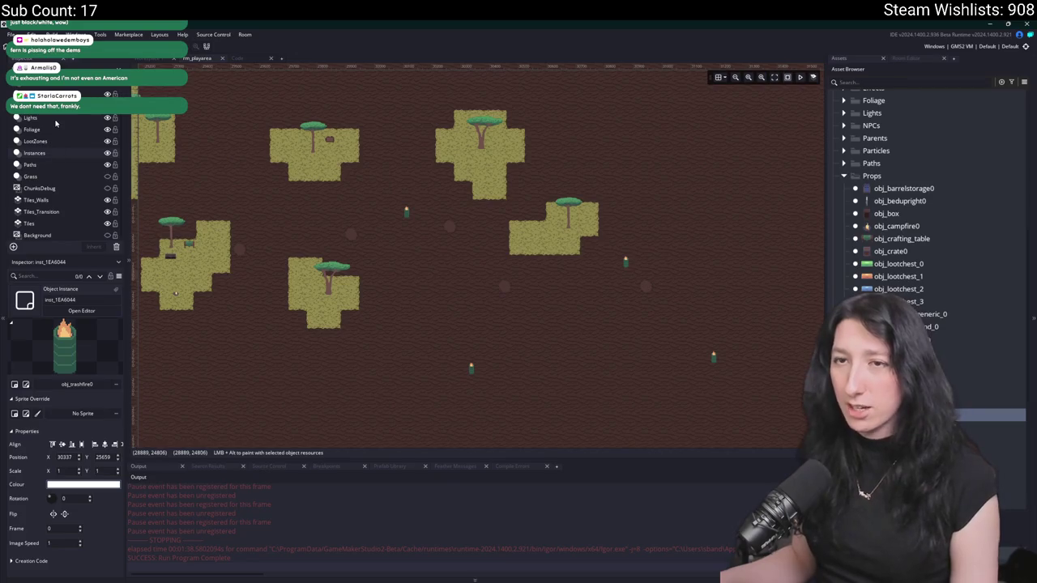
click(51, 164)
- Filter the Asset Browser with 'path' and choose obj_dirt_path0_node
click(930, 58)
click(842, 58)
click(909, 78)
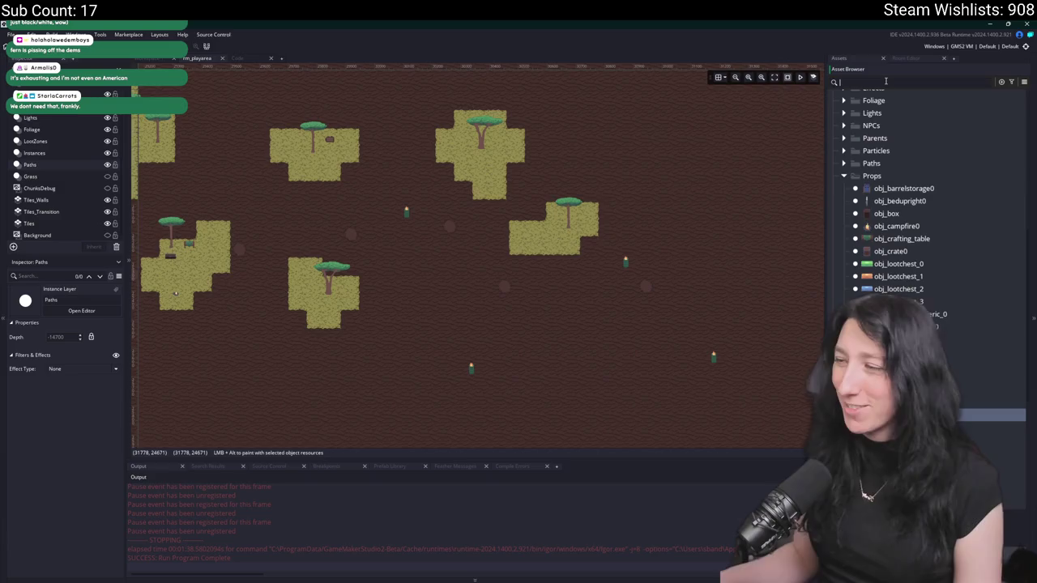
text(path)
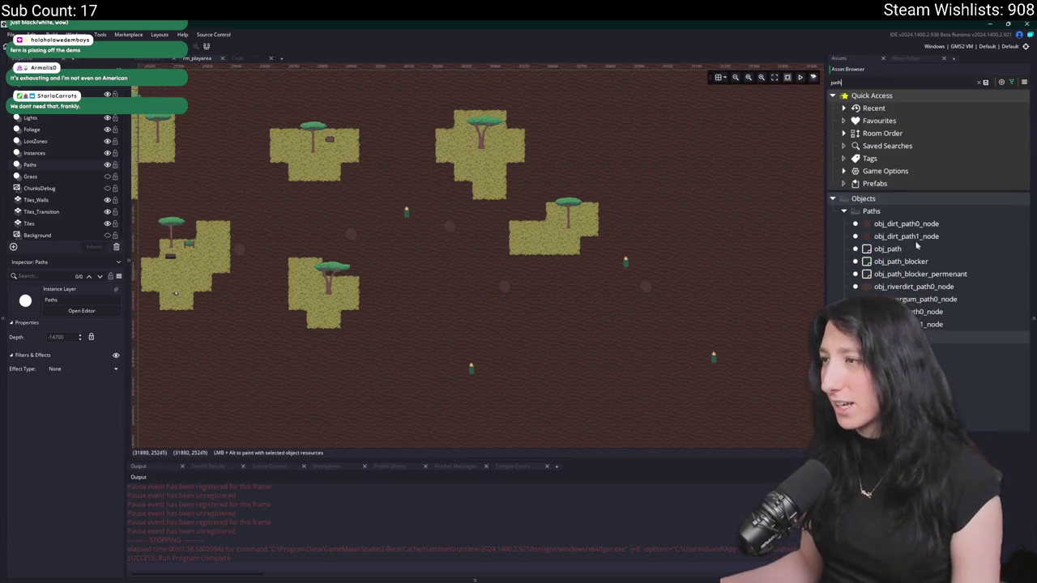
click(905, 236)
click(906, 223)
- Place a new obj_dirt_path0_node instance on the dirt field near the existing node
scroll(601, 275, up, 2)
scroll(602, 275, up, 1)
click(513, 282)
scroll(537, 301, up, 1)
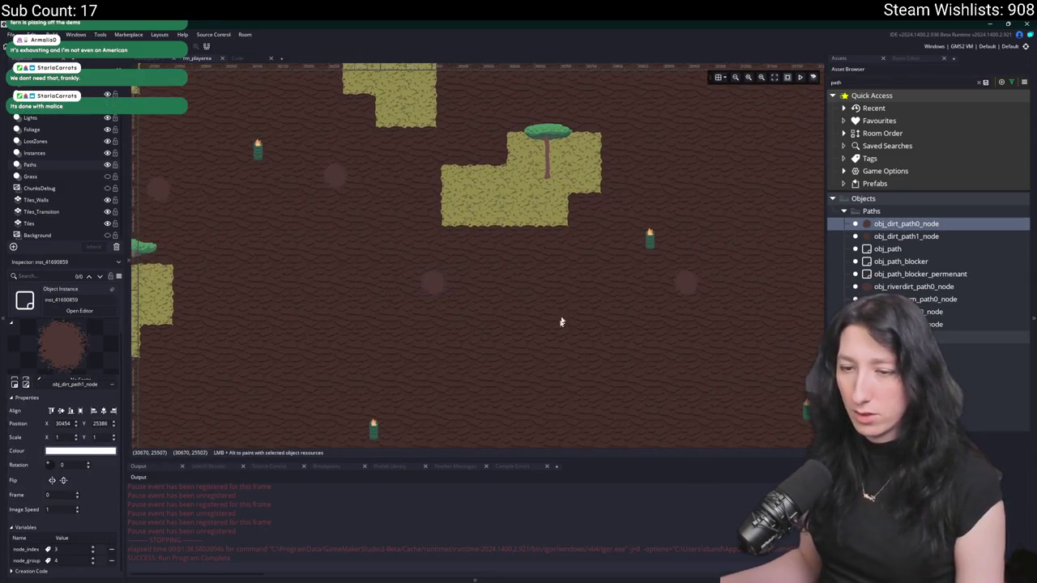
alt+click(551, 285)
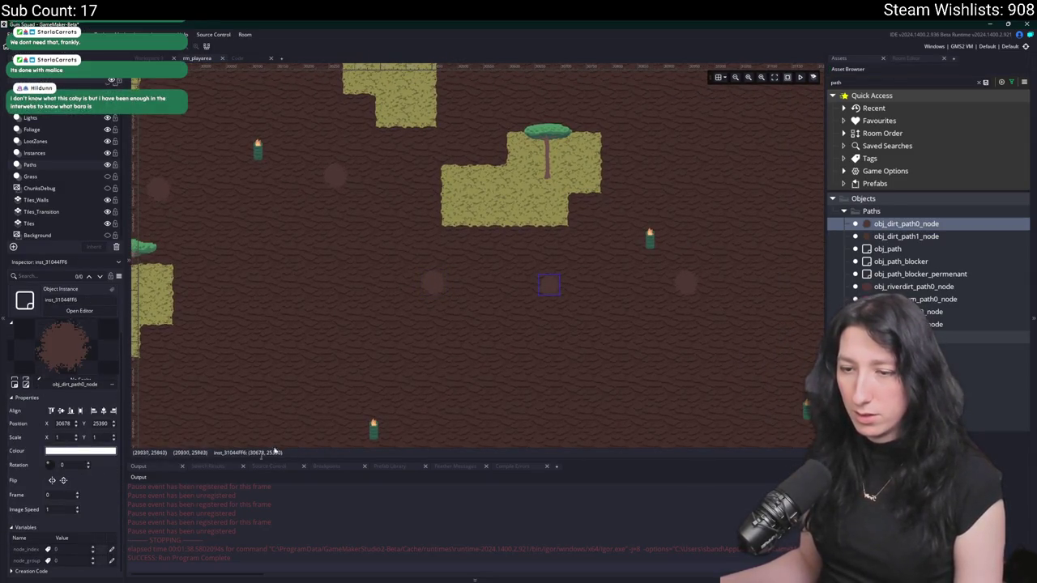
- Shift the new dirt path node down-left and drag another path node further down
drag(548, 287, 537, 302)
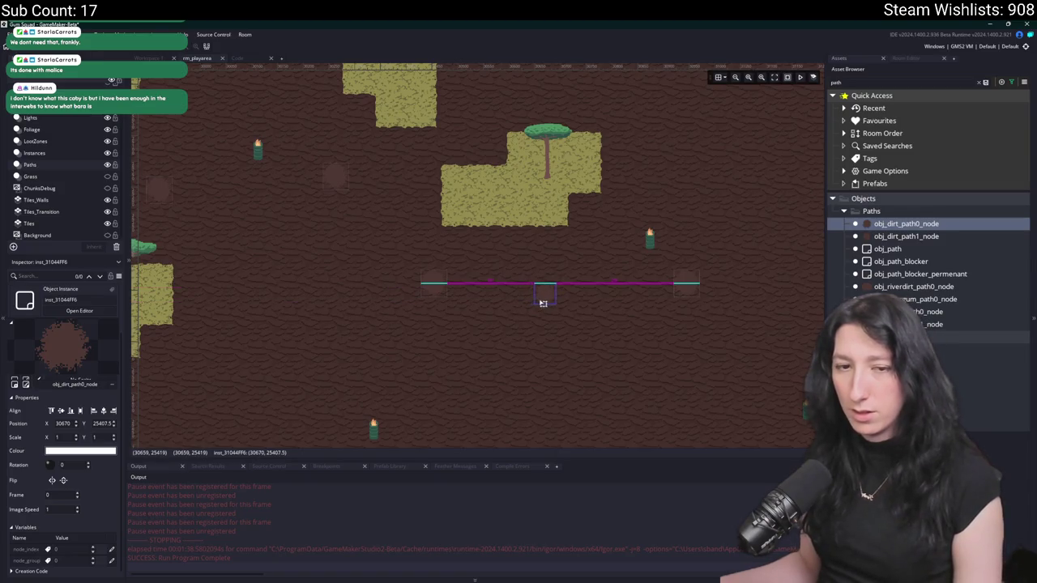
mouse_move(513, 370)
mouse_down()
mouse_move(567, 354)
mouse_move(543, 317)
mouse_move(492, 294)
mouse_up()
scroll(475, 297, down, 1)
scroll(581, 301, down, 1)
click(548, 215)
drag(548, 215, 533, 303)
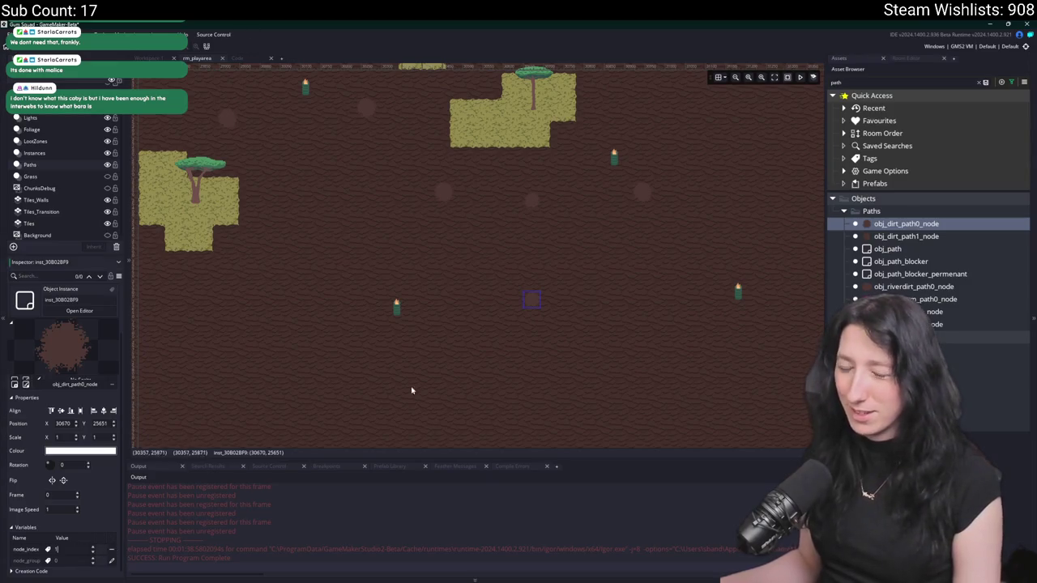
scroll(457, 360, down, 2)
mouse_move(541, 219)
mouse_down()
mouse_move(548, 271)
mouse_move(539, 178)
mouse_up()
scroll(566, 309, down, 1)
scroll(484, 311, up, 1)
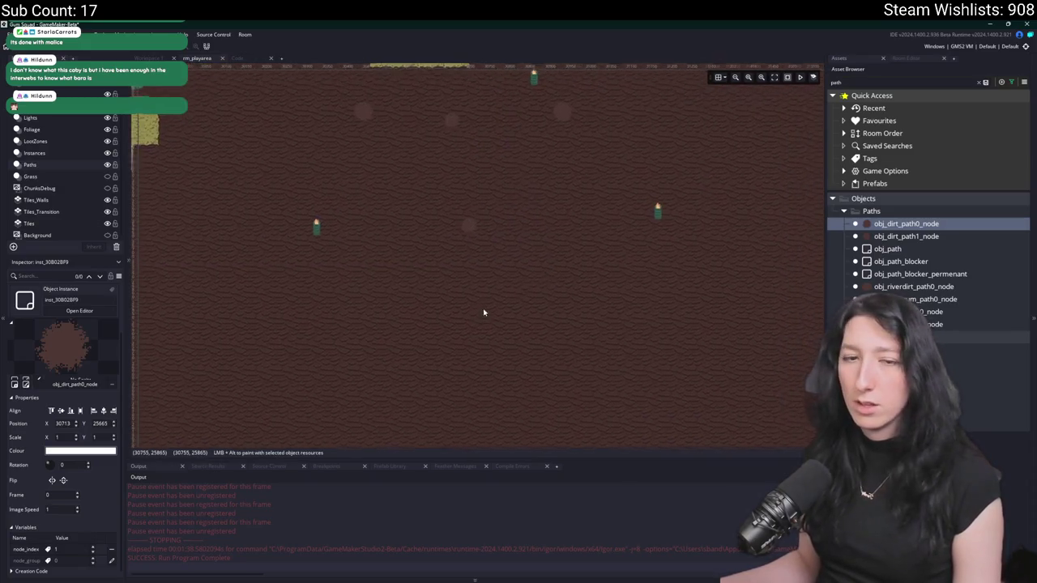
scroll(480, 332, up, 1)
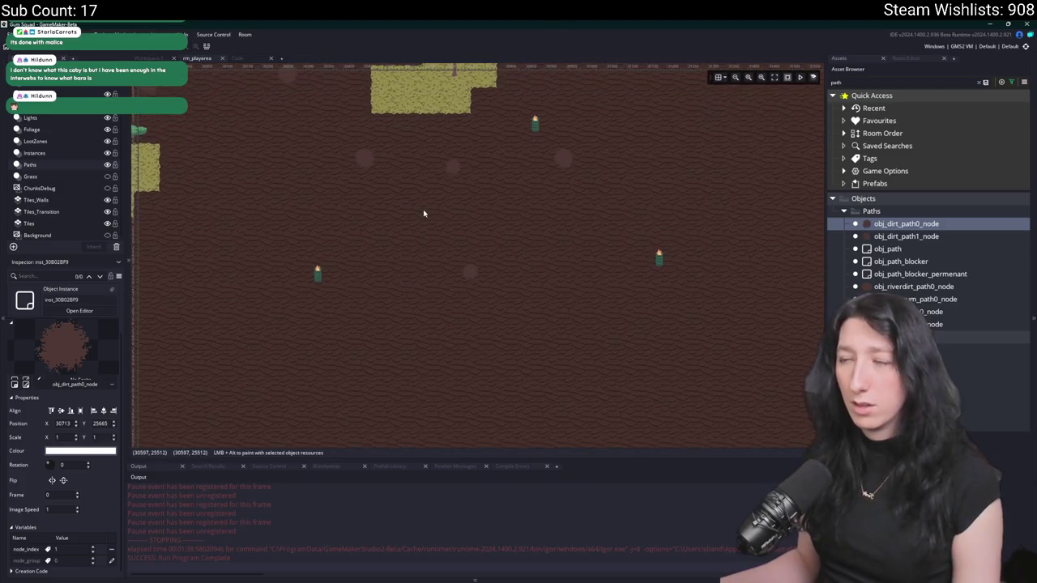
scroll(342, 283, left, 3)
scroll(349, 288, up, 1)
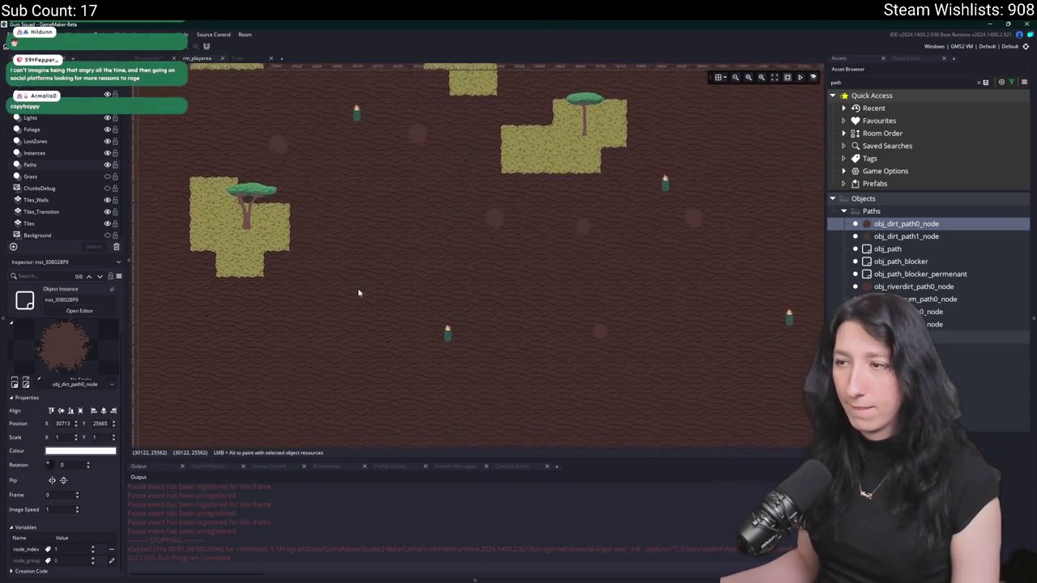
- On the Instances layer, move a crate out onto the open dirt field
click(50, 153)
scroll(462, 296, down, 3)
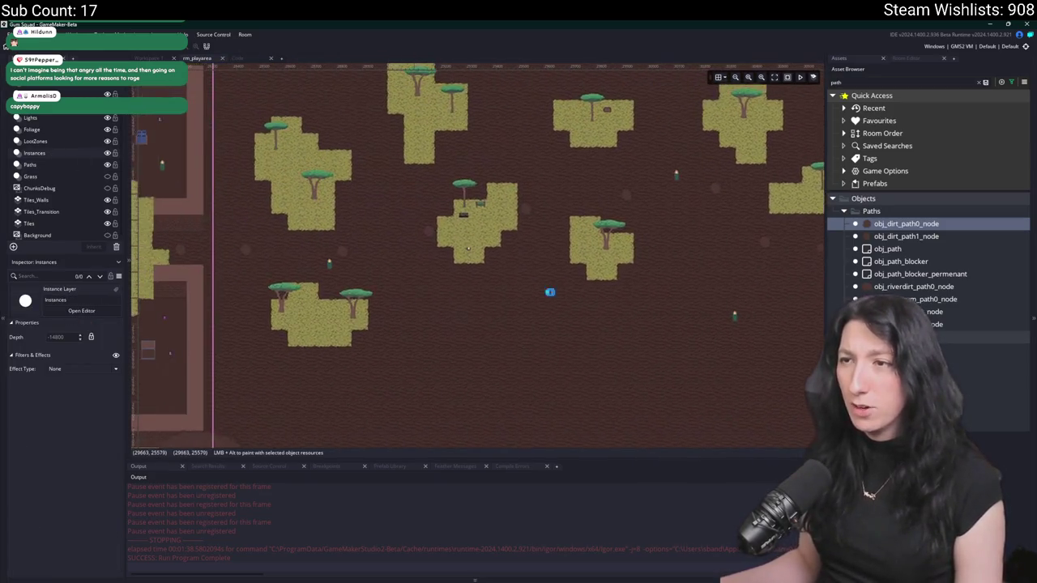
scroll(592, 295, left, 5)
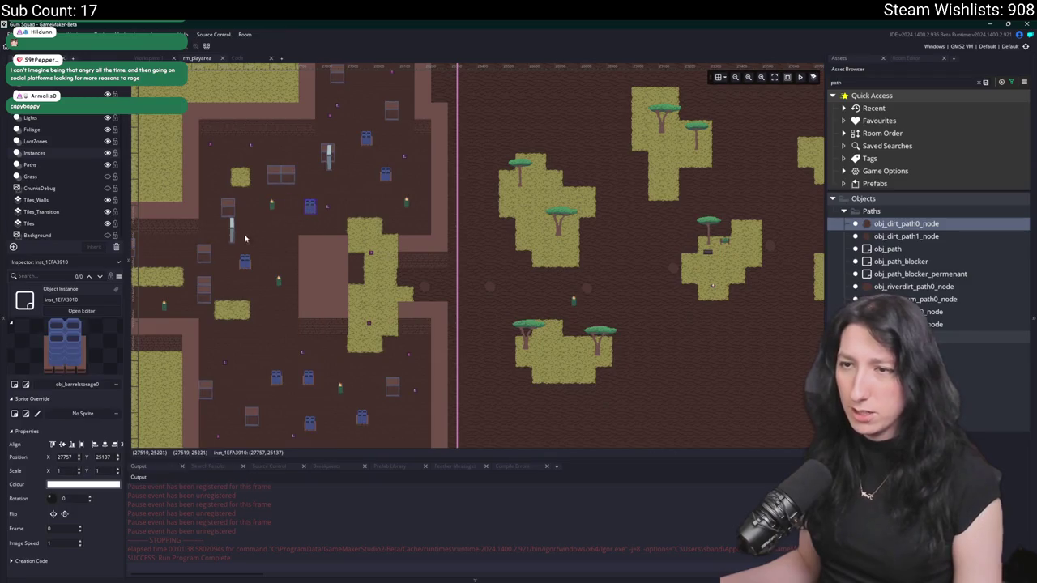
scroll(669, 304, right, 3)
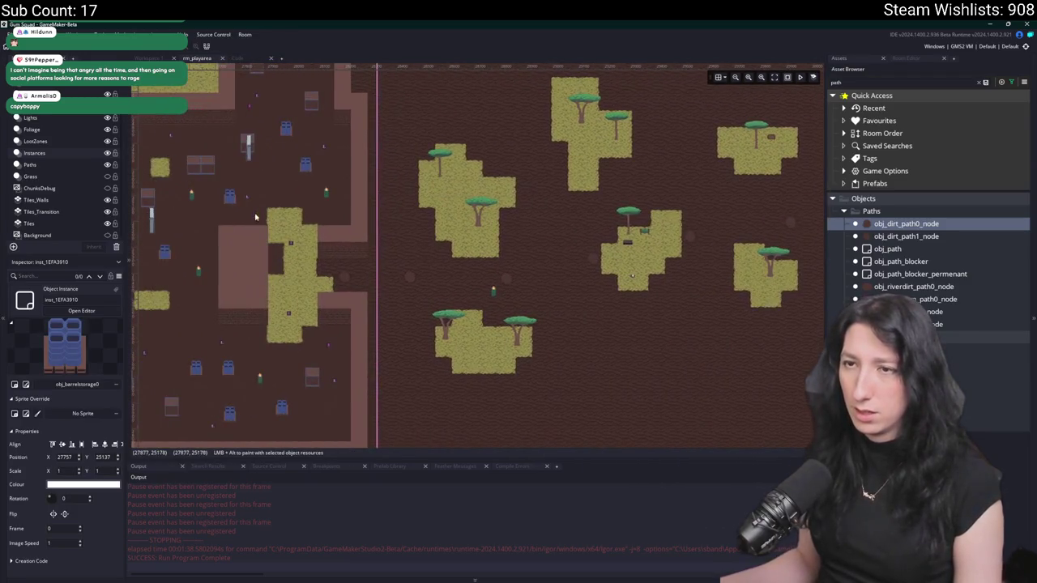
click(213, 163)
scroll(536, 254, right, 5)
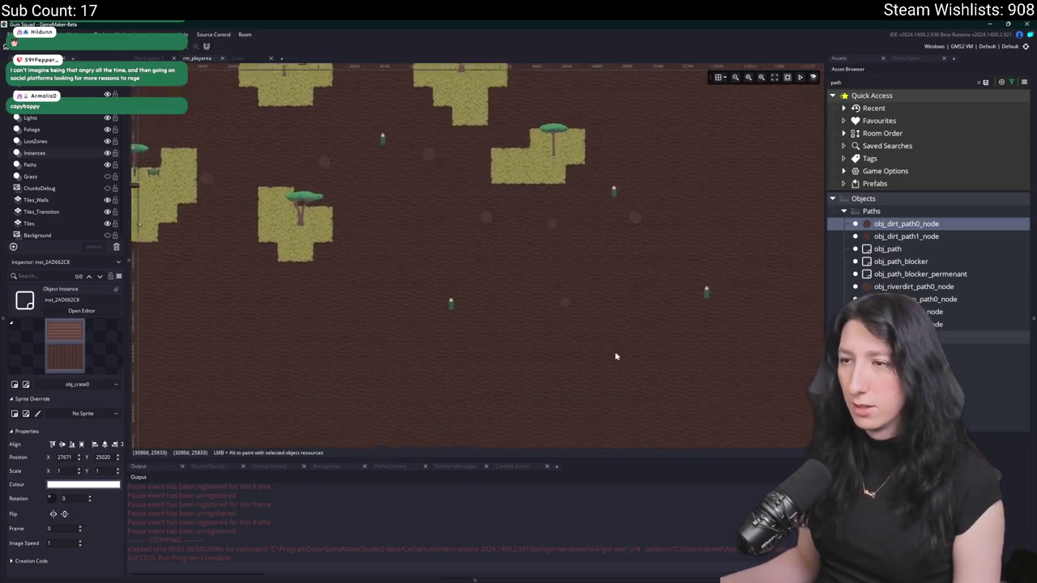
click(409, 291)
mouse_move(283, 131)
mouse_down()
mouse_move(609, 389)
mouse_move(523, 338)
mouse_up()
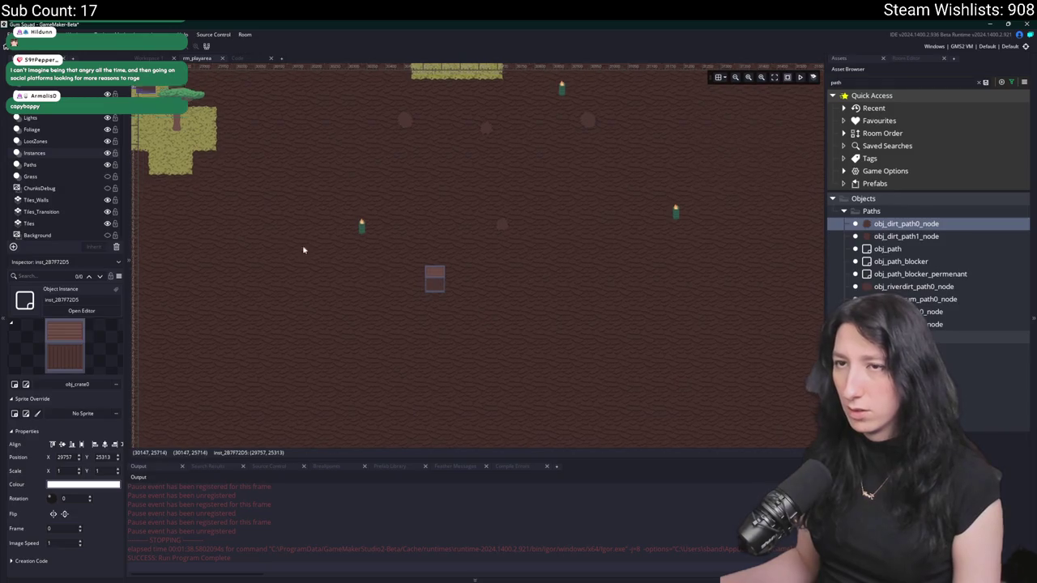
mouse_move(300, 250)
mouse_down()
mouse_move(312, 227)
mouse_move(430, 283)
mouse_up()
scroll(430, 283, up, 5)
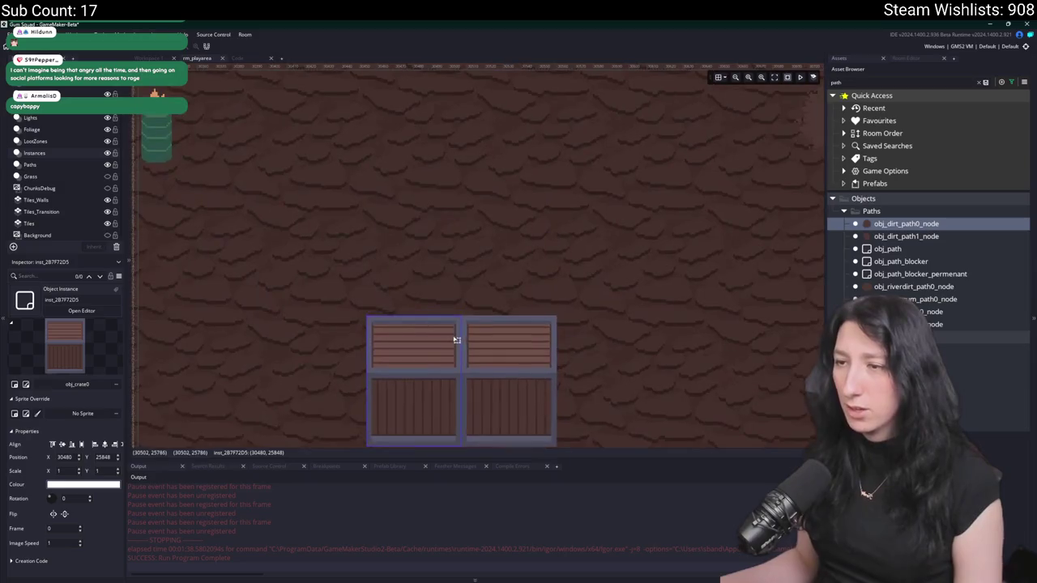
scroll(456, 341, down, 5)
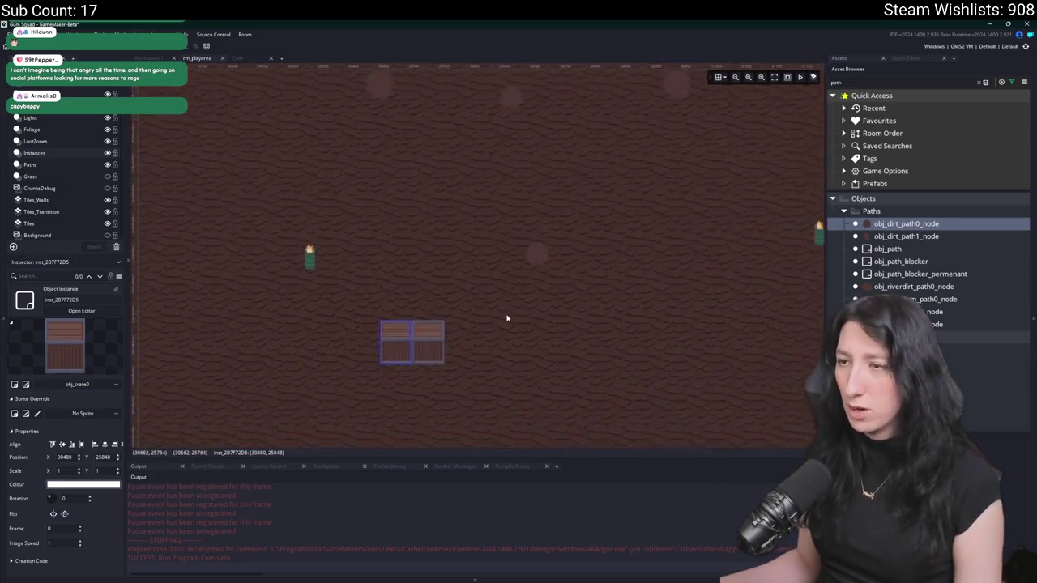
scroll(507, 317, down, 3)
- Duplicate the crate so a second crate sits to its right
mouse_move(390, 304)
mouse_down()
mouse_move(467, 353)
mouse_move(617, 317)
mouse_up()
scroll(485, 386, down, 3)
scroll(324, 289, down, 2)
scroll(417, 320, up, 2)
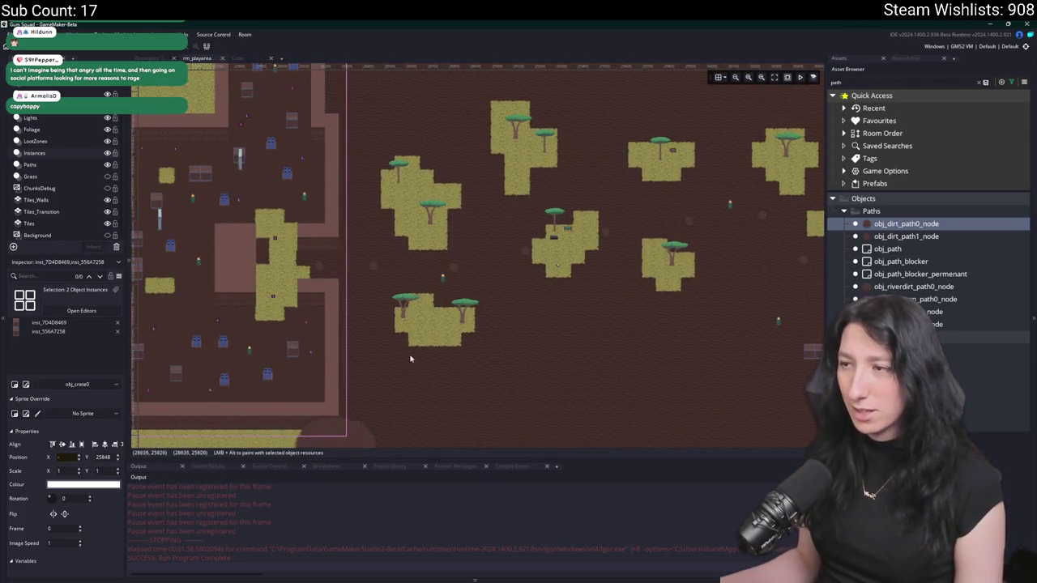
scroll(412, 358, left, 8)
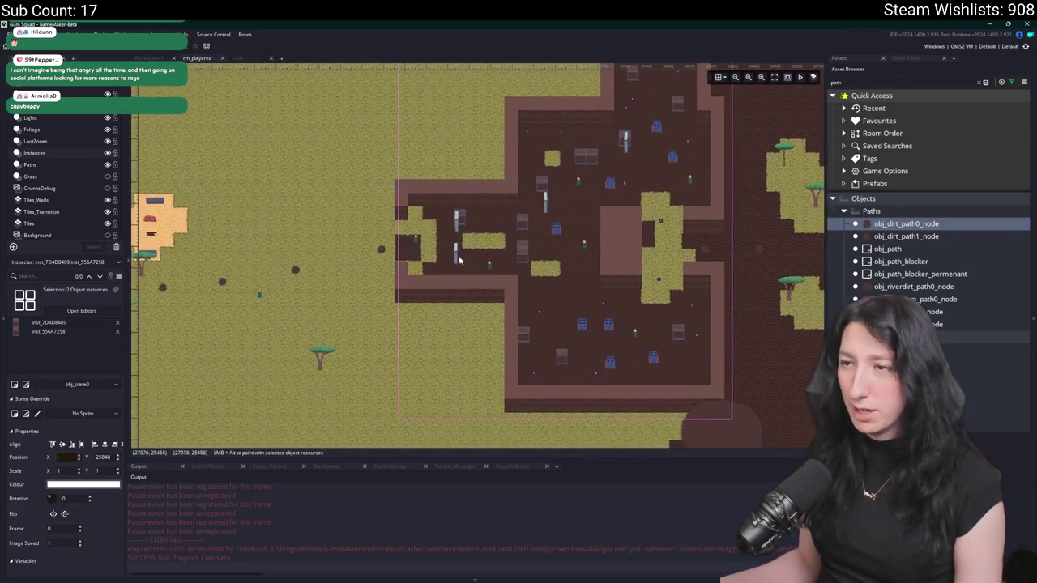
scroll(454, 271, left, 3)
- Move an obj_rock_dirt1 rock into the field near the crates, ending at 30091, 25367
click(149, 233)
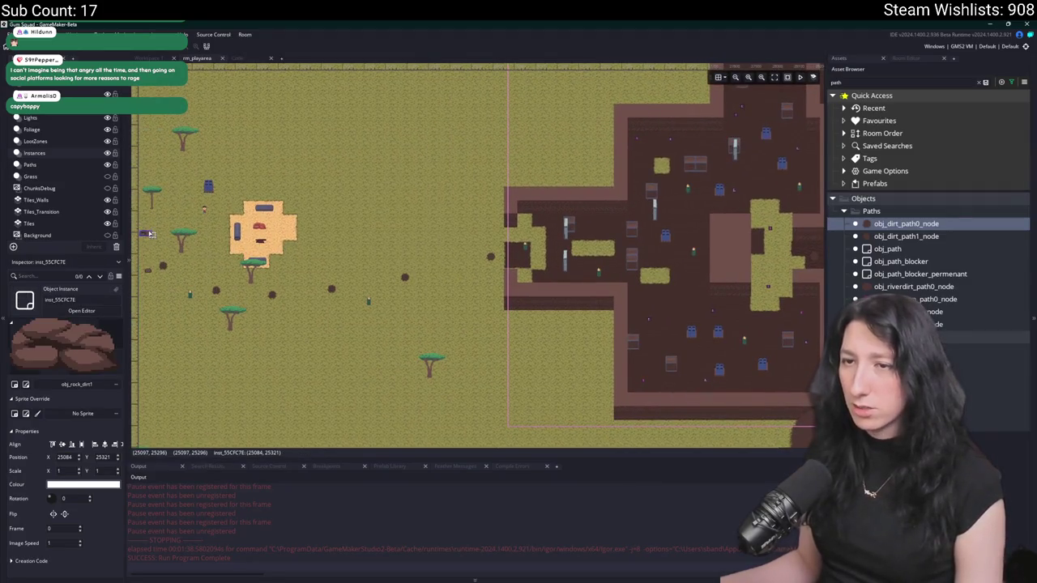
scroll(562, 292, right, 15)
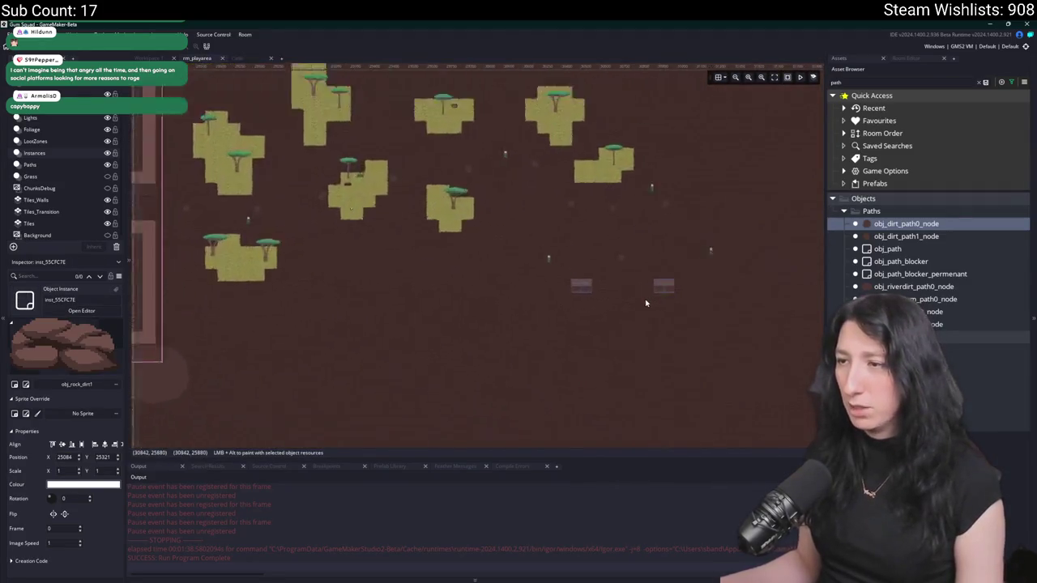
click(228, 142)
mouse_move(478, 277)
mouse_down()
mouse_move(543, 310)
mouse_move(440, 347)
mouse_move(527, 282)
mouse_move(551, 316)
mouse_move(534, 382)
mouse_move(491, 325)
mouse_move(343, 342)
mouse_move(446, 370)
mouse_move(424, 317)
mouse_move(377, 293)
mouse_move(724, 305)
mouse_move(764, 296)
mouse_move(621, 337)
mouse_move(558, 337)
mouse_move(426, 255)
mouse_move(534, 318)
mouse_up()
scroll(541, 311, up, 4)
scroll(424, 317, down, 2)
scroll(567, 337, up, 5)
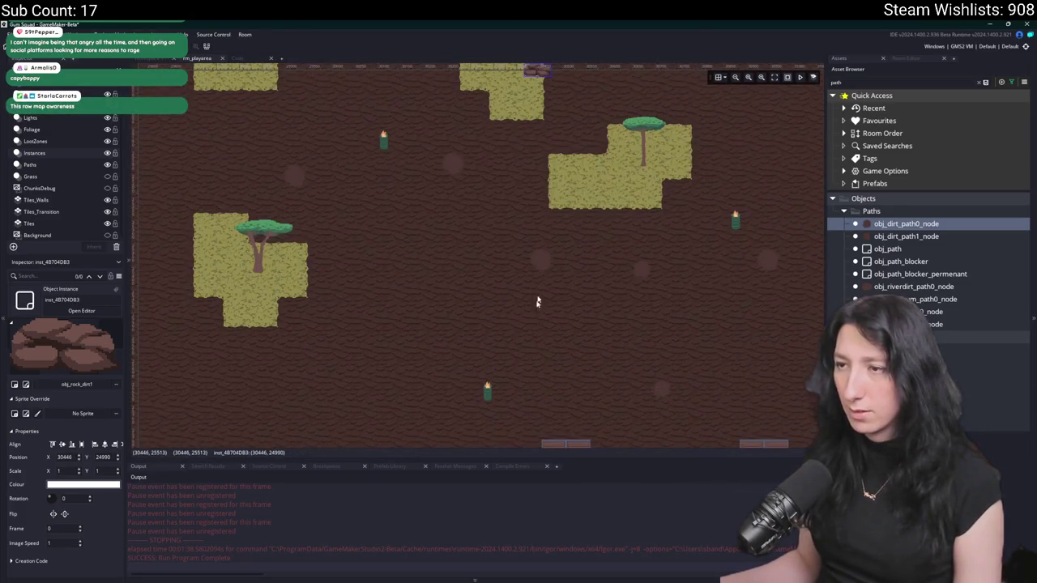
drag(536, 75, 374, 245)
- Search 'rock', choose obj_rock_dirt0, and place two rocks beside the grass patches
double_click(856, 82)
text(rock)
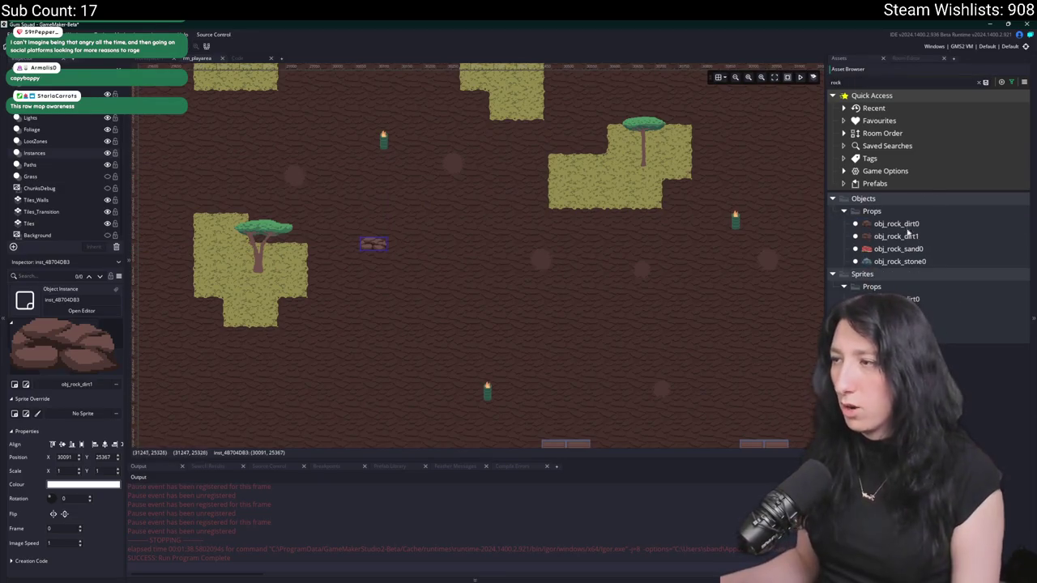
click(895, 224)
drag(318, 283, 380, 276)
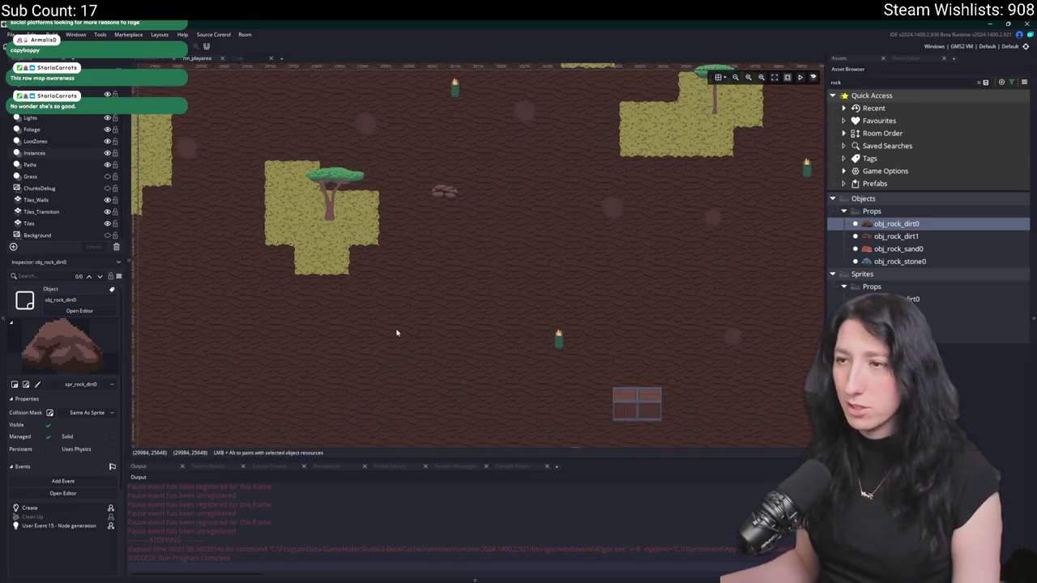
scroll(397, 331, down, 3)
scroll(397, 267, down, 2)
drag(398, 265, 422, 274)
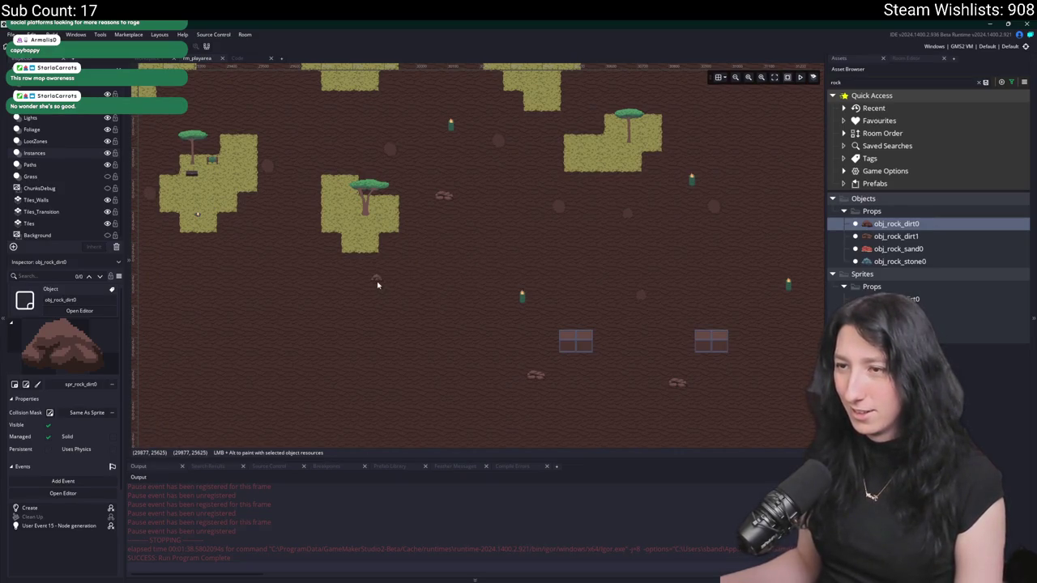
scroll(377, 285, down, 2)
drag(461, 294, 484, 300)
scroll(385, 262, up, 2)
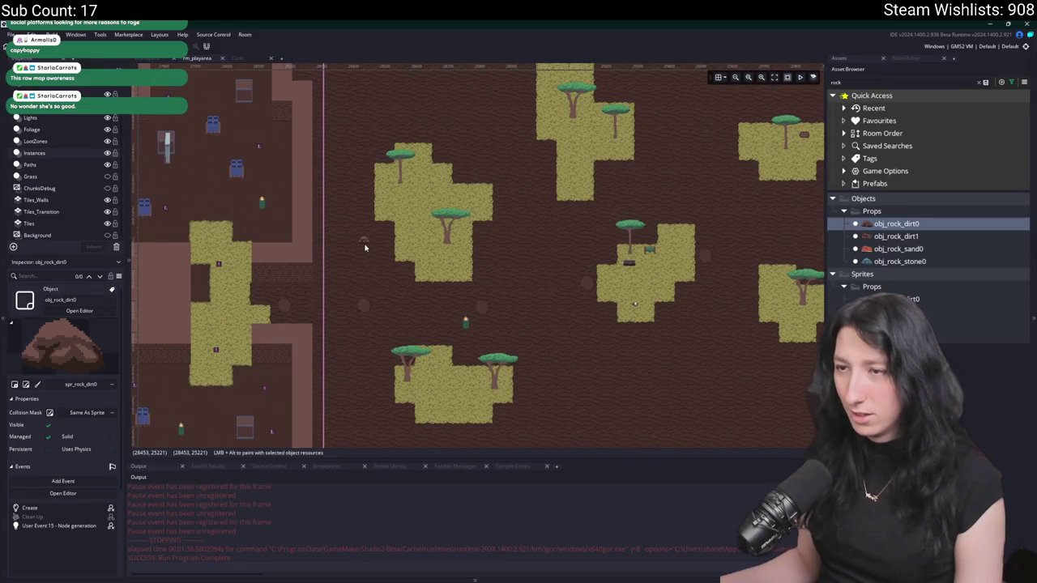
alt+click(364, 248)
scroll(420, 362, down, 2)
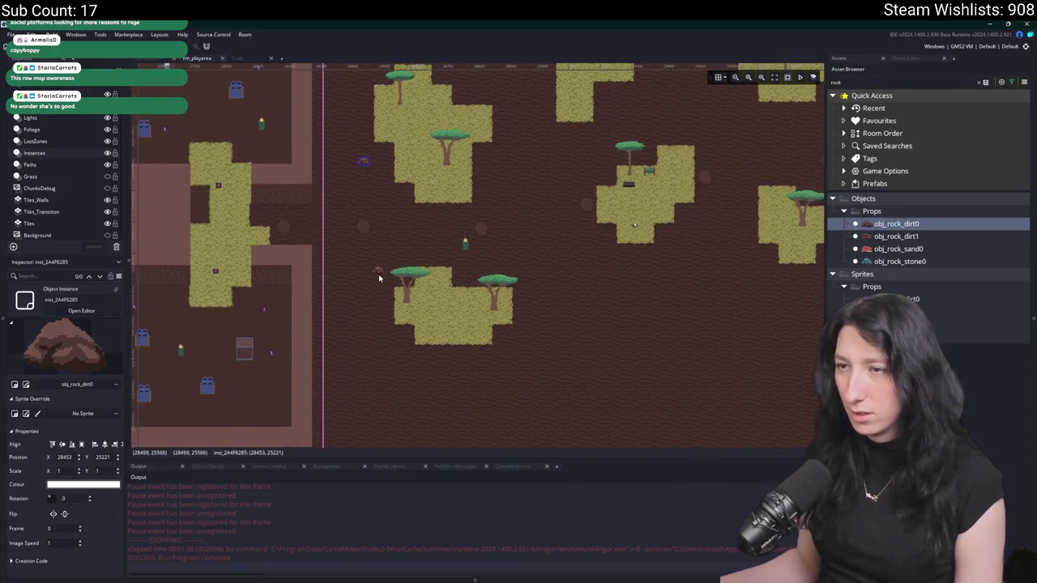
alt+click(470, 279)
- Nudge a small rock right and move an obj_rock_dirt1 rock up-left to 29023, 25204
scroll(490, 271, up, 2)
scroll(490, 271, right, 2)
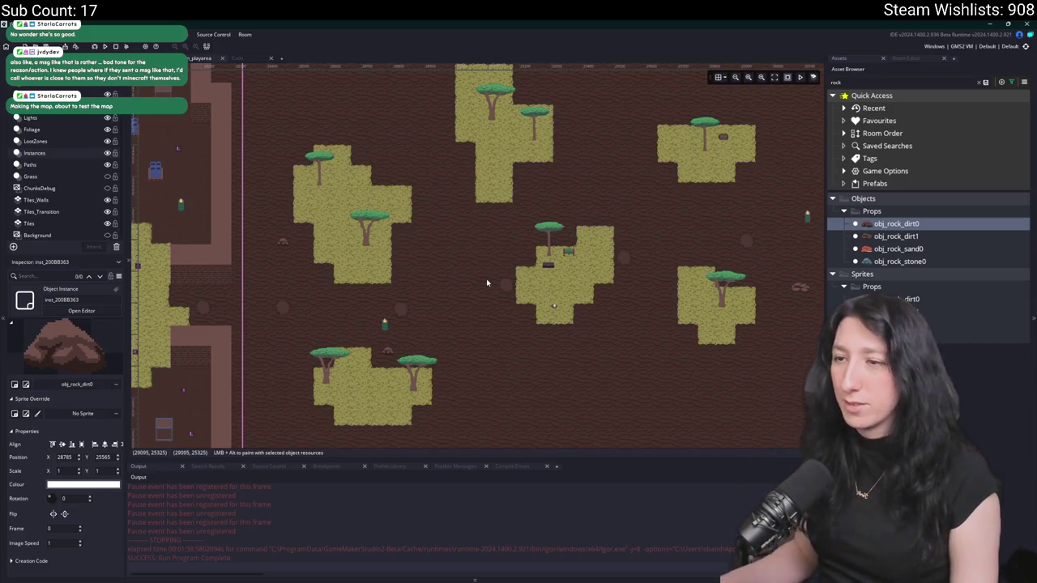
scroll(470, 275, up, 1)
scroll(470, 276, right, 1)
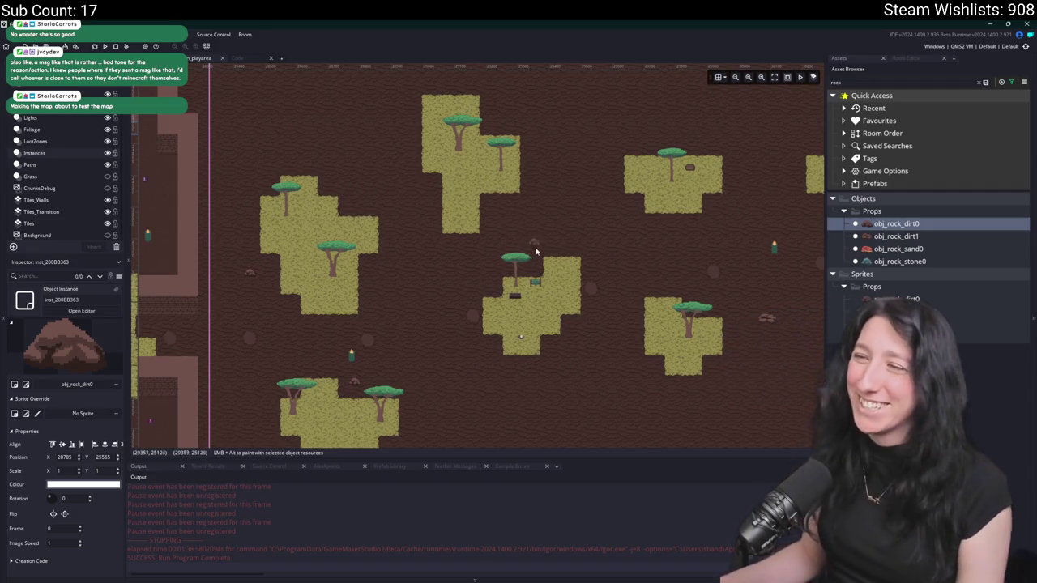
drag(559, 243, 421, 238)
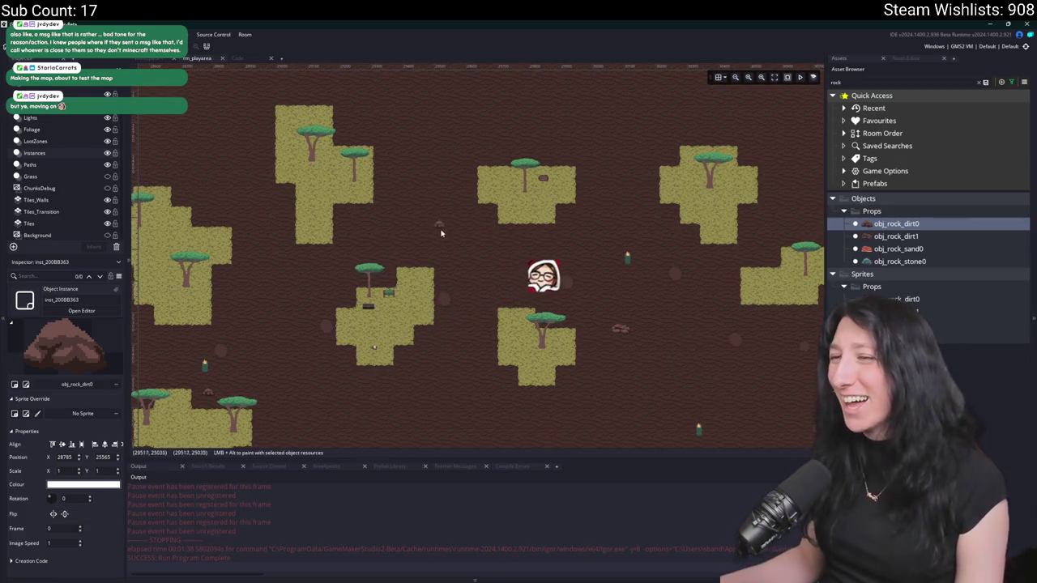
drag(446, 237, 459, 235)
click(628, 332)
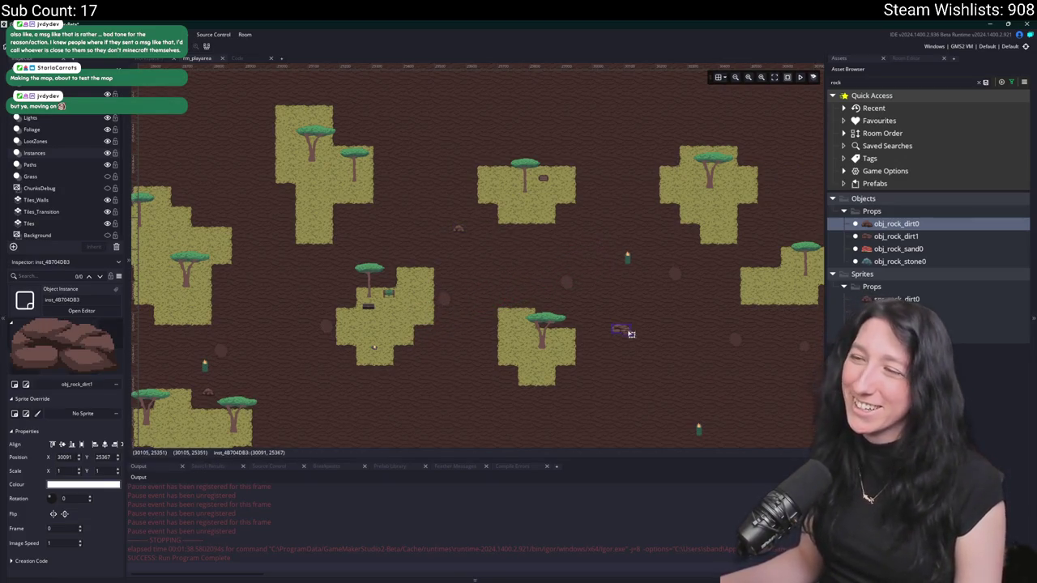
mouse_move(638, 341)
mouse_down()
mouse_move(381, 261)
mouse_move(359, 226)
mouse_move(303, 228)
mouse_move(274, 289)
mouse_move(280, 298)
mouse_up()
- Raise a rock slightly and add two more obj_rock_dirt0 rocks around the crates
scroll(389, 300, left, 3)
scroll(406, 299, up, 2)
mouse_move(392, 285)
mouse_down()
mouse_move(448, 253)
mouse_move(399, 251)
mouse_up()
scroll(485, 251, down, 5)
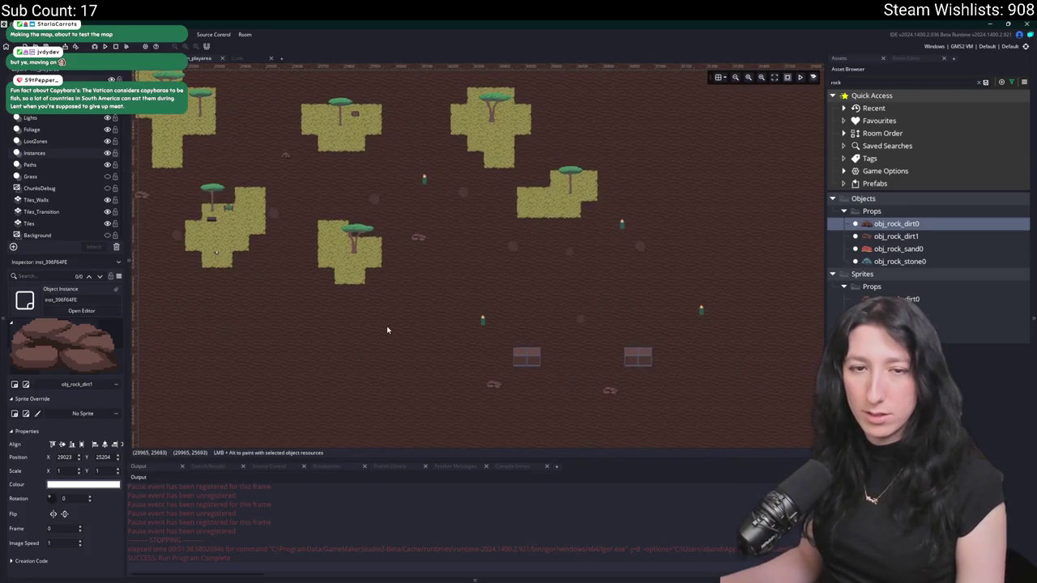
scroll(387, 329, down, 3)
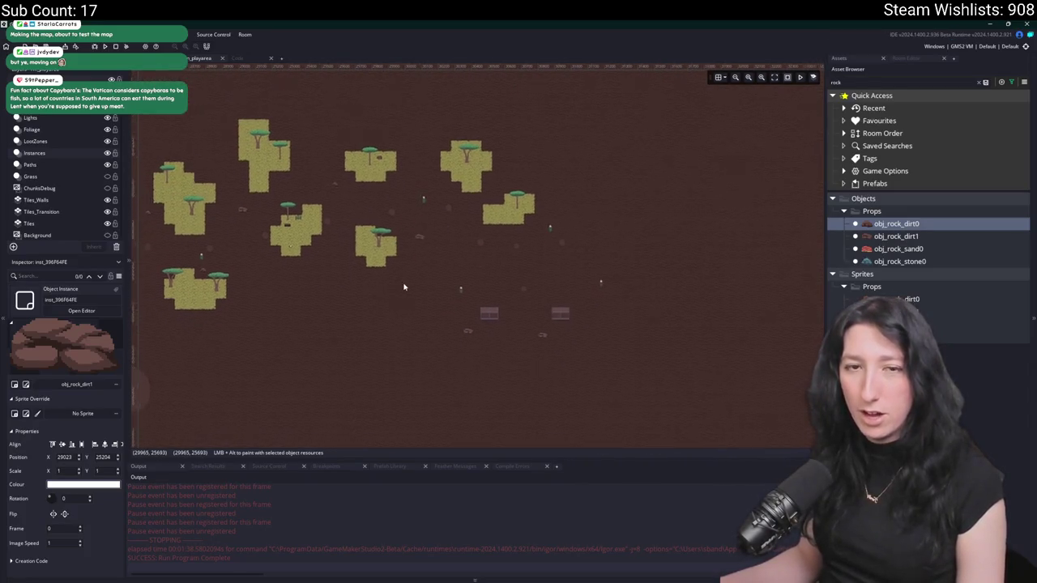
scroll(405, 284, up, 5)
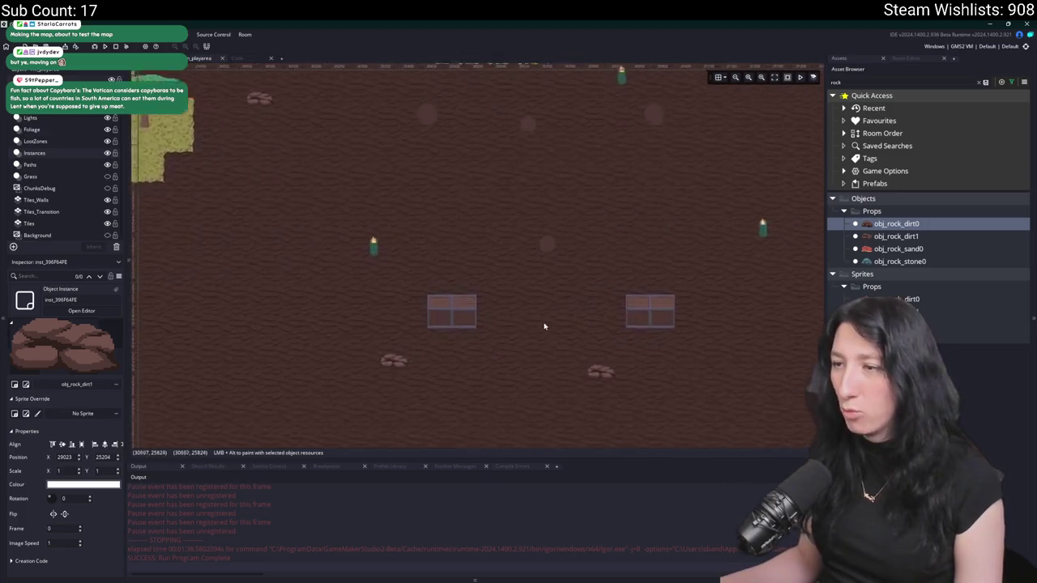
alt+click(560, 308)
scroll(531, 320, up, 2)
drag(535, 341, 575, 243)
scroll(518, 276, up, 2)
alt+click(409, 279)
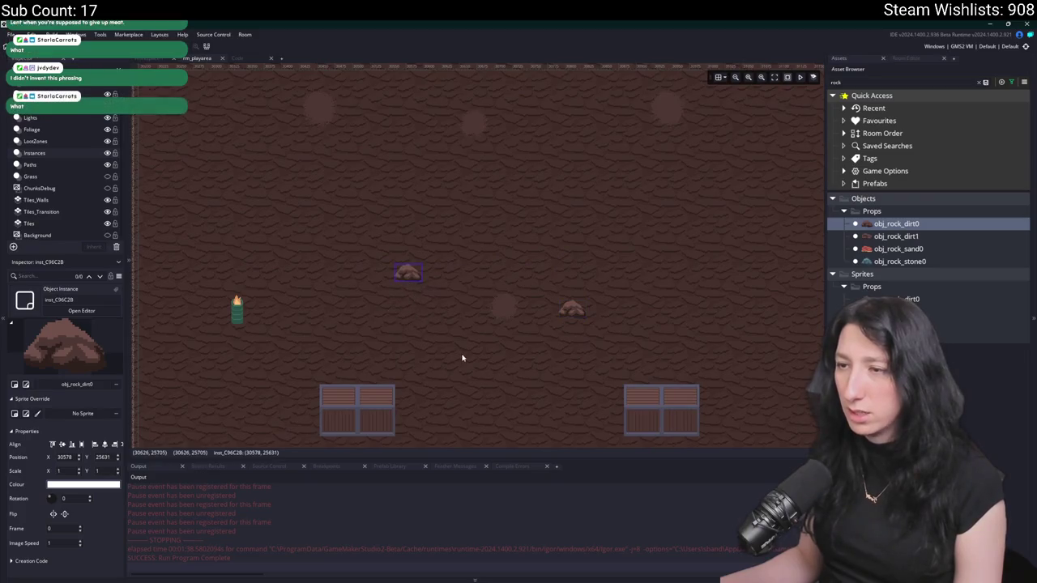
scroll(461, 357, down, 4)
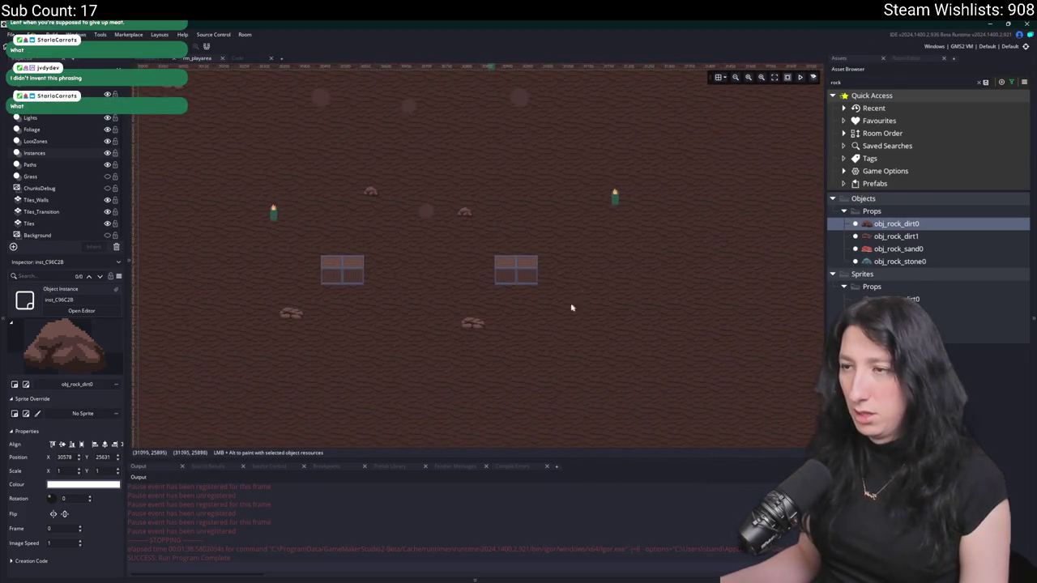
- Select both crates and copy them below, making a group of four crates
drag(381, 263, 599, 300)
scroll(496, 306, down, 1)
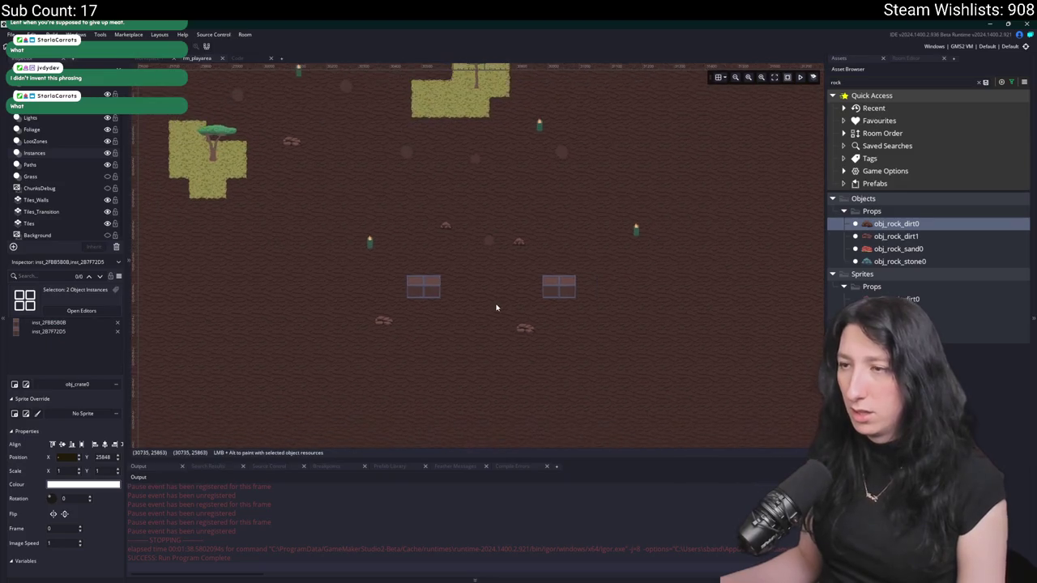
scroll(486, 311, up, 2)
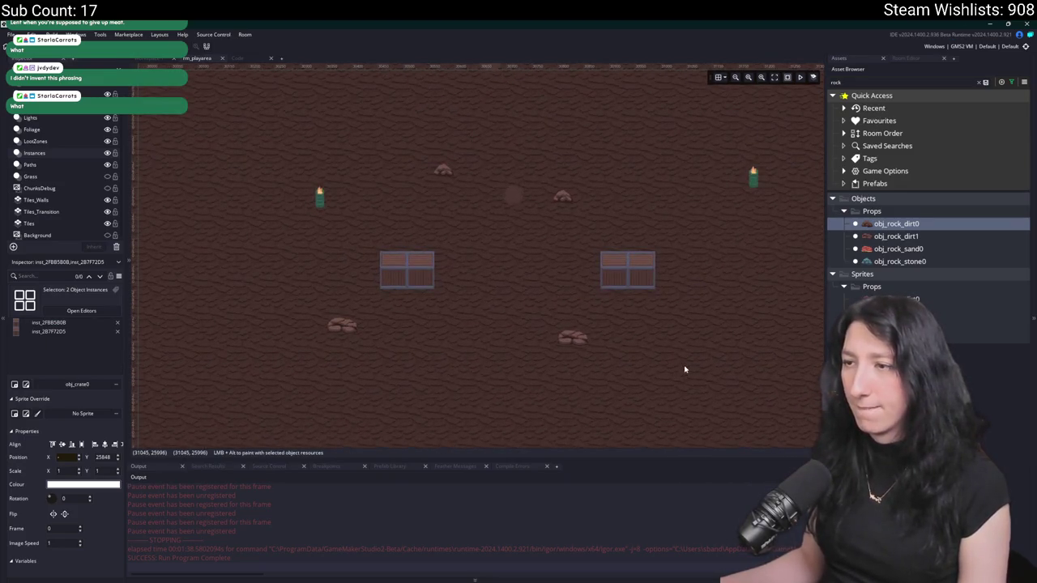
mouse_move(447, 319)
mouse_down()
mouse_move(423, 261)
mouse_move(488, 339)
mouse_up()
scroll(423, 262, down, 1)
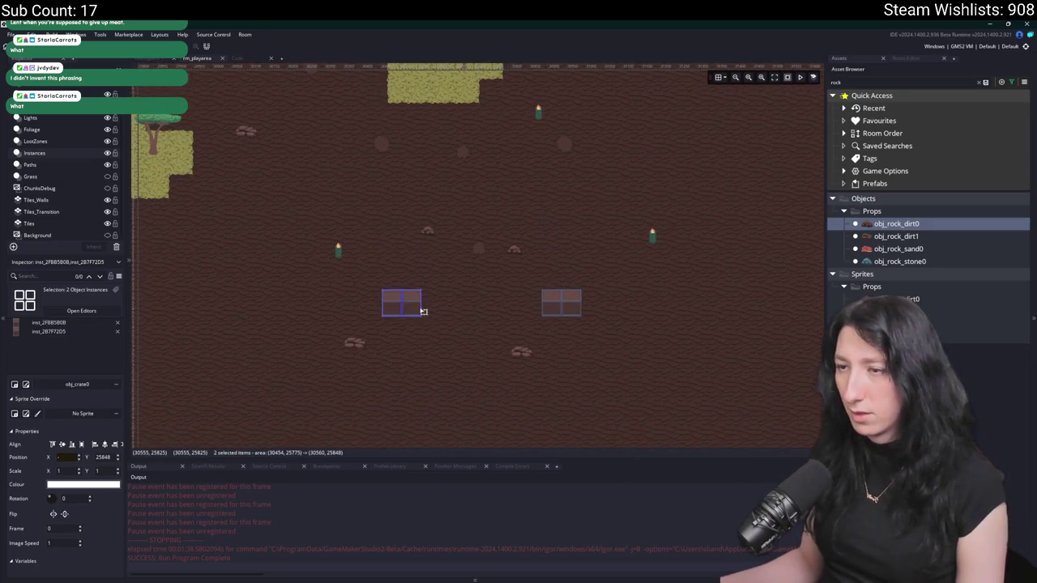
mouse_move(422, 308)
mouse_down()
mouse_move(474, 359)
mouse_move(460, 366)
mouse_up()
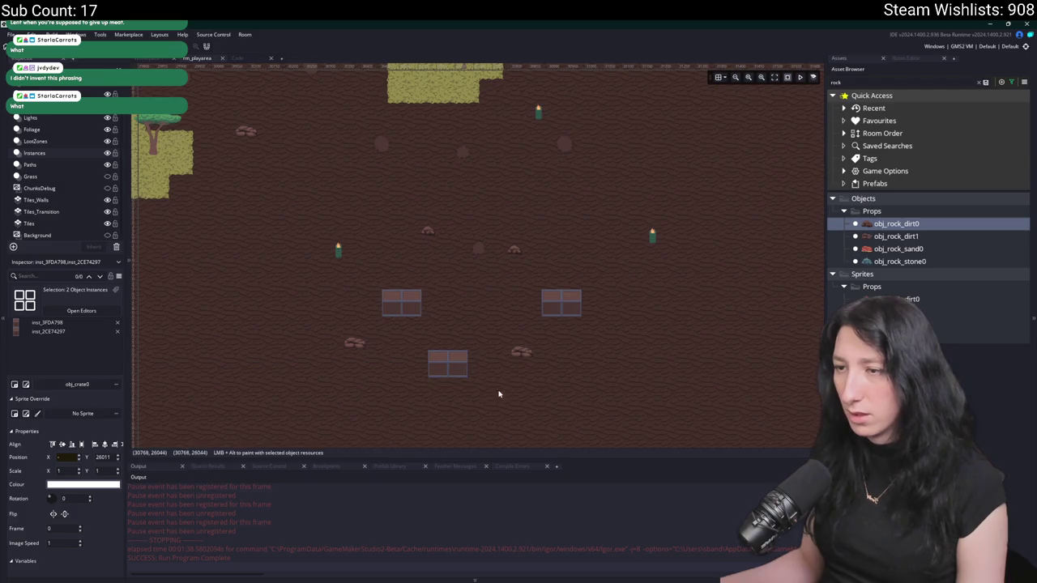
mouse_move(486, 403)
mouse_down()
mouse_move(528, 324)
mouse_move(648, 315)
mouse_move(565, 332)
mouse_move(608, 338)
mouse_up()
scroll(515, 308, down, 2)
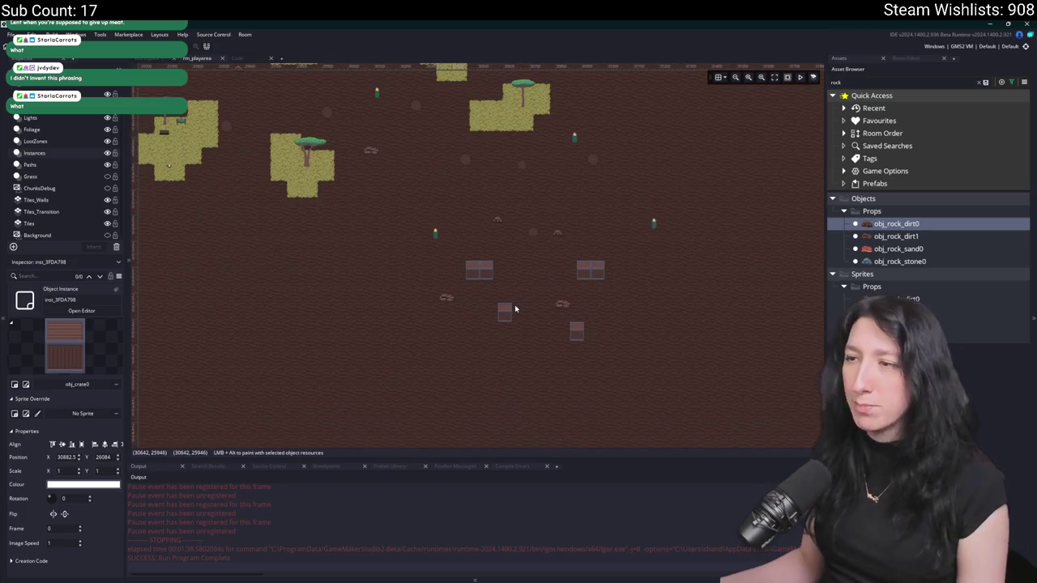
scroll(515, 308, down, 2)
scroll(506, 288, up, 3)
scroll(522, 208, down, 1)
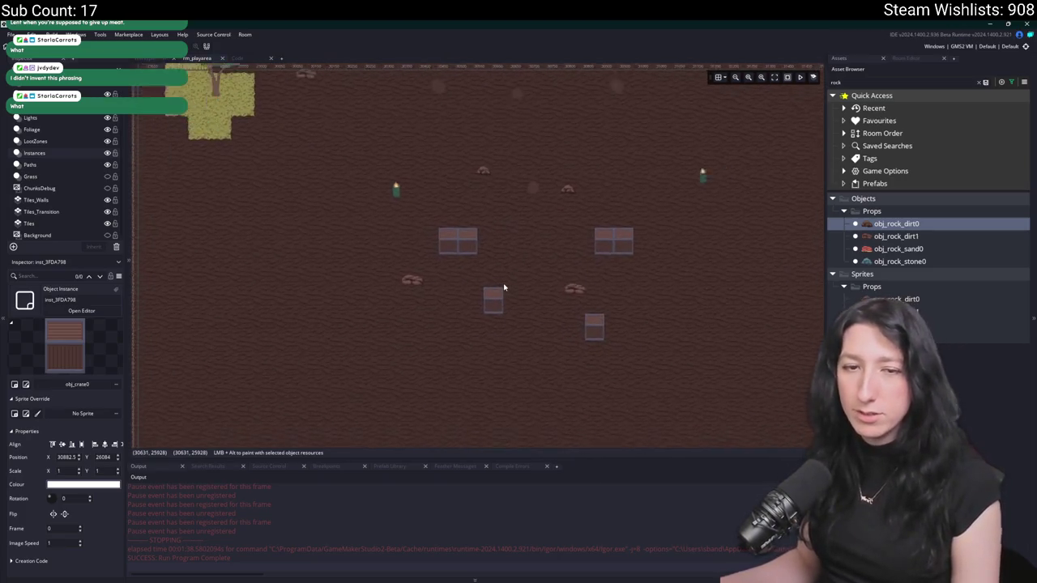
scroll(510, 364, up, 2)
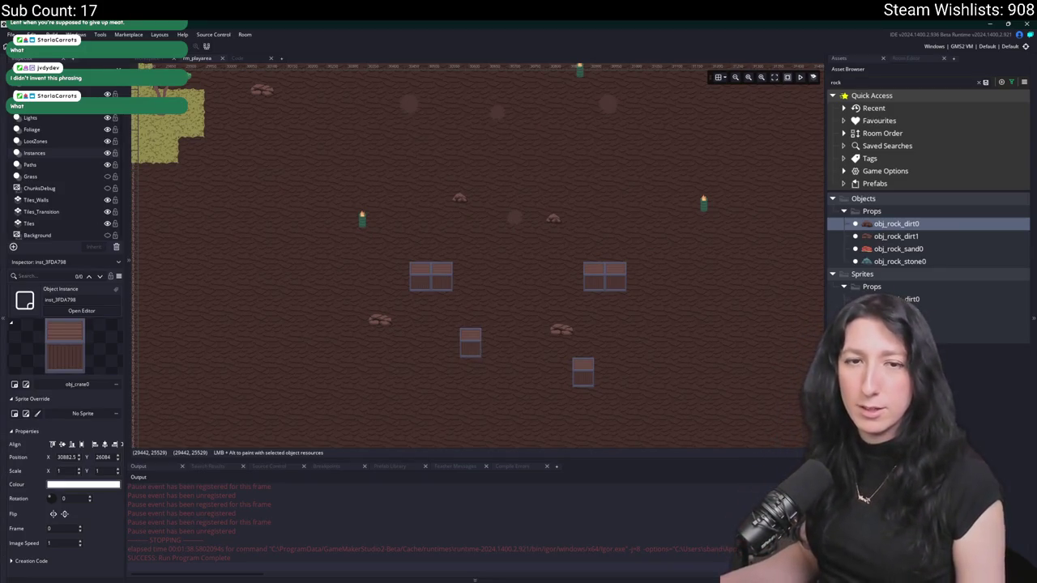
scroll(558, 273, down, 2)
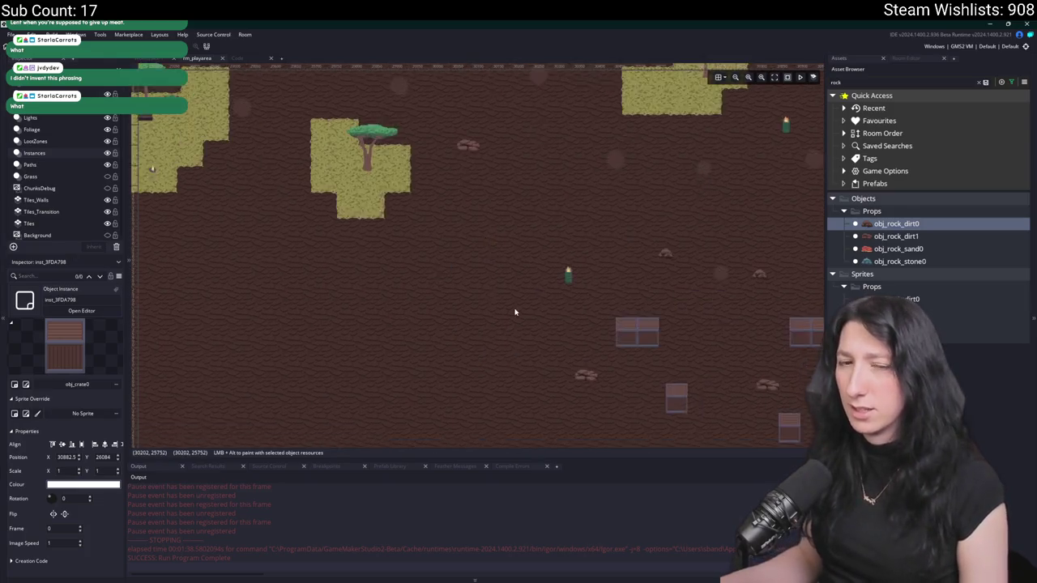
scroll(567, 250, down, 3)
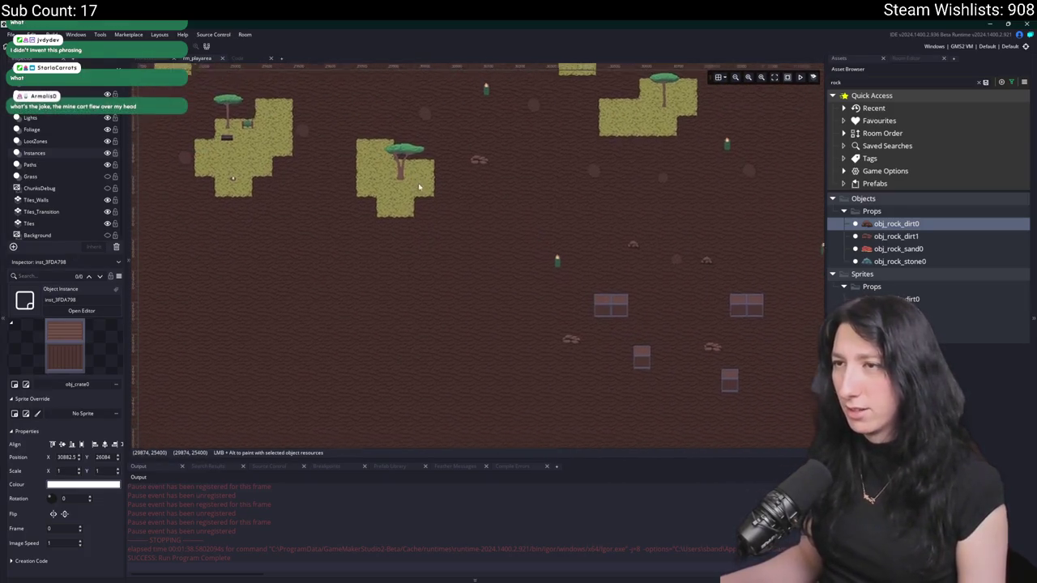
scroll(502, 281, down, 1)
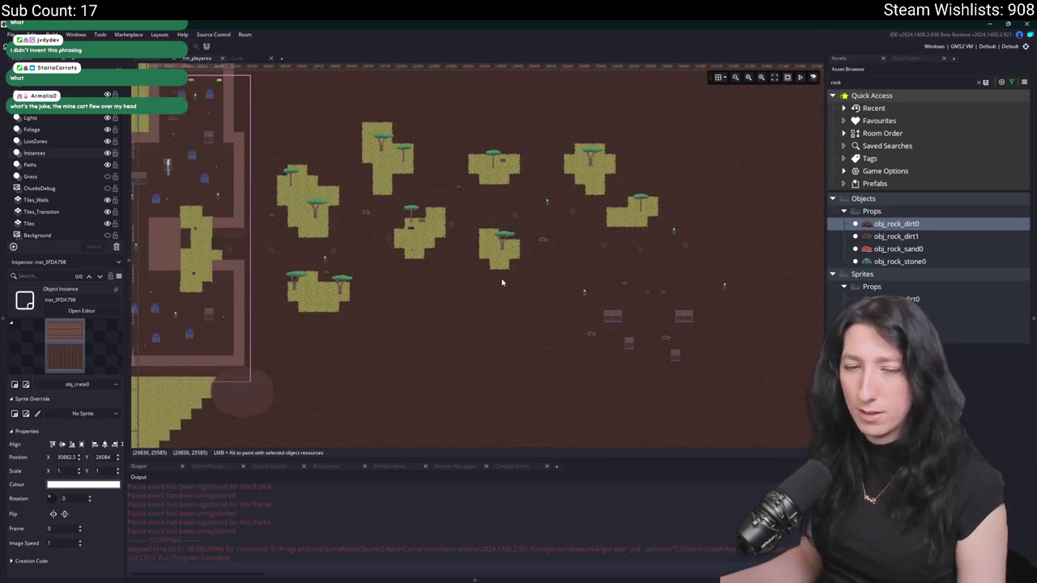